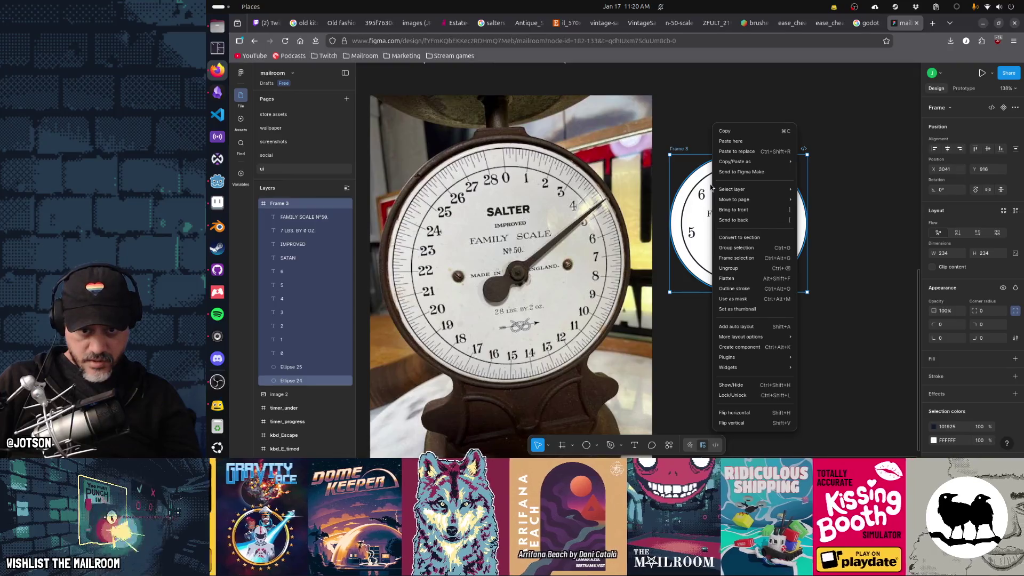
Copy Frame 3's SATAN dial graphic to the clipboard as a PNG image for Aseprite.
{"action": "mouse_move", "coordinate": [735, 168]}
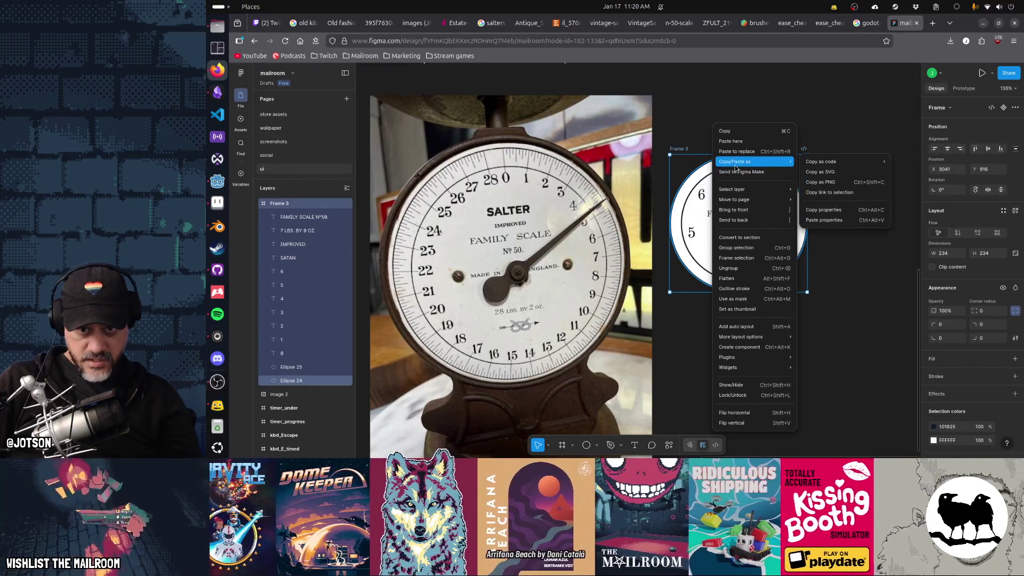
{"action": "left_click", "coordinate": [820, 182]}
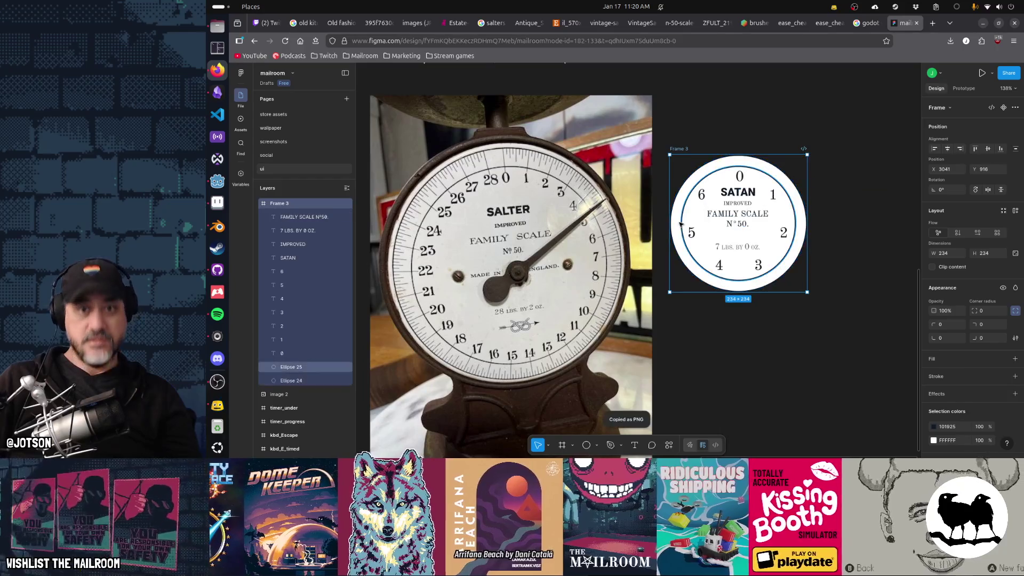
{"action": "key", "text": "alt+Tab"}
{"action": "key", "text": "alt+Tab"}
{"action": "key", "text": "alt+Tab"}
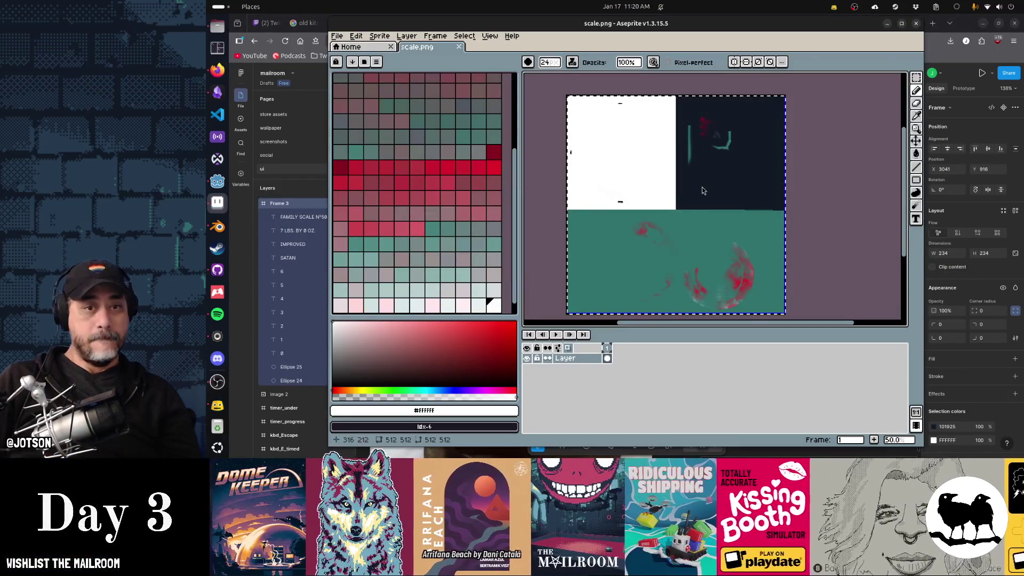
Paste the dial into scale.png and try shrinking it, then cancel the resized paste.
{"action": "key", "text": "Escape"}
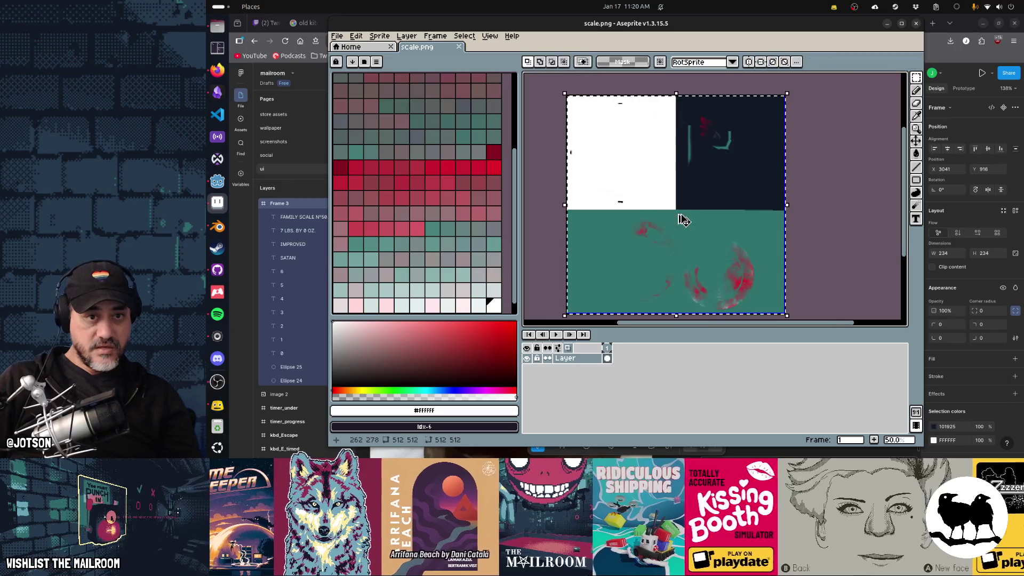
{"action": "key", "text": "b"}
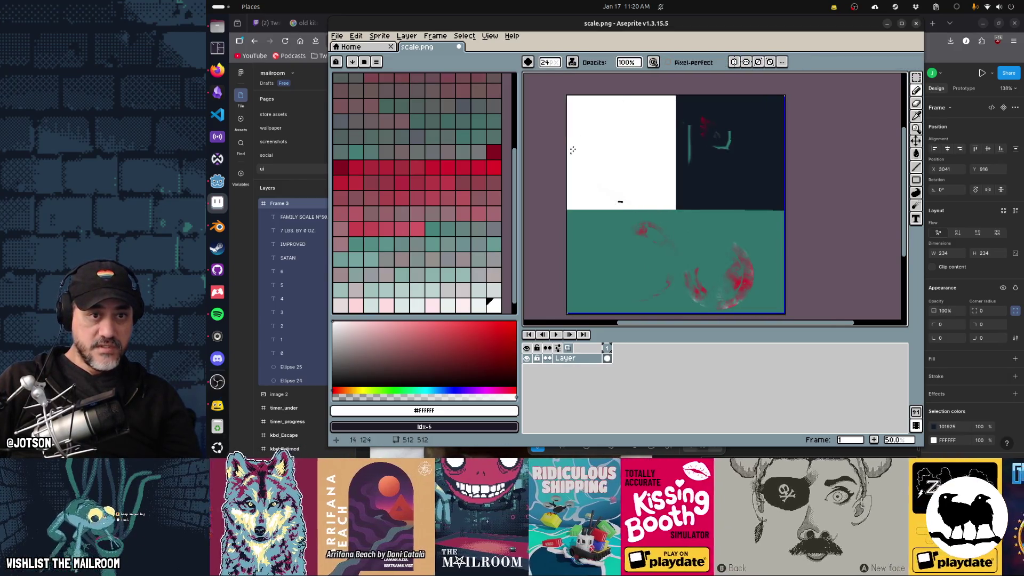
{"action": "key", "text": "ctrl+v"}
{"action": "left_click_drag", "start_coordinate": [776, 302], "coordinate": [684, 213]}
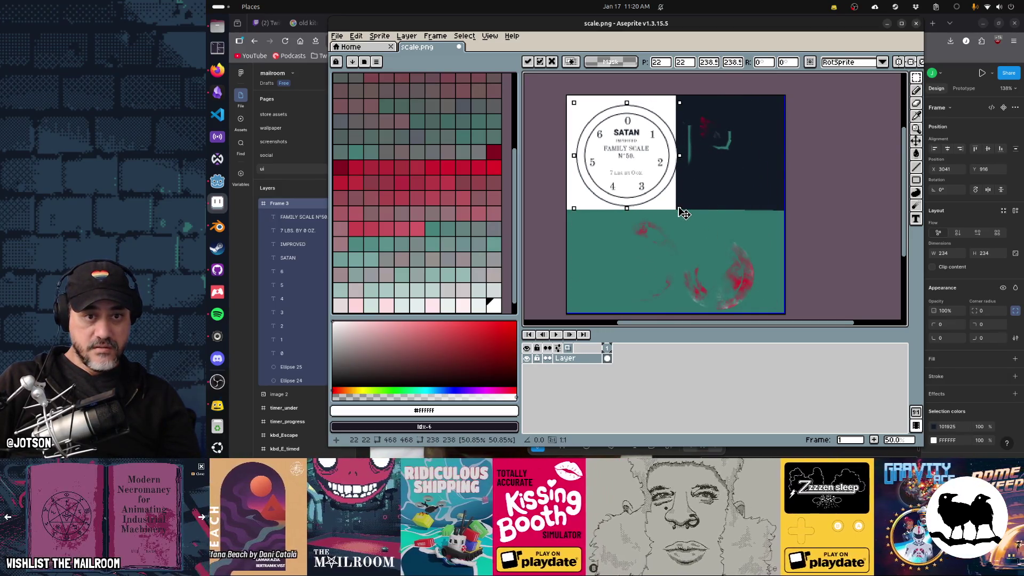
{"action": "key", "text": "Escape"}
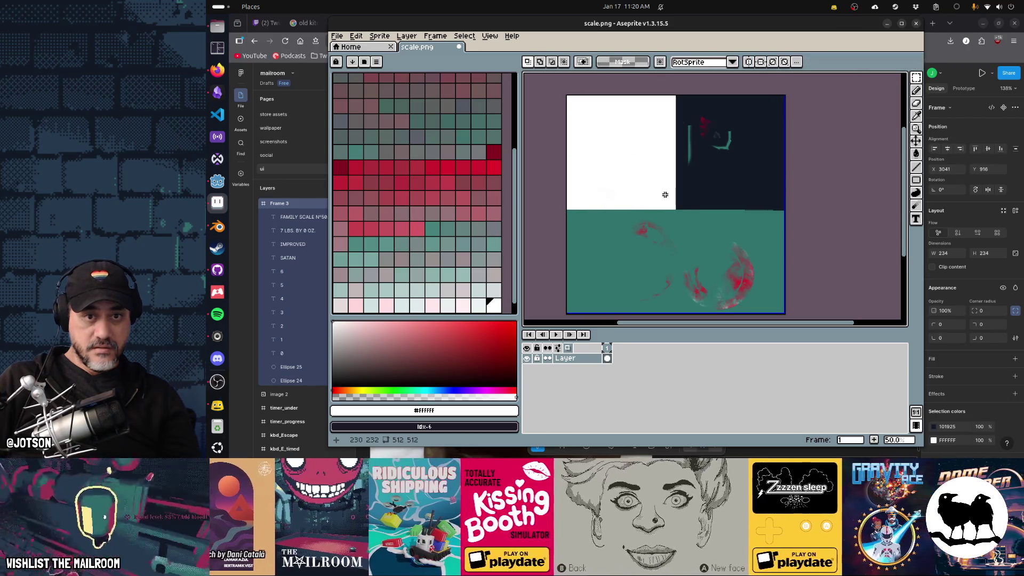
Paste the dial again, shrink it to about 238 px, nudge it down and save scale.png.
{"action": "key", "text": "ctrl+v"}
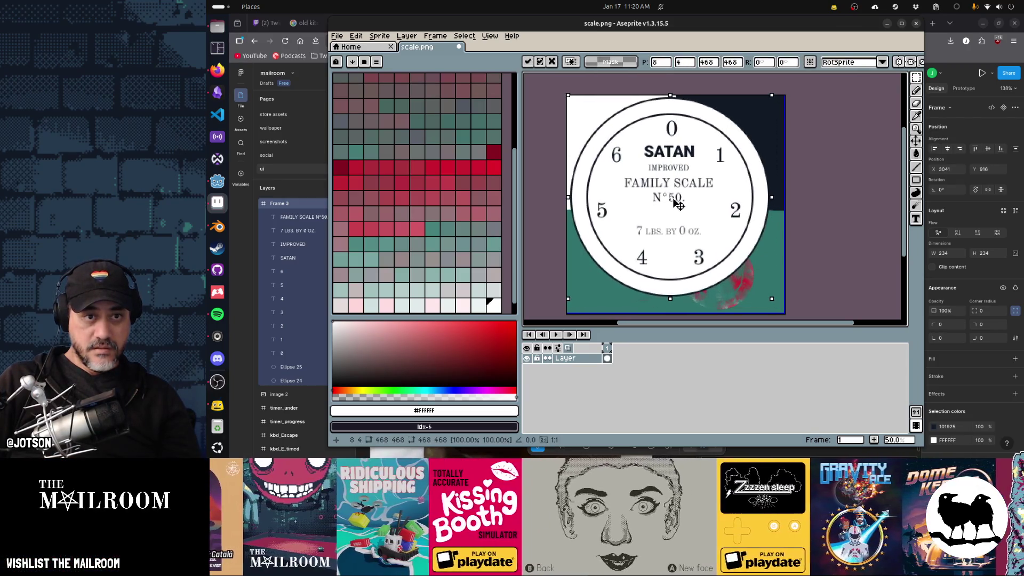
{"action": "left_click_drag", "start_coordinate": [678, 205], "coordinate": [678, 205]}
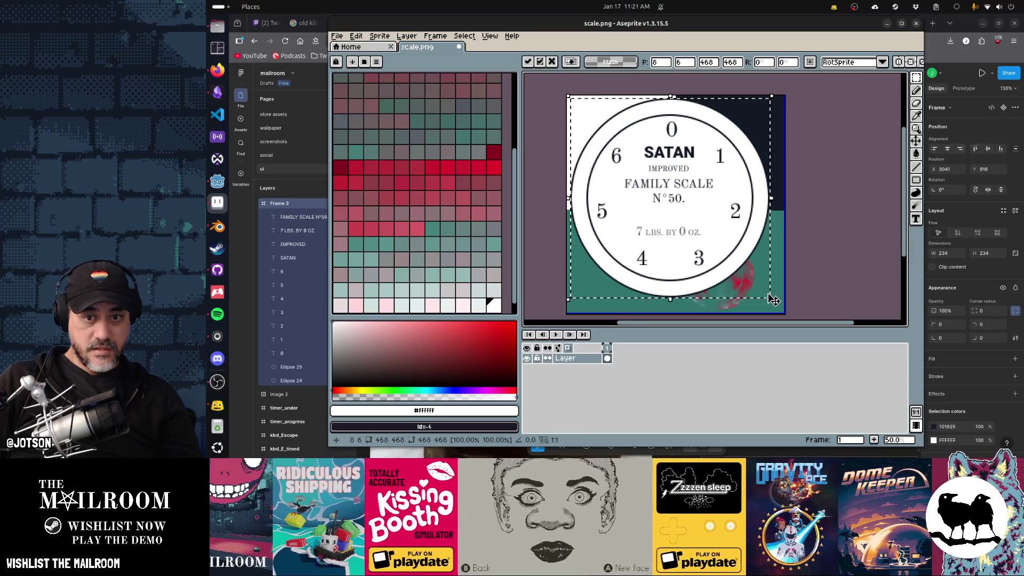
{"action": "left_click_drag", "start_coordinate": [770, 300], "coordinate": [671, 213]}
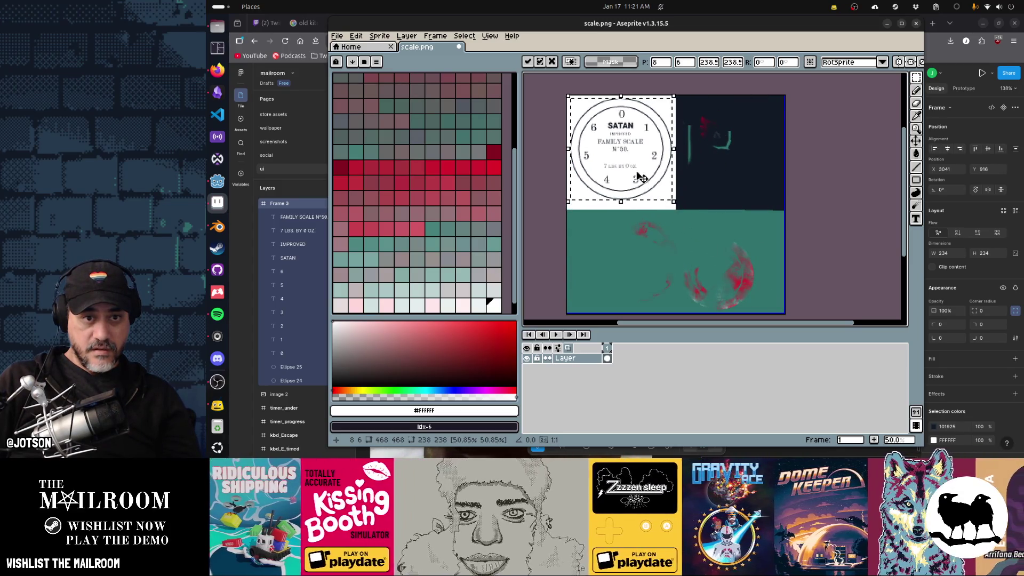
{"action": "key", "text": "Down"}
{"action": "key", "text": "Down"}
{"action": "key", "text": "Down"}
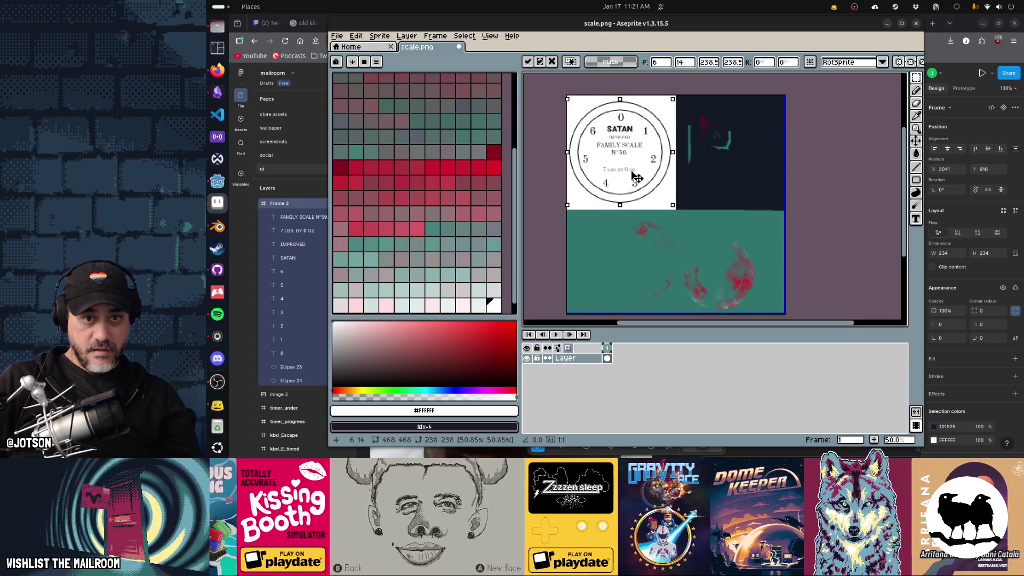
{"action": "key", "text": "ctrl+s"}
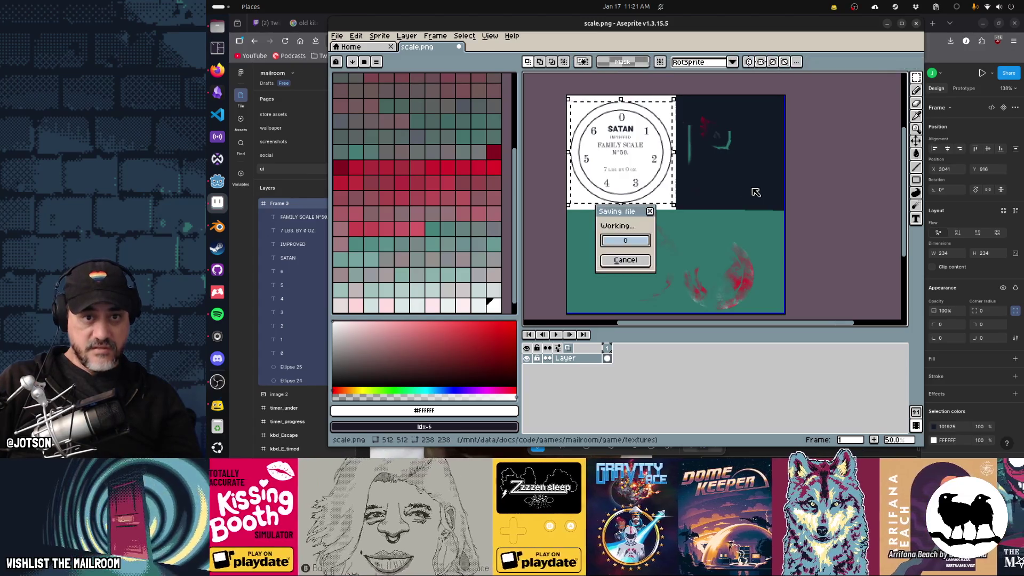
{"action": "key", "text": "alt+Tab"}
{"action": "key", "text": "alt+Tab"}
{"action": "key", "text": "alt+Tab"}
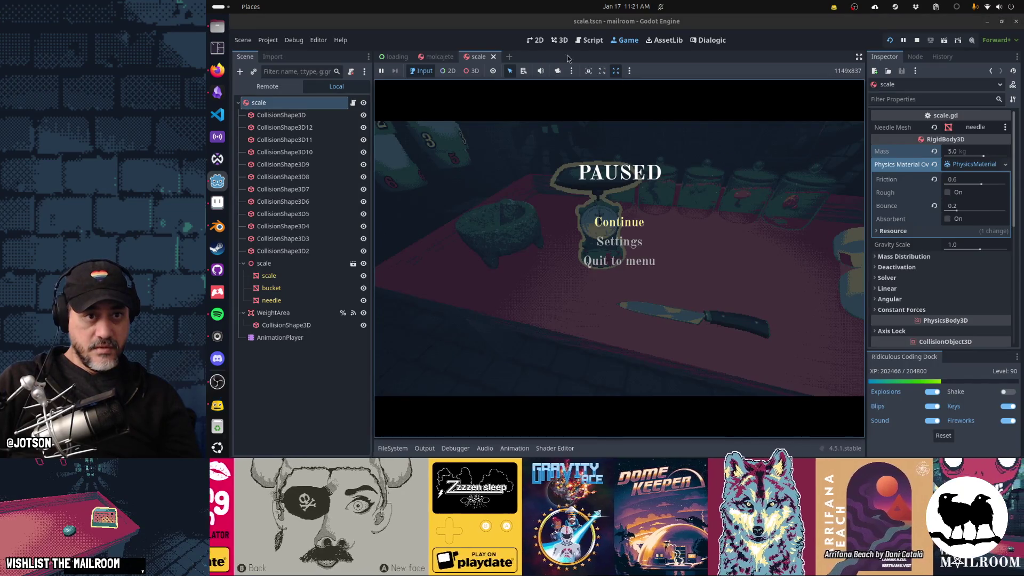
Zoom in on the scale model in Godot's 3D editor to check the new dial.
{"action": "left_click", "coordinate": [561, 41]}
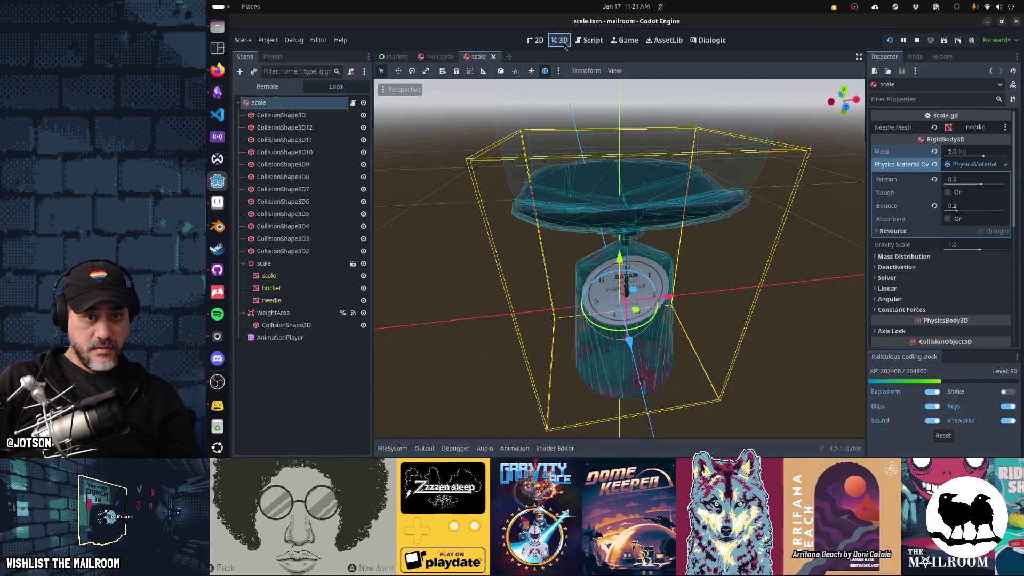
{"action": "scroll", "coordinate": [678, 262], "scroll_direction": "up", "scroll_amount": 5}
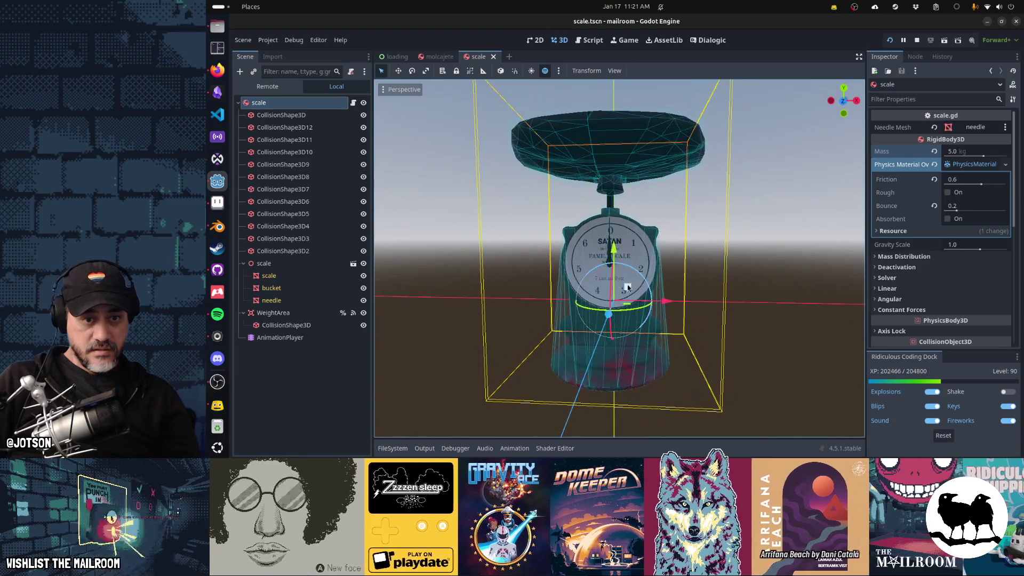
{"action": "scroll", "coordinate": [623, 289], "scroll_direction": "up", "scroll_amount": 2}
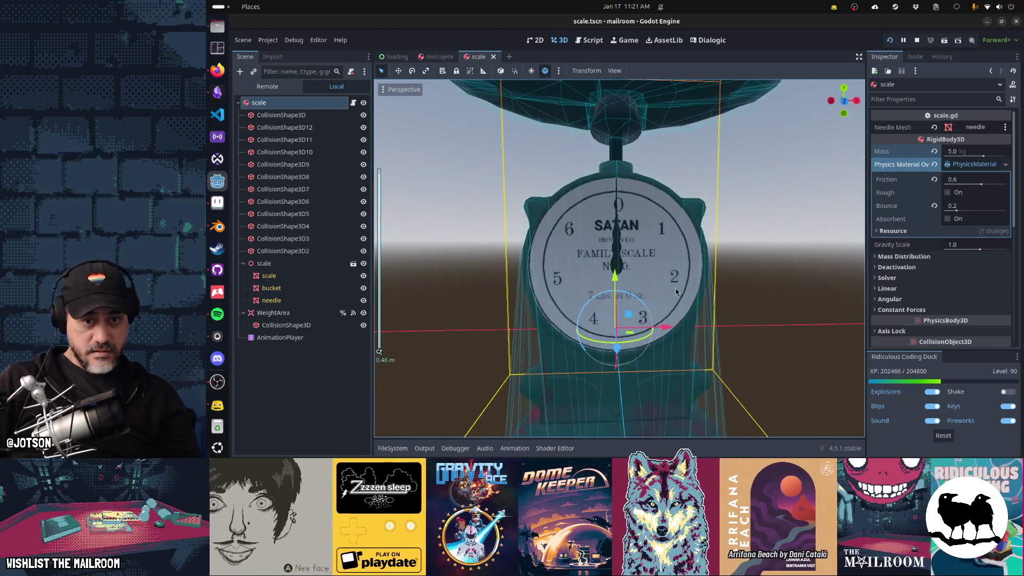
{"action": "key", "text": "alt+Tab"}
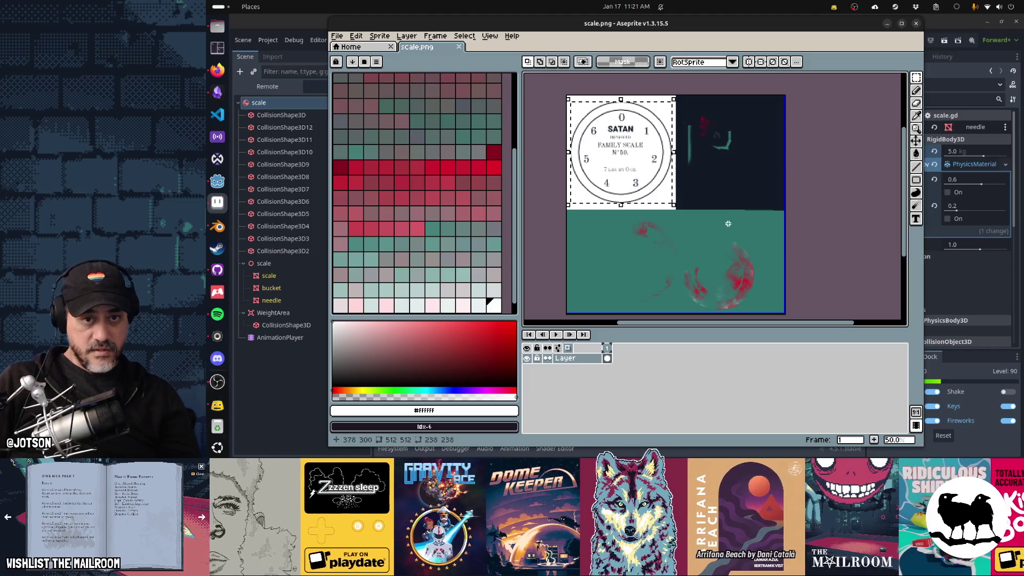
Try resizing the pasted dial, comparing against Godot, then cancel the placement.
{"action": "left_click_drag", "start_coordinate": [673, 205], "coordinate": [669, 206]}
{"action": "key", "text": "Escape"}
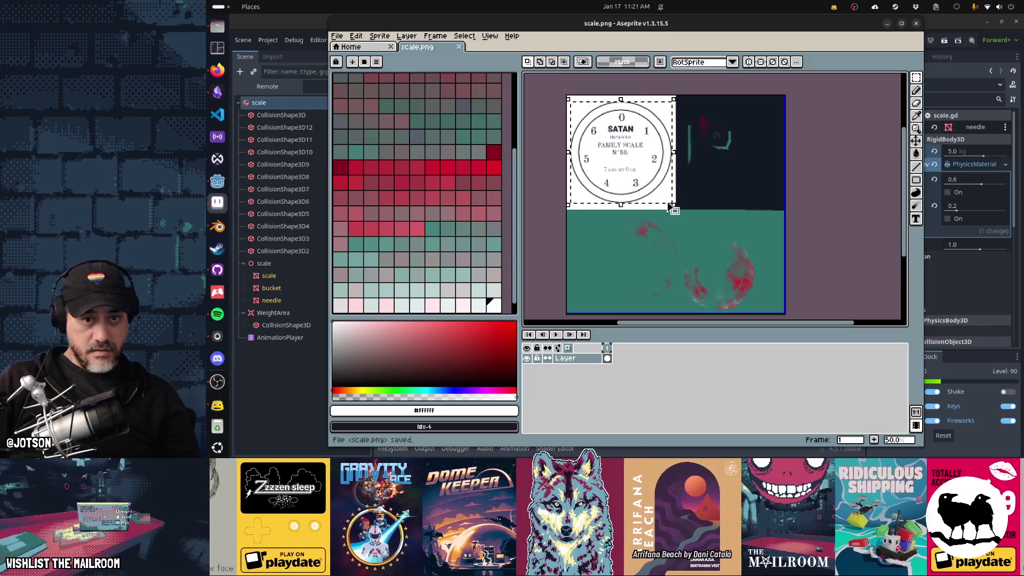
{"action": "key", "text": "alt+Tab"}
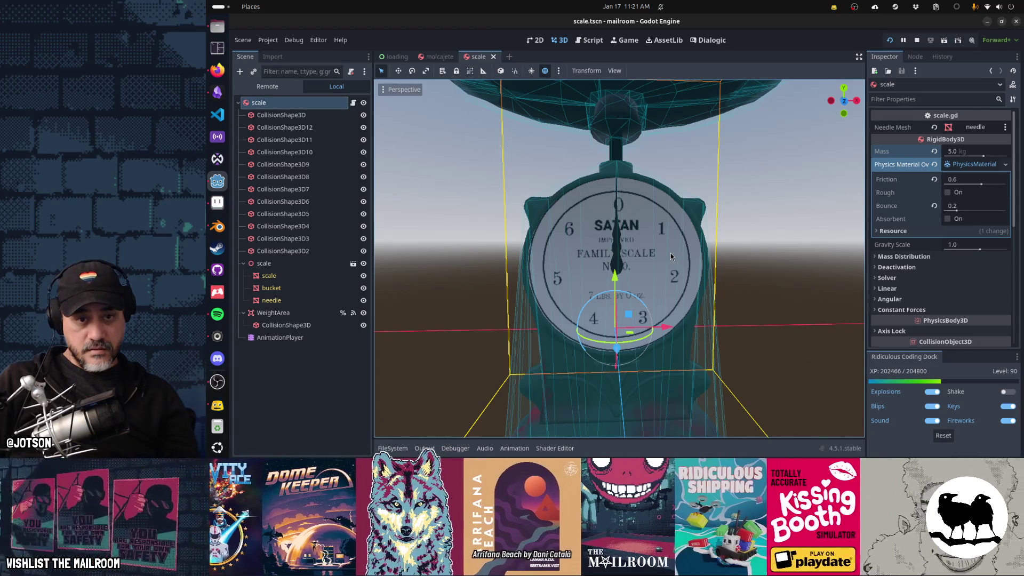
{"action": "key", "text": "alt+Tab"}
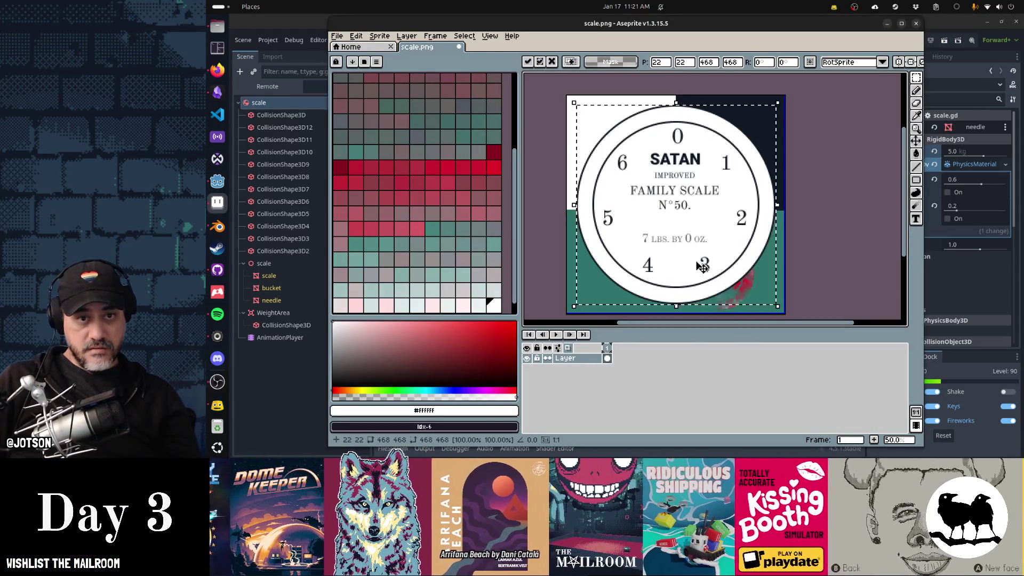
{"action": "mouse_move", "coordinate": [777, 307]}
{"action": "left_mouse_down"}
{"action": "mouse_move", "coordinate": [669, 201]}
{"action": "mouse_move", "coordinate": [672, 209]}
{"action": "mouse_move", "coordinate": [639, 190]}
{"action": "left_mouse_up"}
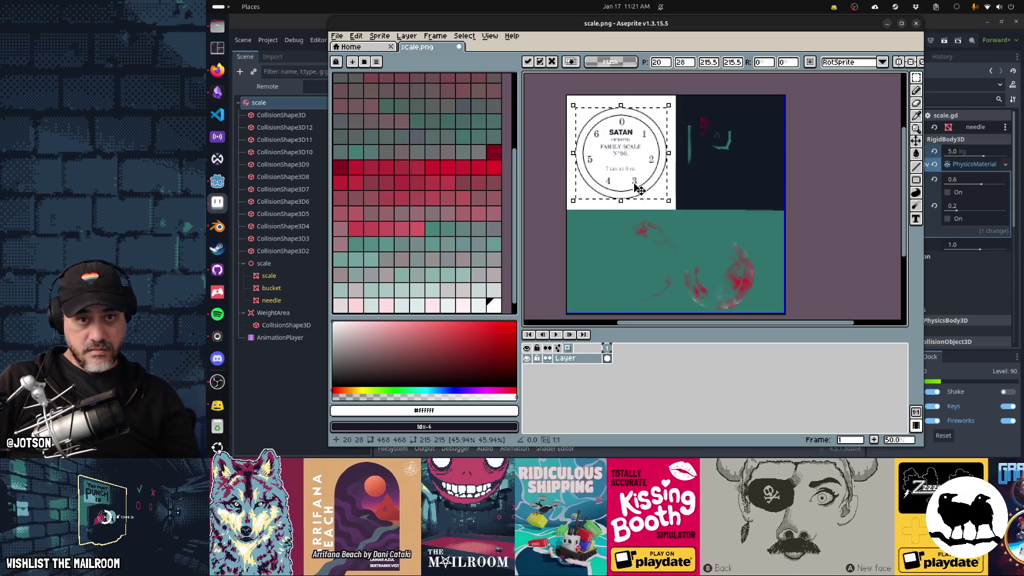
{"action": "key", "text": "Escape"}
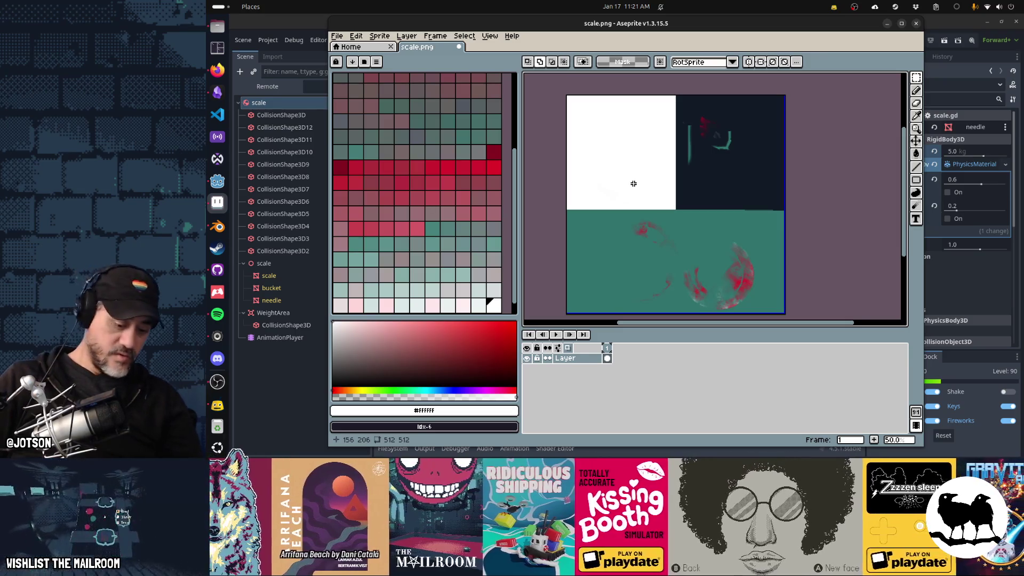
Paste the dial onto a new Layer 1, save scale.png and check the texture in Godot.
{"action": "key", "text": "shift+n"}
{"action": "key", "text": "ctrl+v"}
{"action": "key", "text": "ctrl+s"}
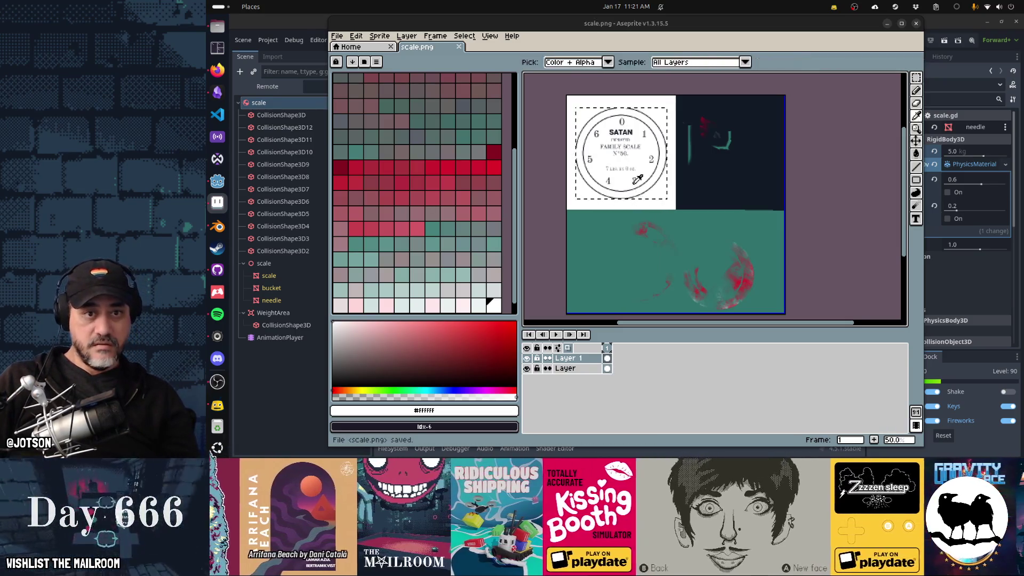
{"action": "key", "text": "alt+Tab"}
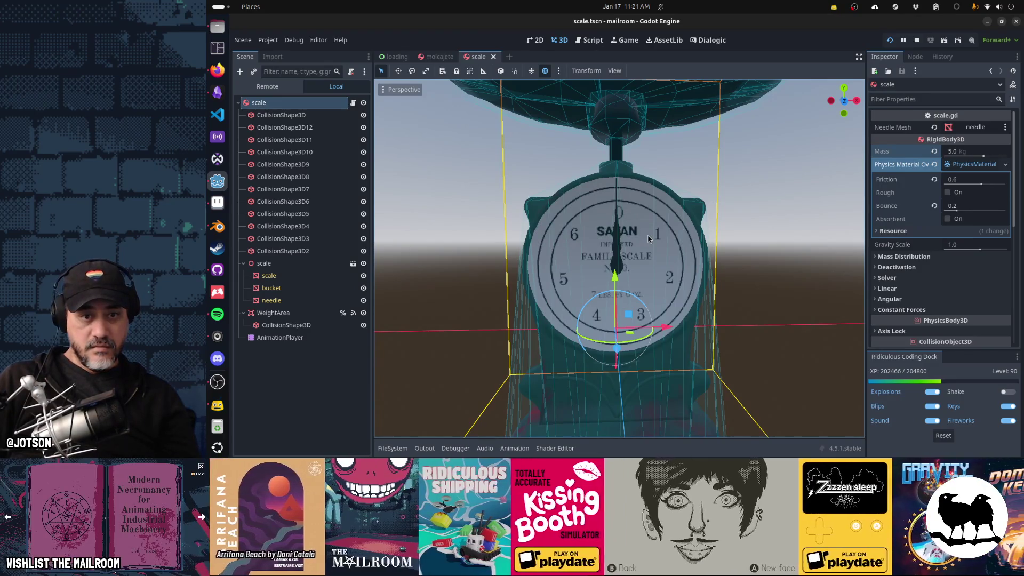
{"action": "key", "text": "alt+Tab"}
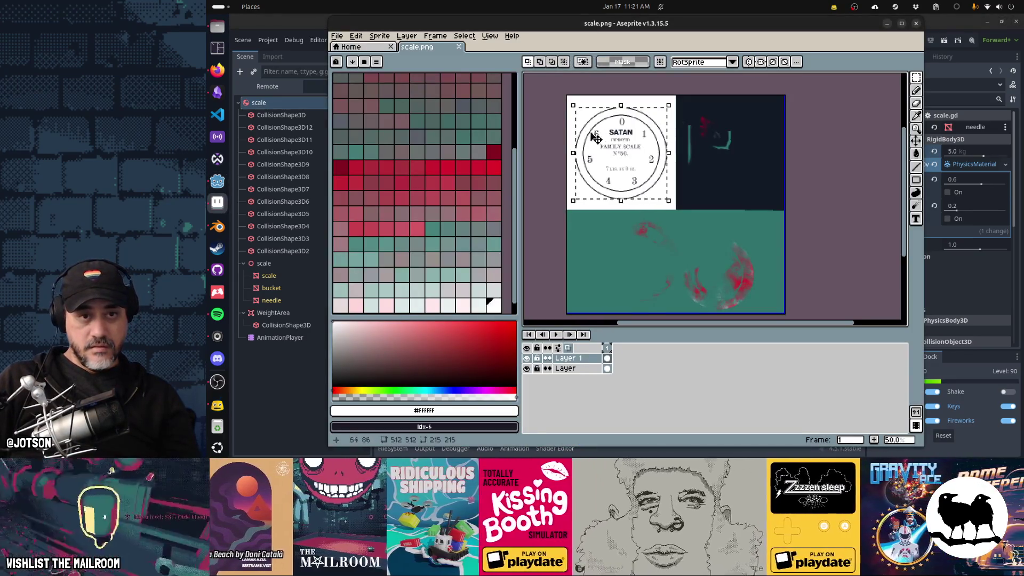
{"action": "key", "text": "alt+Tab"}
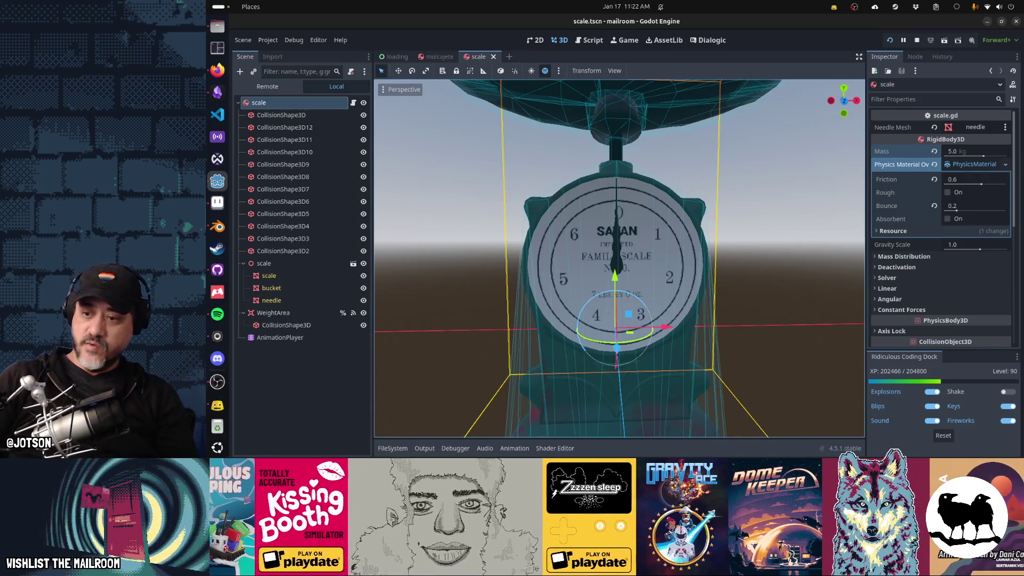
Orbit Godot's 3D view slightly to inspect the dial texture on the scale.
{"action": "key", "text": "alt+Tab"}
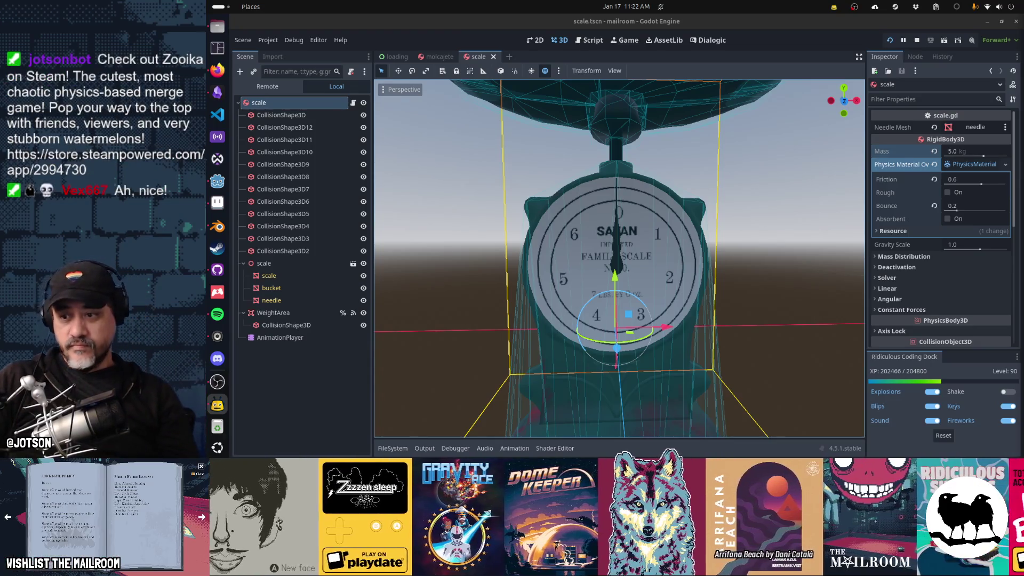
{"action": "left_click_drag", "start_coordinate": [812, 335], "coordinate": [803, 338]}
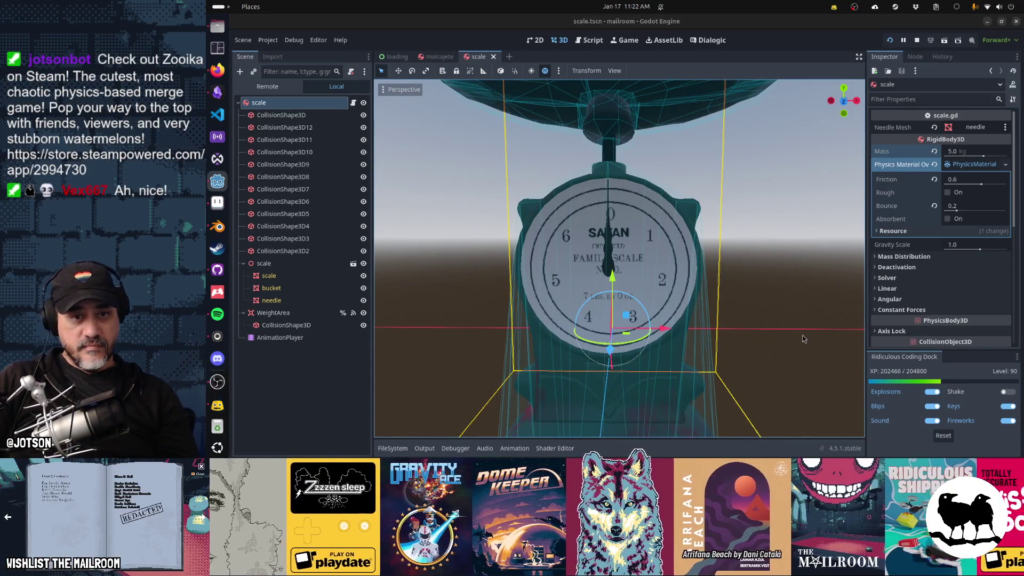
{"action": "left_click_drag", "start_coordinate": [781, 306], "coordinate": [779, 294]}
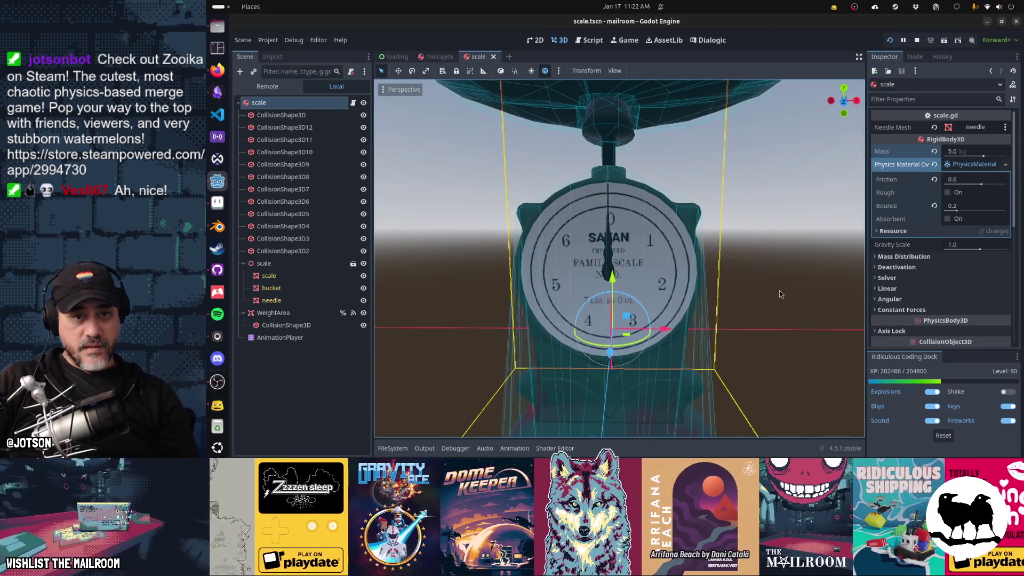
{"action": "key", "text": "alt+Tab"}
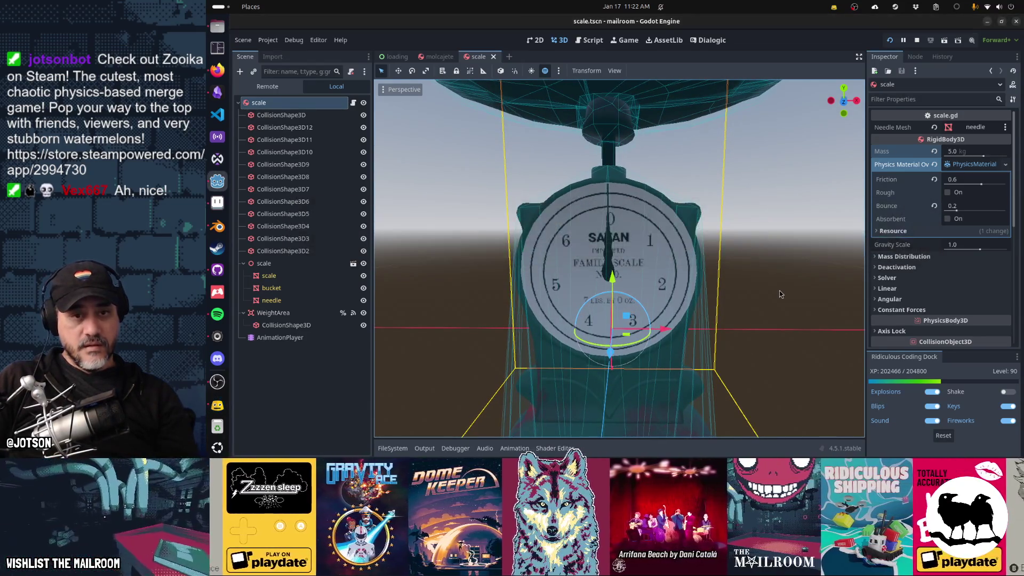
{"action": "key", "text": "alt+Tab"}
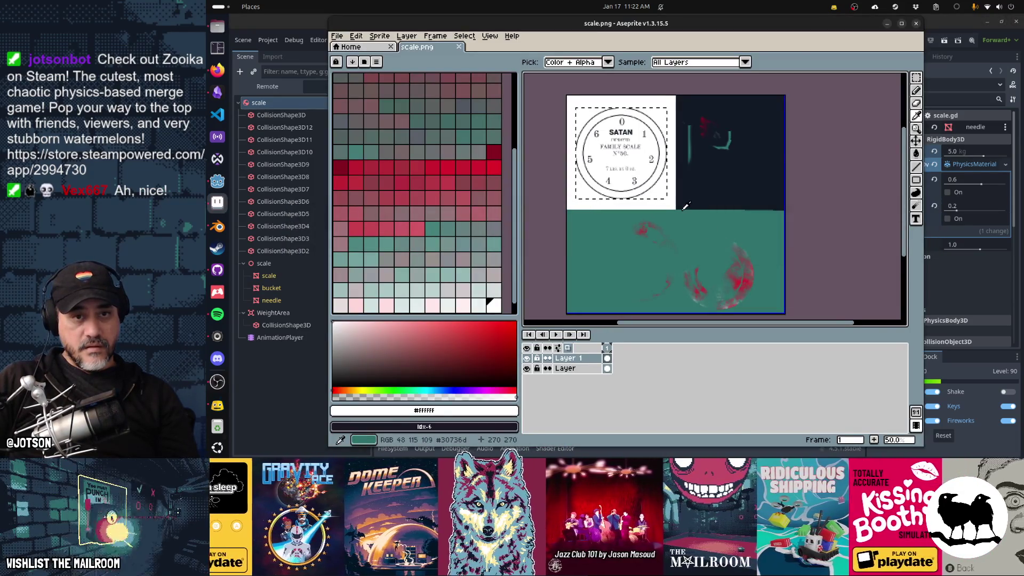
Undo the dial paste in scale.png, compare in Godot, then paste the dial again.
{"action": "key", "text": "ctrl+z"}
{"action": "key", "text": "alt+Tab"}
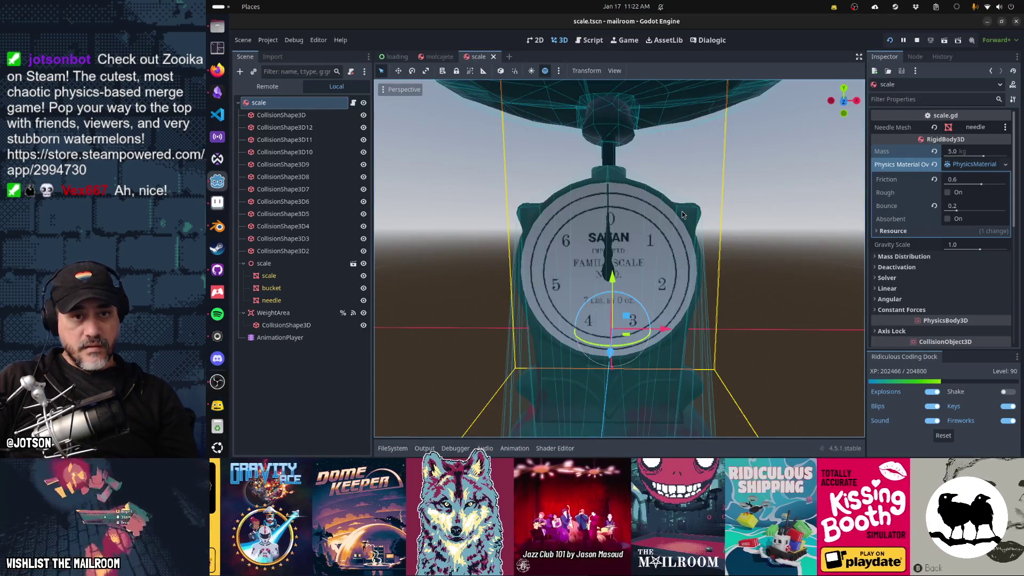
{"action": "key", "text": "alt+Tab"}
{"action": "key", "text": "alt+Tab"}
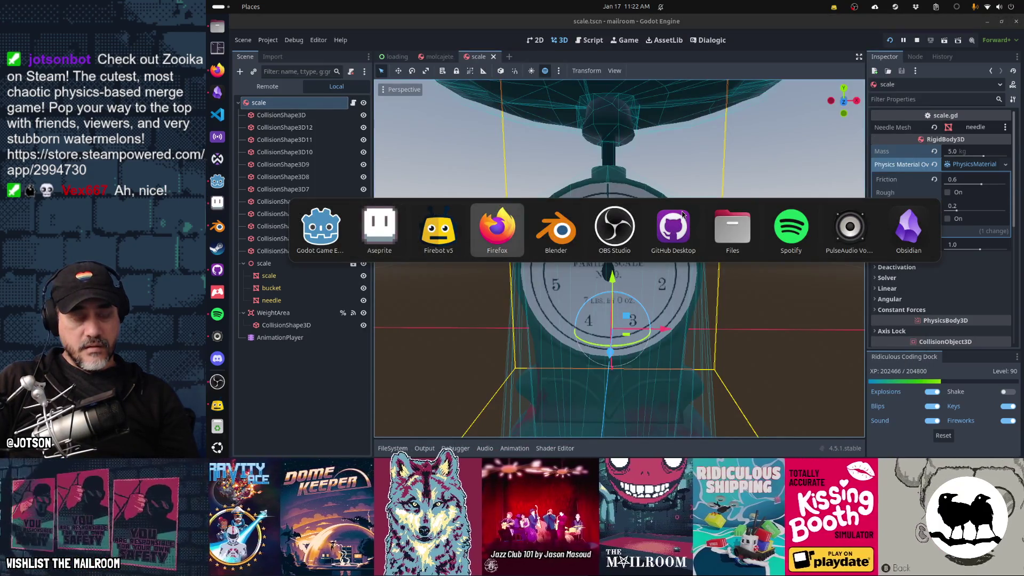
{"action": "key", "text": "Escape"}
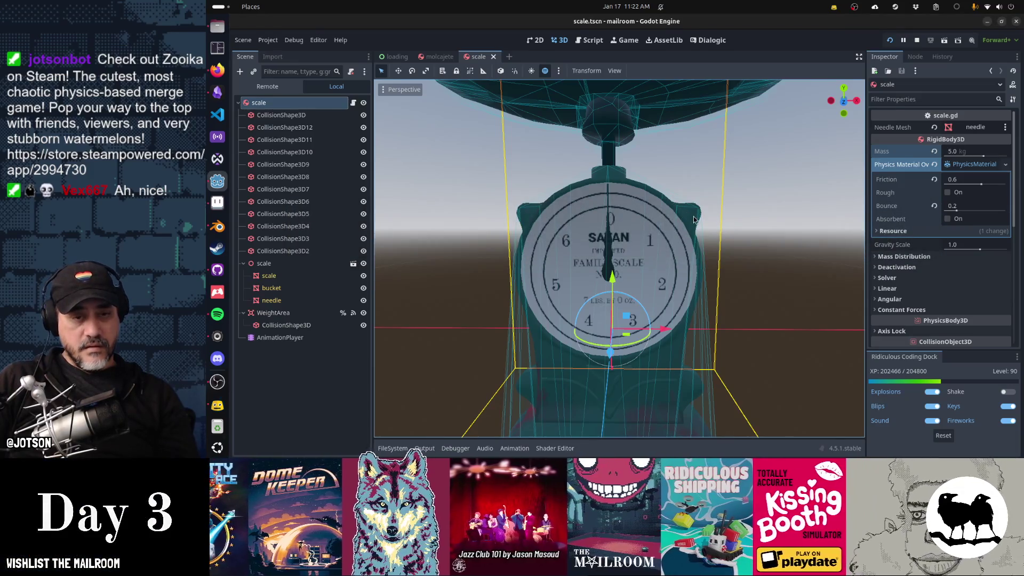
{"action": "key", "text": "alt+Tab"}
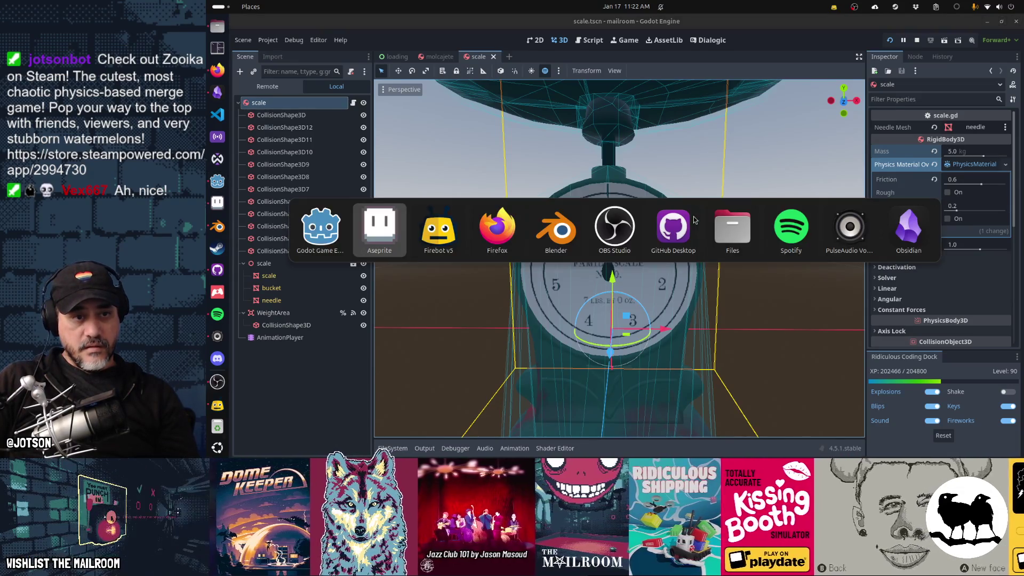
{"action": "key", "text": "ctrl+v"}
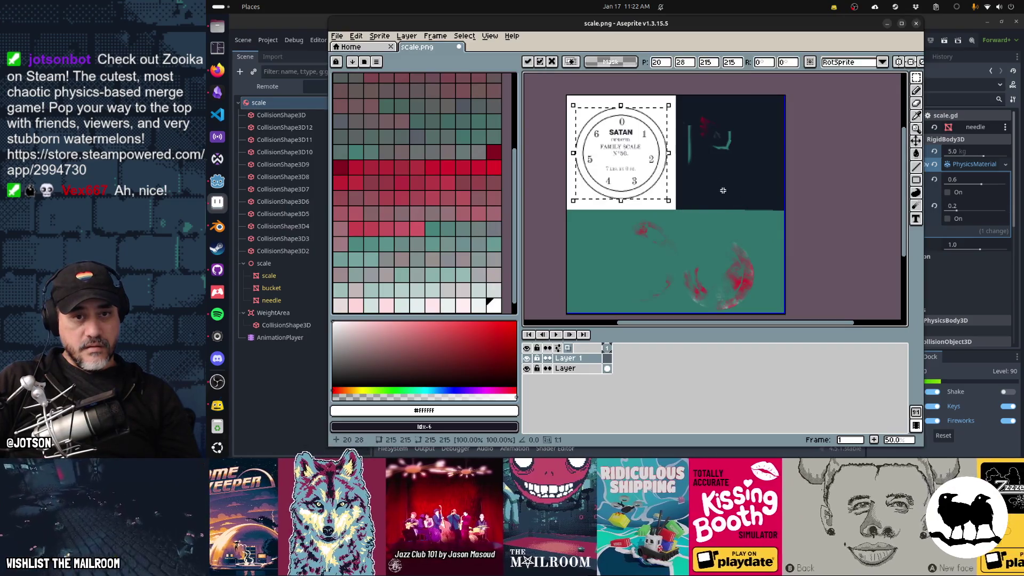
Re-paste the dial at scale.png's top-left, nudge it slightly up-left, and save for Godot's reimport.
{"action": "key", "text": "Escape"}
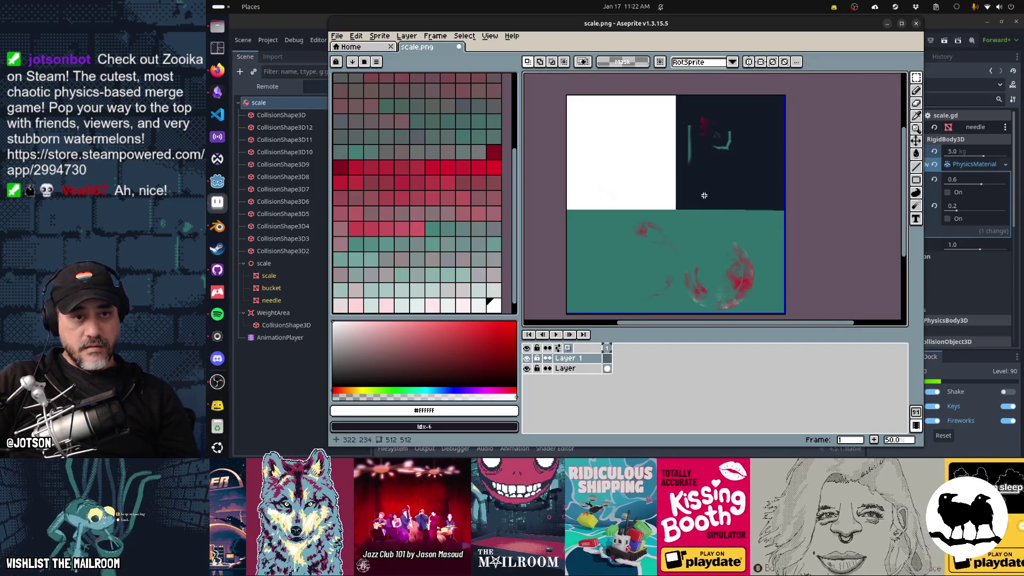
{"action": "key", "text": "alt+Tab"}
{"action": "key", "text": "ctrl+v"}
{"action": "left_click_drag", "start_coordinate": [656, 192], "coordinate": [654, 192]}
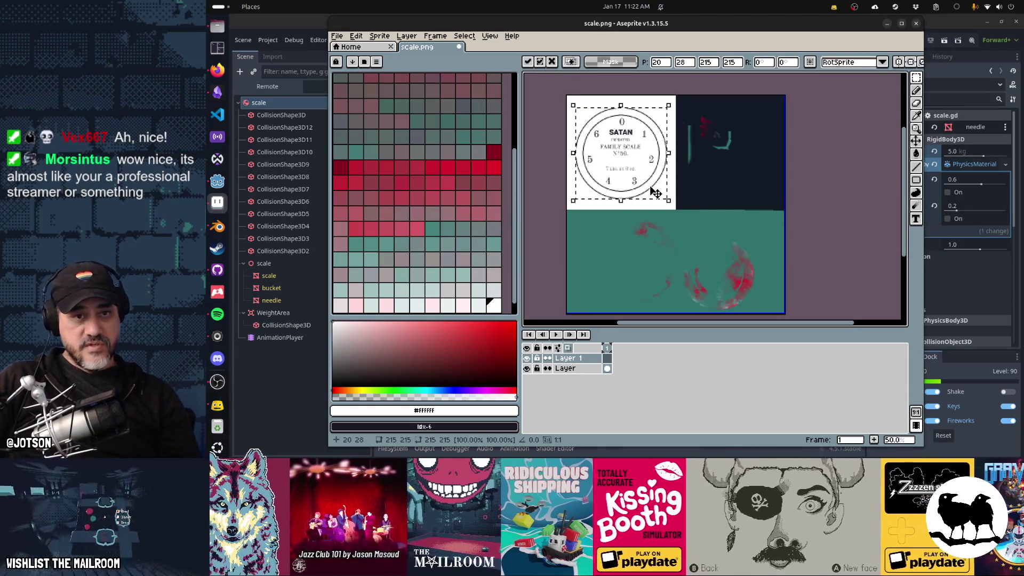
{"action": "key", "text": "ctrl+s"}
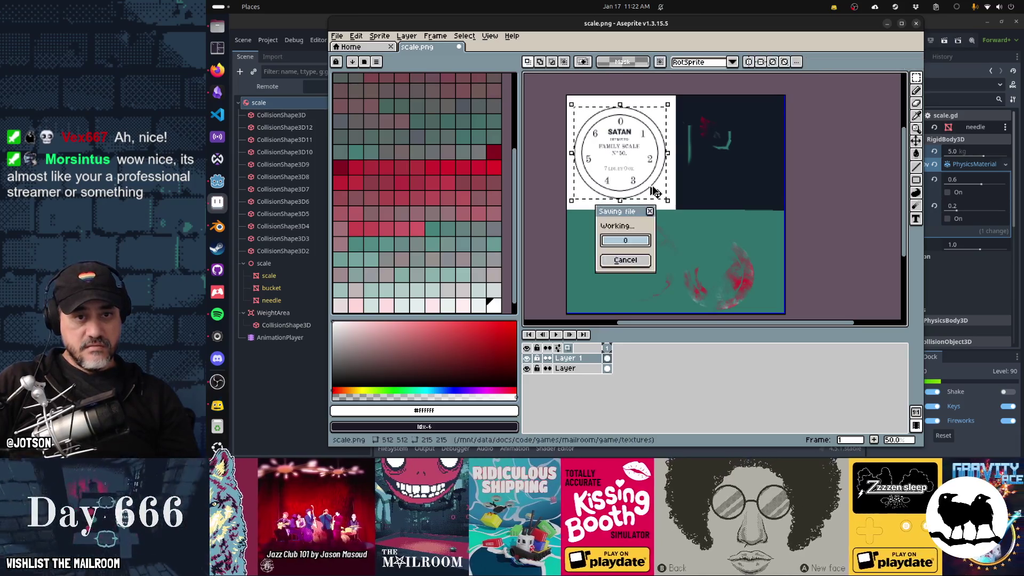
{"action": "key", "text": "alt+Tab"}
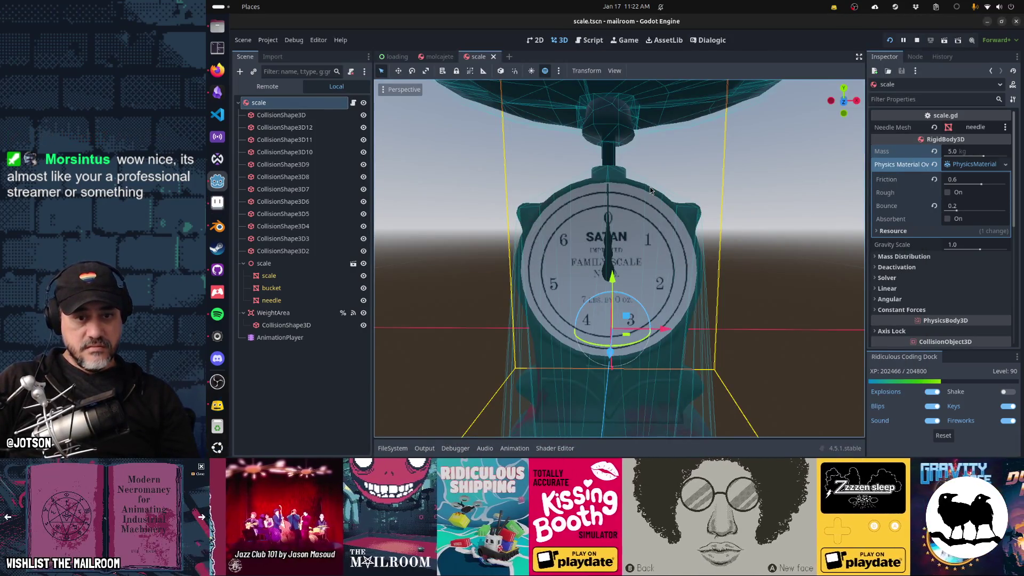
{"action": "key", "text": "alt+Tab"}
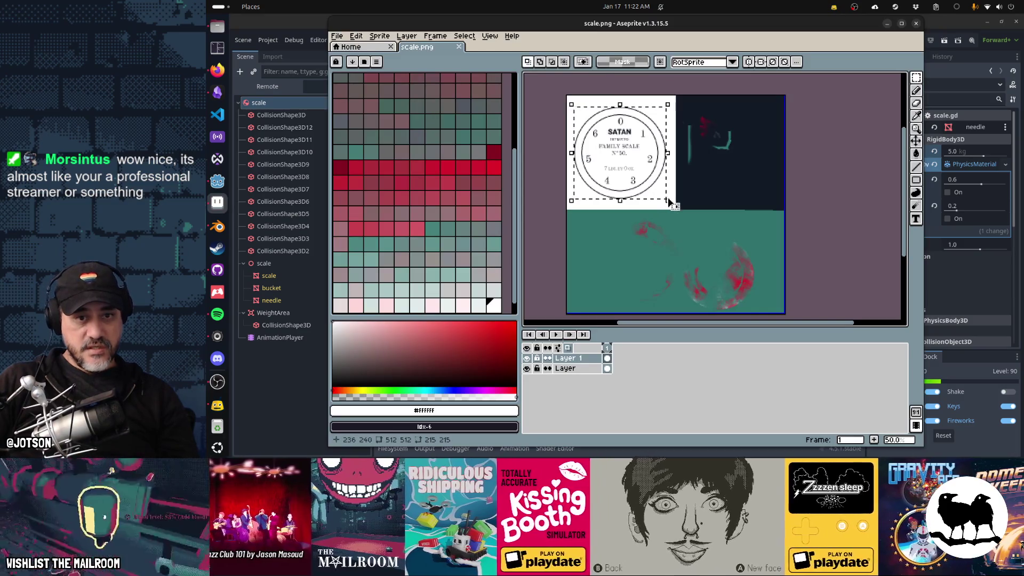
Enlarge the dial to about 106% (224 px), save scale.png and check it in Godot.
{"action": "left_click_drag", "start_coordinate": [666, 200], "coordinate": [672, 205]}
{"action": "key", "text": "Return"}
{"action": "key", "text": "ctrl+s"}
{"action": "key", "text": "alt+Tab"}
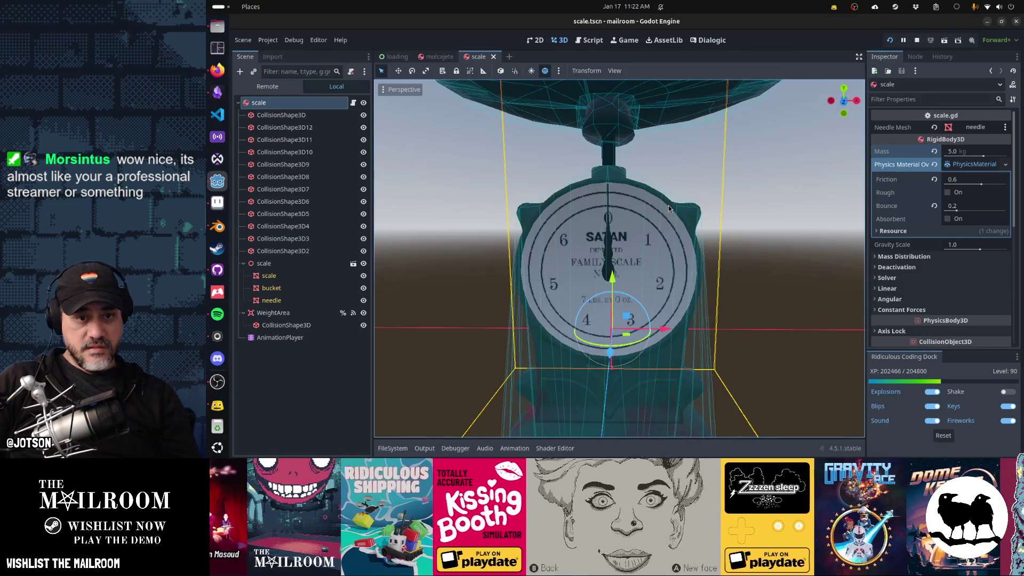
{"action": "key", "text": "alt+Tab"}
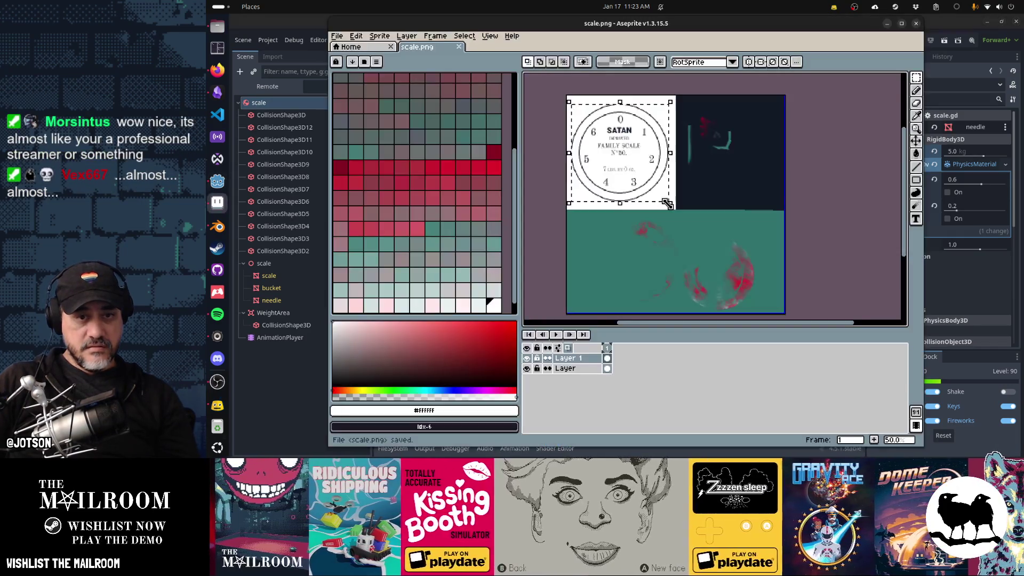
{"action": "key", "text": "alt+Tab"}
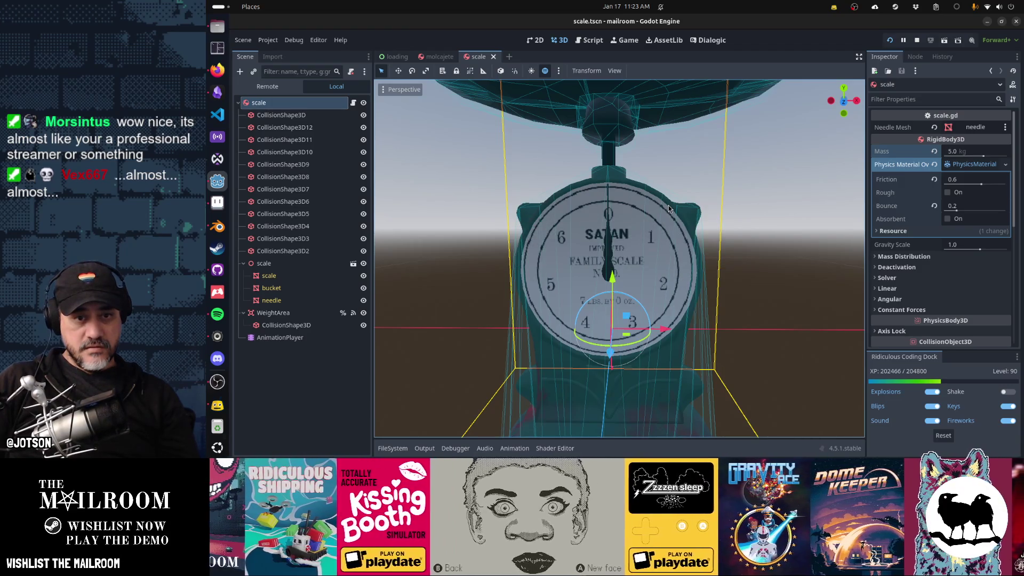
{"action": "key", "text": "alt+Tab"}
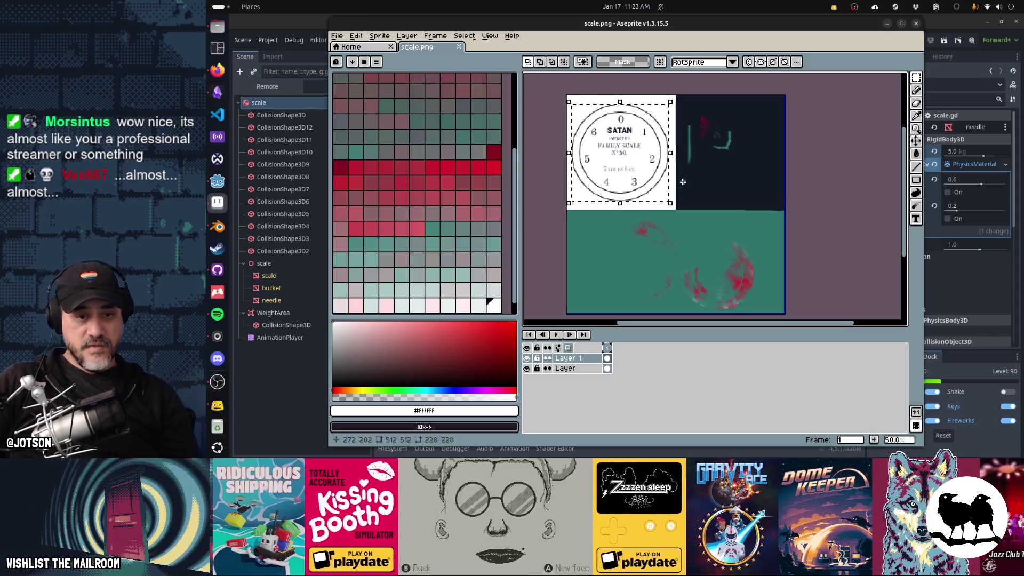
{"action": "left_click", "coordinate": [682, 182]}
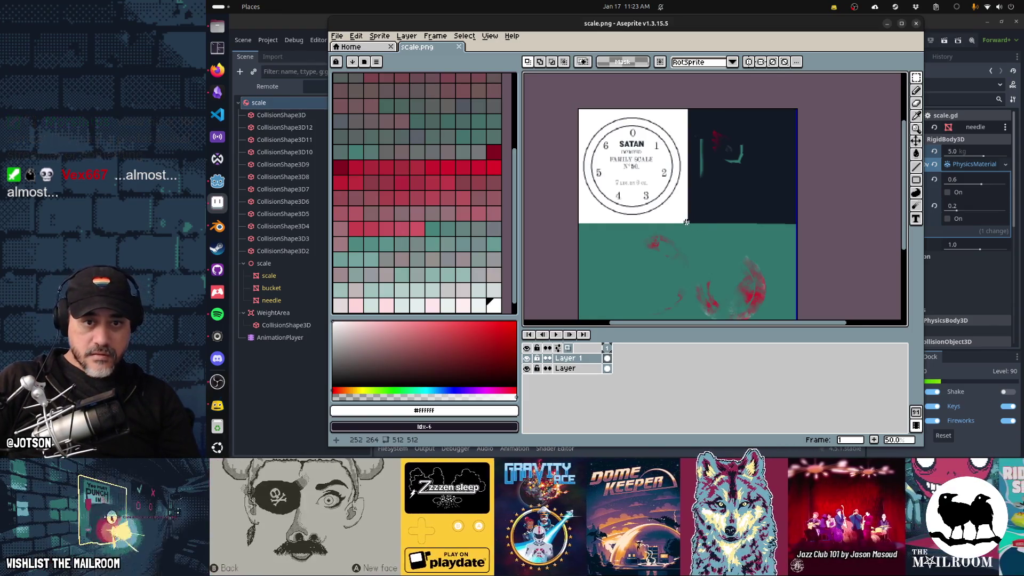
Marquee-select the roughly 255×267 px white dial area of scale.png.
{"action": "left_click_drag", "start_coordinate": [614, 166], "coordinate": [578, 109]}
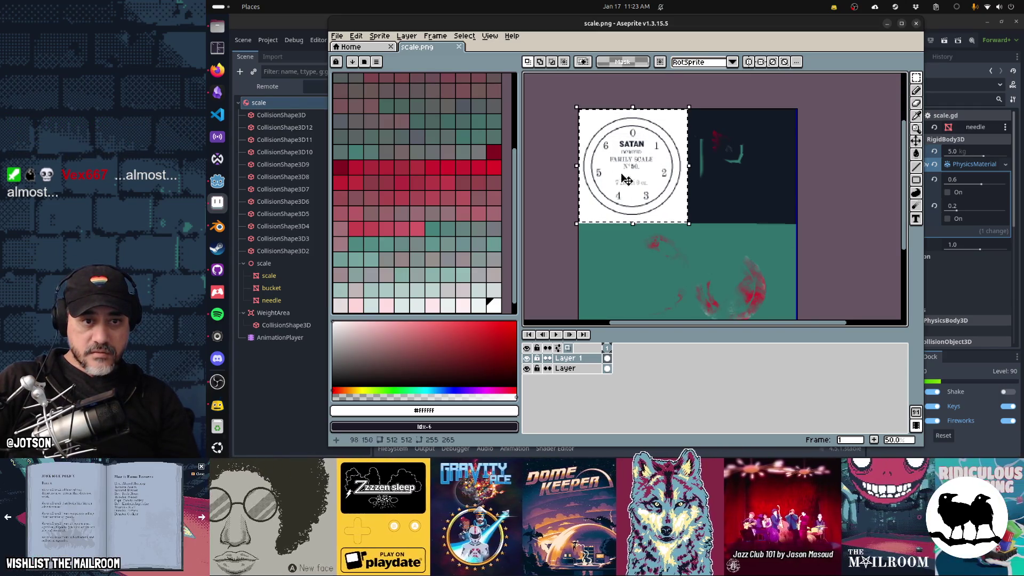
{"action": "scroll", "coordinate": [658, 226], "scroll_direction": "up", "scroll_amount": 4}
{"action": "scroll", "coordinate": [658, 227], "scroll_direction": "down", "scroll_amount": 2}
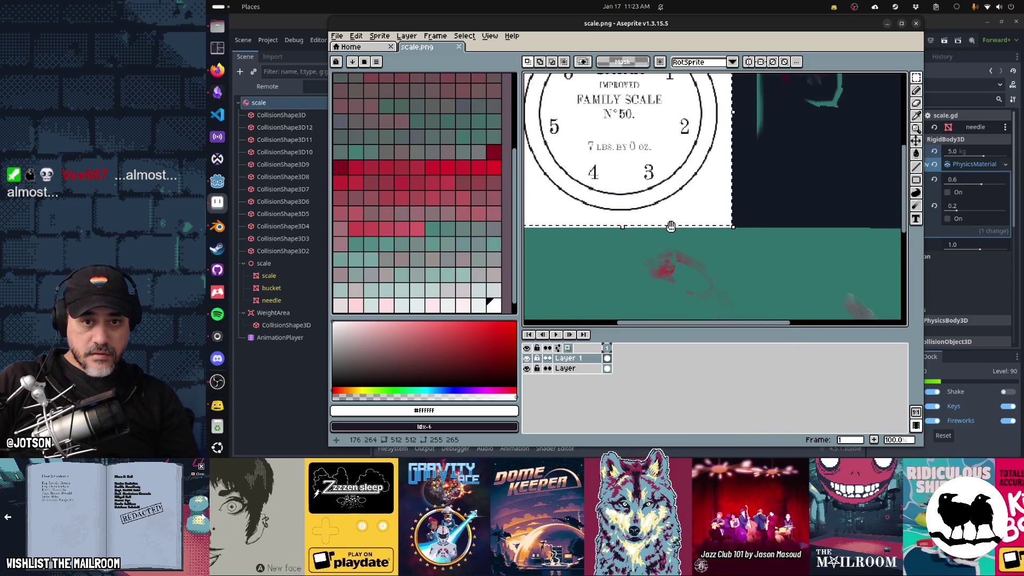
{"action": "scroll", "coordinate": [670, 226], "scroll_direction": "down", "scroll_amount": 2}
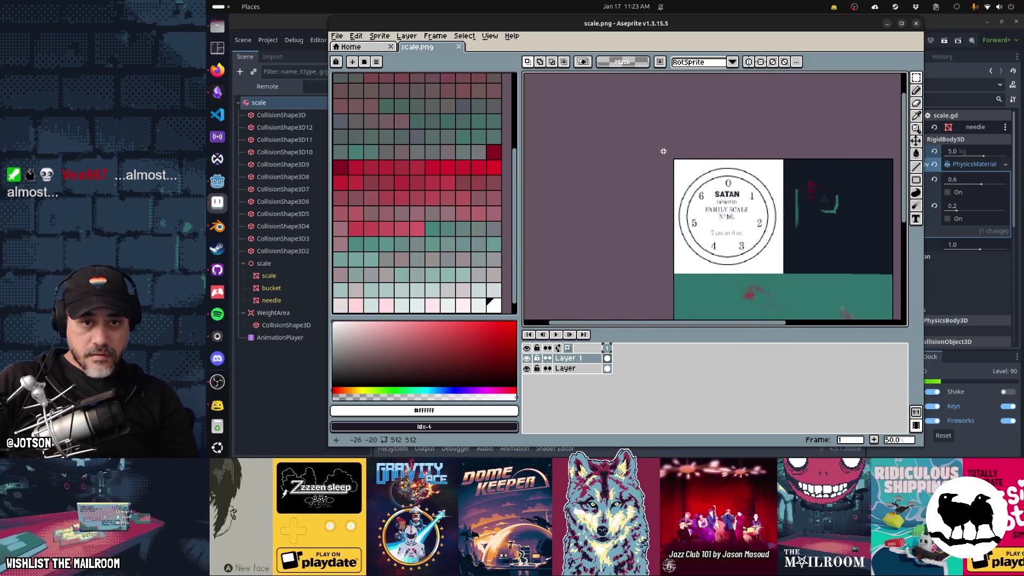
{"action": "left_click_drag", "start_coordinate": [743, 225], "coordinate": [782, 274]}
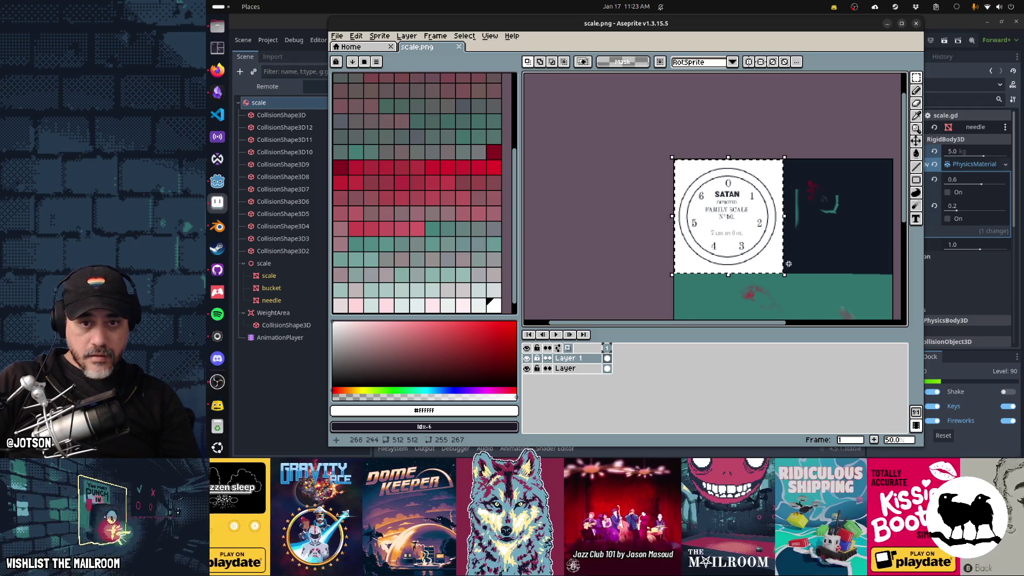
{"action": "key", "text": "alt+Tab"}
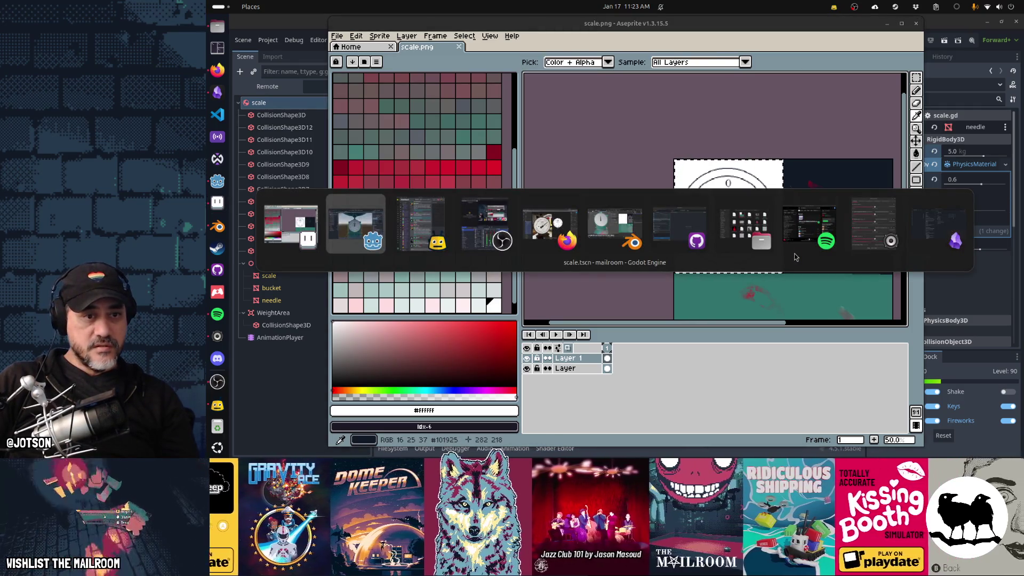
Paste the Aseprite dial into Figma, undo its move, and delete the pasted image 3.
{"action": "key", "text": "alt+Tab"}
{"action": "key", "text": "alt+Tab"}
{"action": "key", "text": "alt+Tab"}
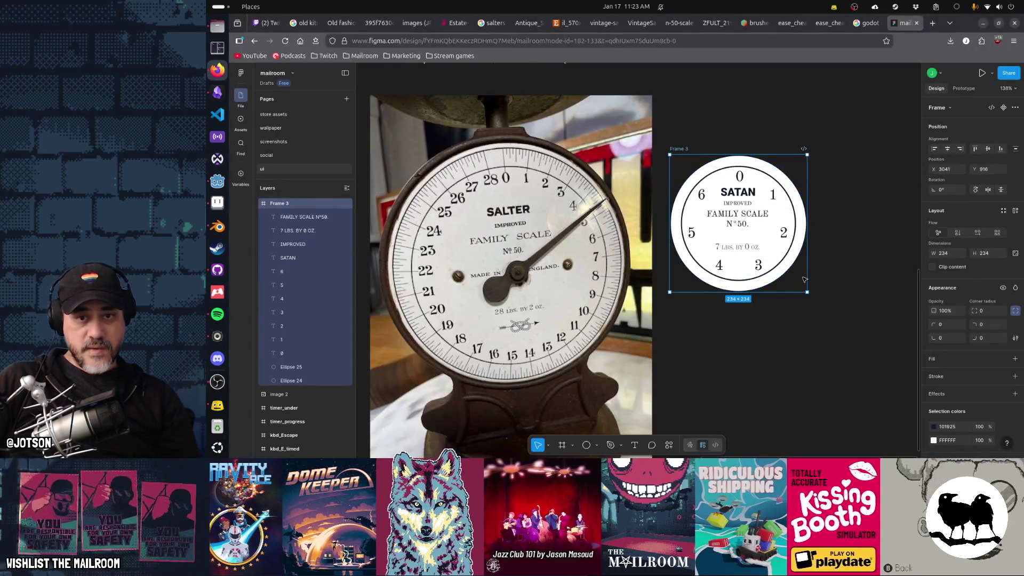
{"action": "scroll", "coordinate": [803, 280], "scroll_direction": "right", "scroll_amount": 3}
{"action": "left_click", "coordinate": [790, 175]}
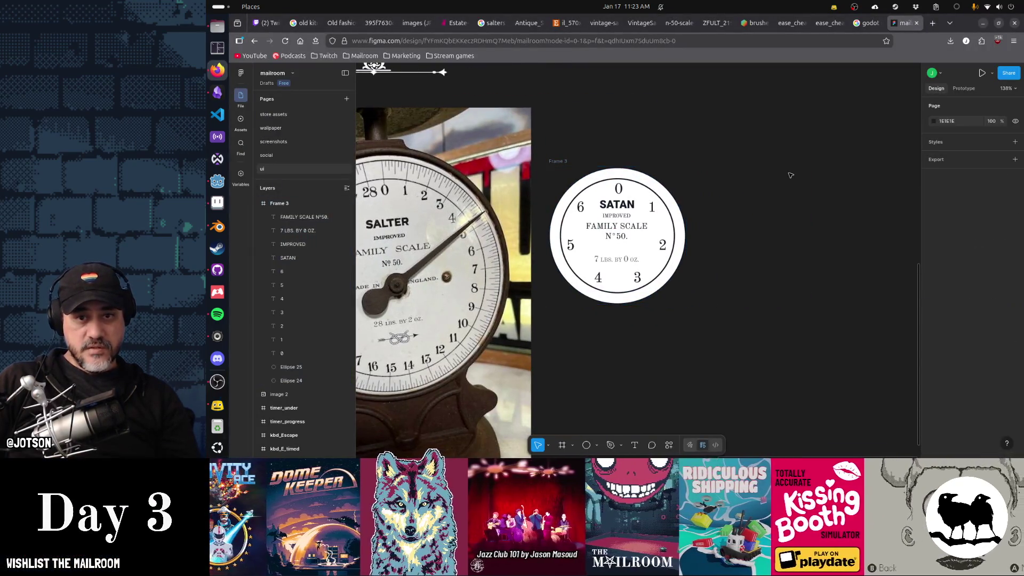
{"action": "left_click", "coordinate": [801, 184]}
{"action": "left_click_drag", "start_coordinate": [653, 291], "coordinate": [804, 288]}
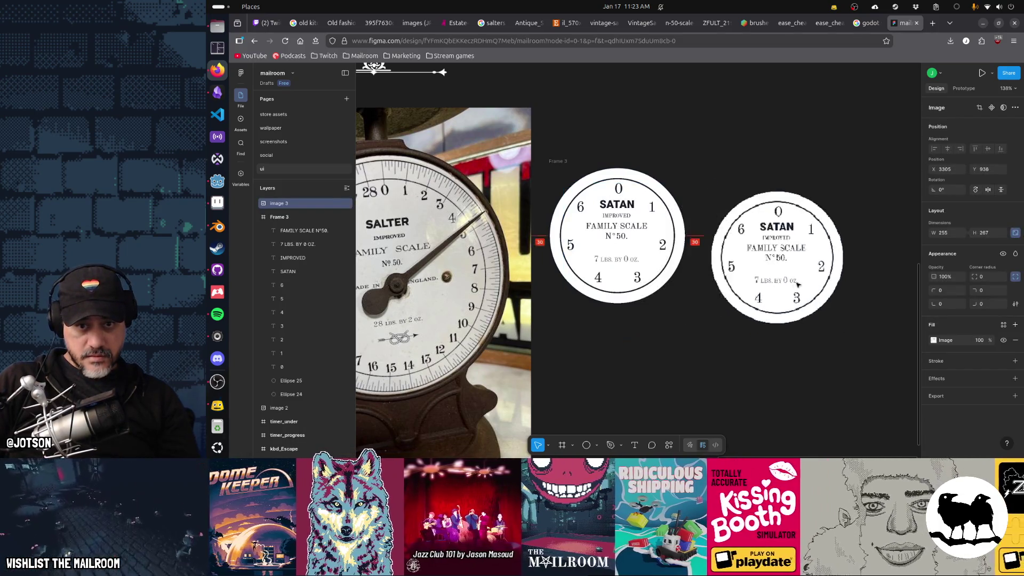
{"action": "key", "text": "ctrl+z"}
{"action": "key", "text": "alt"}
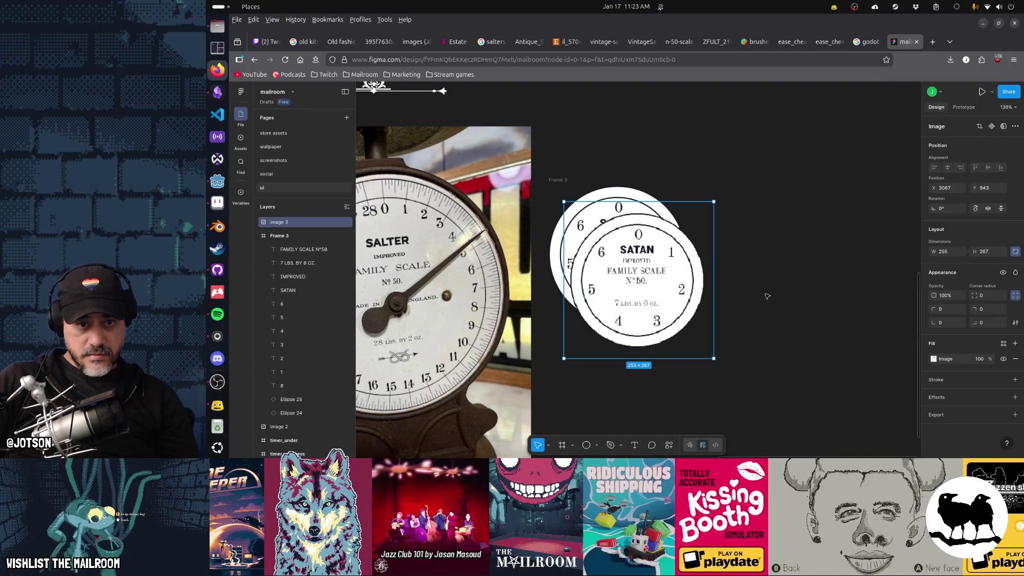
{"action": "left_click", "coordinate": [694, 300]}
{"action": "key", "text": "Delete"}
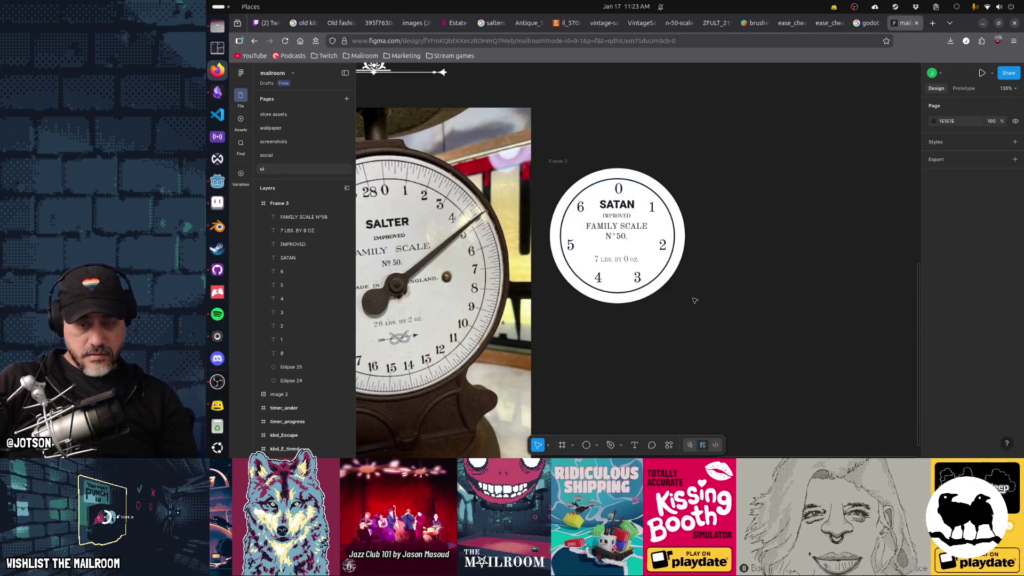
{"action": "key", "text": "alt+Tab"}
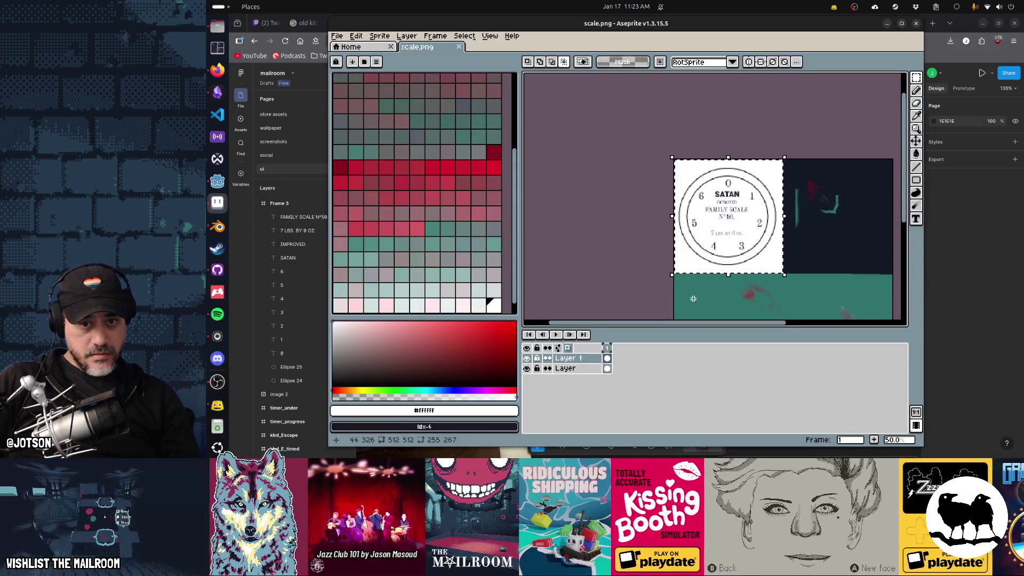
{"action": "key", "text": "alt+Tab"}
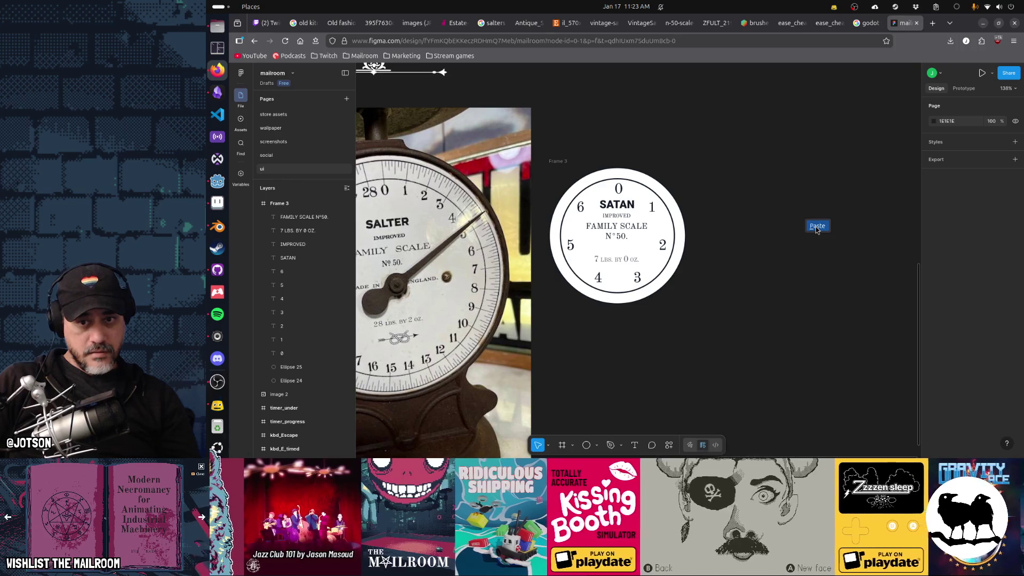
Paste the dial again as image 3 beside Frame 3, then lay a 234×234 Frame 3 over it.
{"action": "left_click", "coordinate": [816, 226]}
{"action": "left_click_drag", "start_coordinate": [666, 293], "coordinate": [824, 275]}
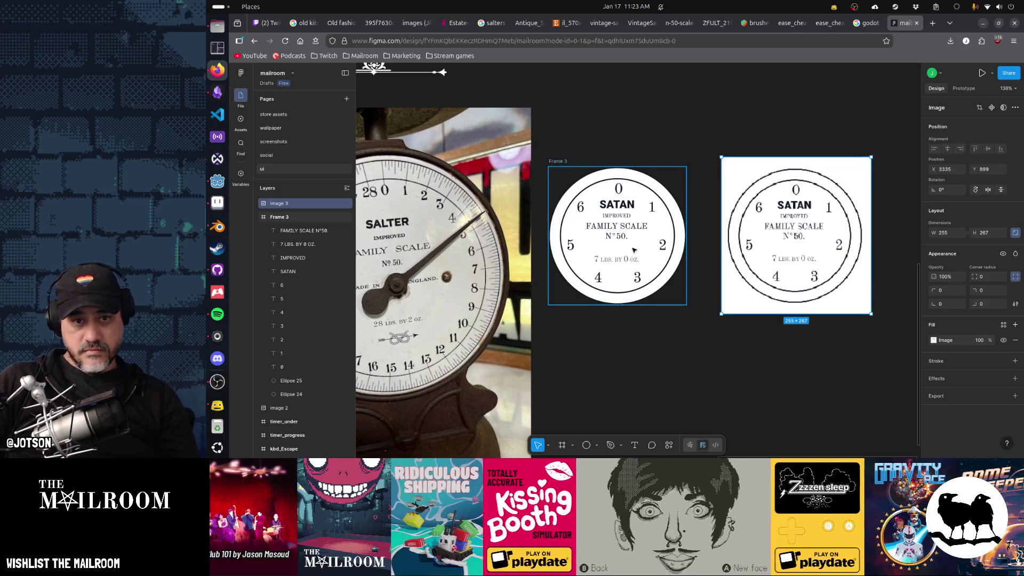
{"action": "left_click", "coordinate": [562, 164]}
{"action": "mouse_move", "coordinate": [565, 167]}
{"action": "left_mouse_down"}
{"action": "mouse_move", "coordinate": [719, 178]}
{"action": "mouse_move", "coordinate": [744, 169]}
{"action": "left_mouse_up"}
{"action": "left_click_drag", "start_coordinate": [626, 251], "coordinate": [798, 241]}
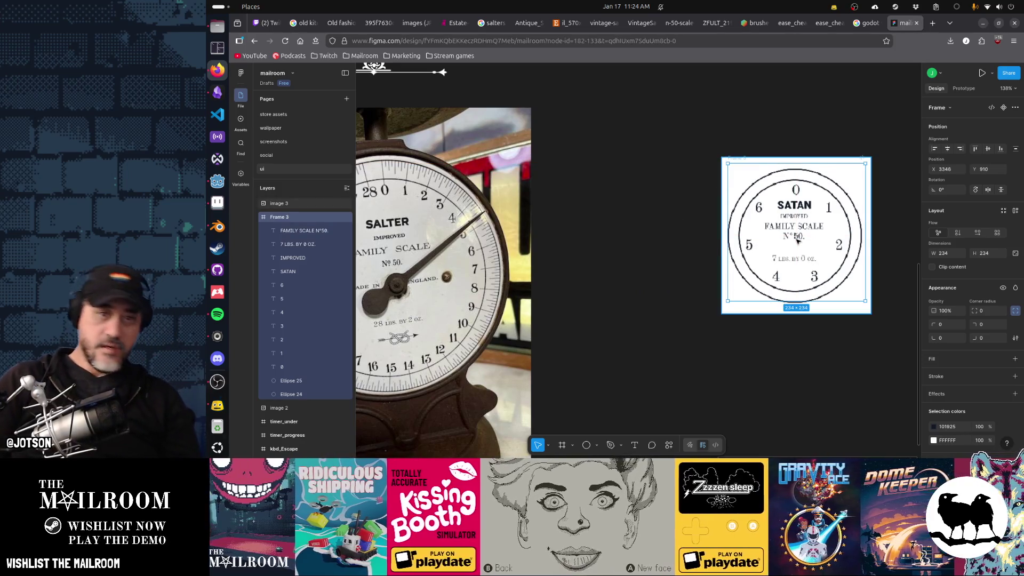
Move image 3 into Frame 3 and resize the frame to fit it at 255×267.
{"action": "scroll", "coordinate": [798, 241], "scroll_direction": "up", "scroll_amount": 2}
{"action": "left_click_drag", "start_coordinate": [832, 292], "coordinate": [833, 294]}
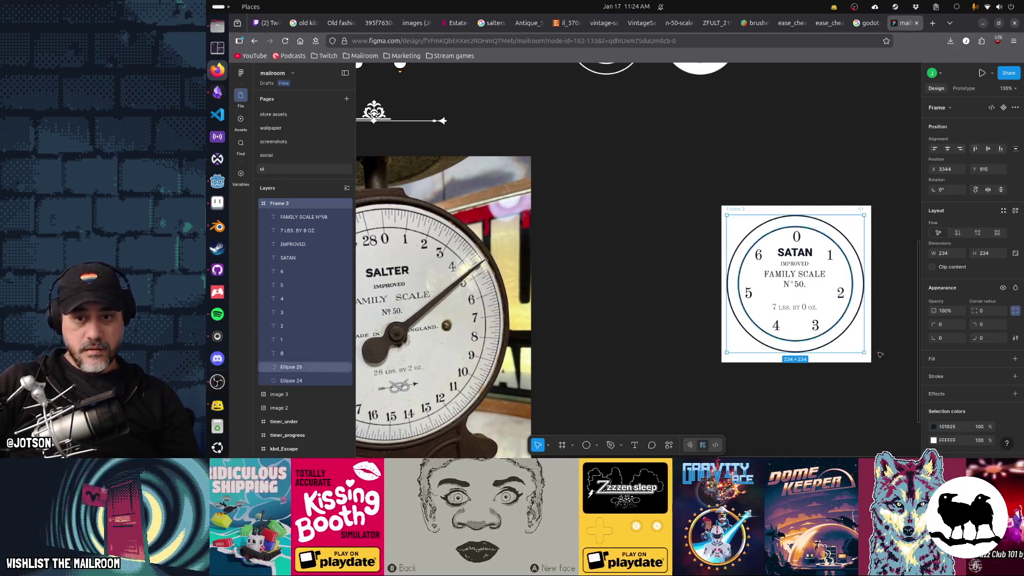
{"action": "left_click", "coordinate": [854, 363]}
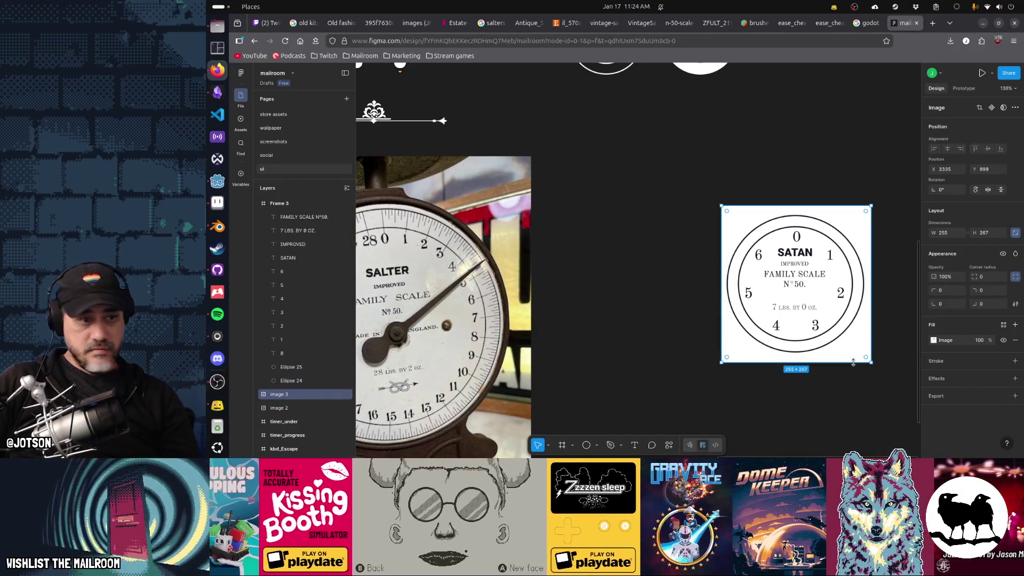
{"action": "left_click_drag", "start_coordinate": [288, 394], "coordinate": [300, 218]}
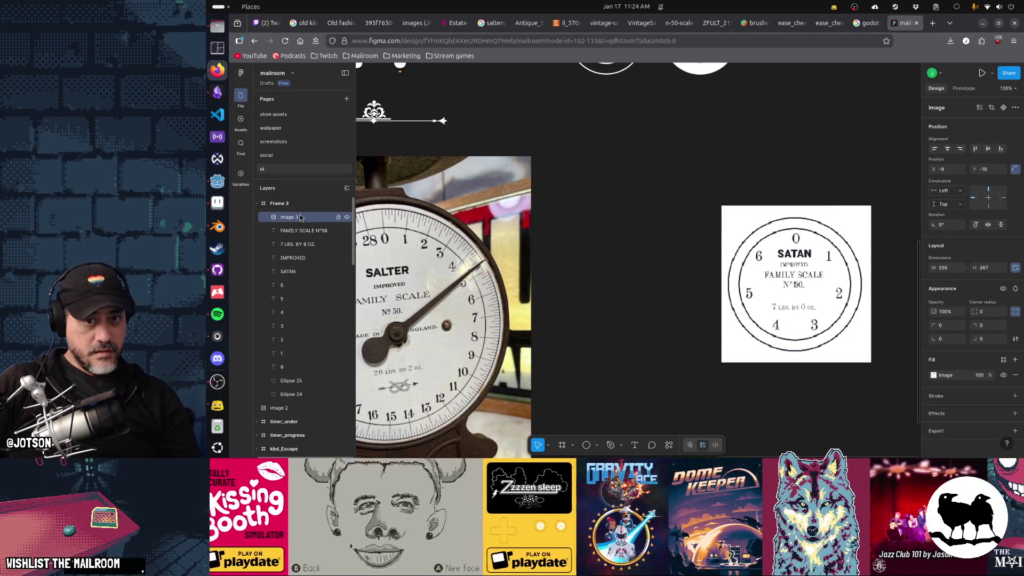
{"action": "left_click", "coordinate": [746, 209]}
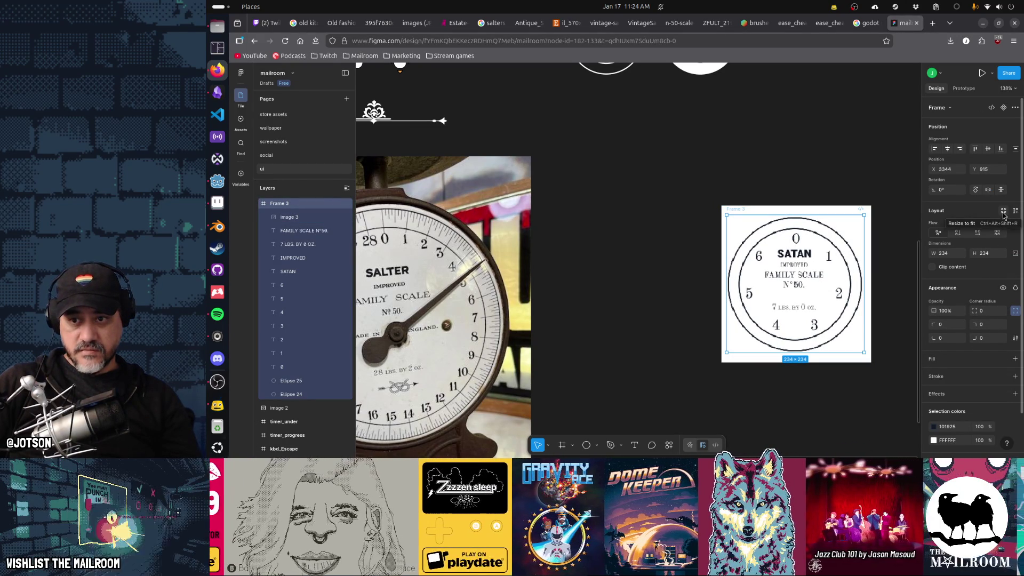
{"action": "left_click", "coordinate": [1003, 212]}
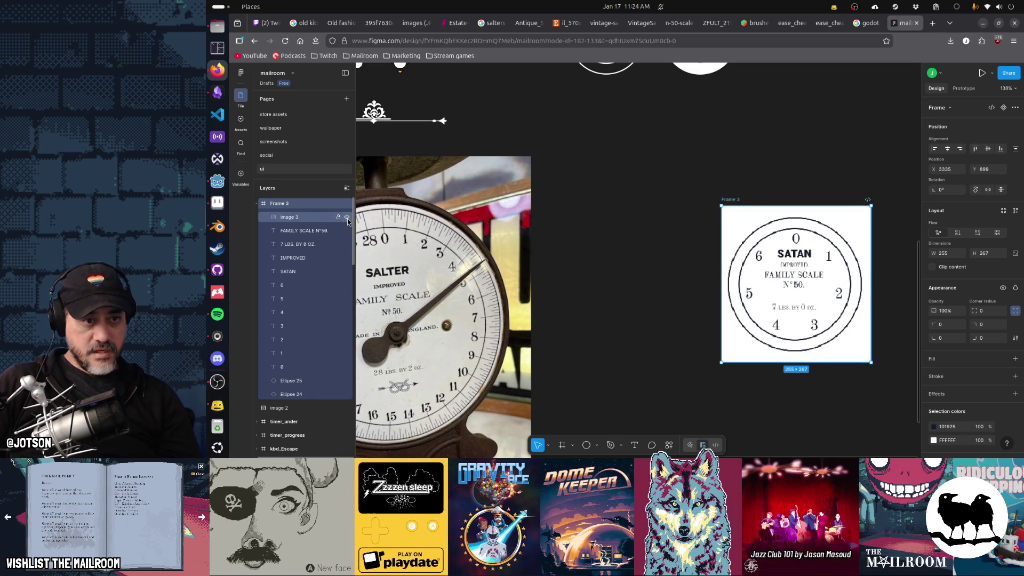
Compare the dial with the reference hidden and shown, then dim image 3's fill to 63%.
{"action": "left_click", "coordinate": [347, 219]}
{"action": "left_click", "coordinate": [347, 218]}
{"action": "left_click", "coordinate": [347, 218]}
{"action": "left_click", "coordinate": [347, 219]}
{"action": "left_click", "coordinate": [347, 219]}
{"action": "left_click", "coordinate": [347, 219]}
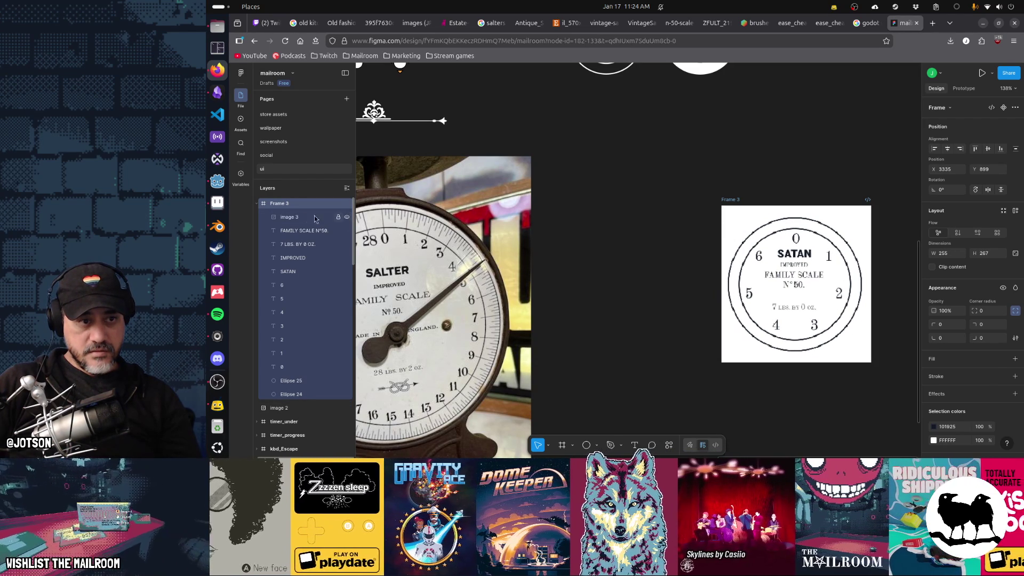
{"action": "left_click", "coordinate": [302, 218]}
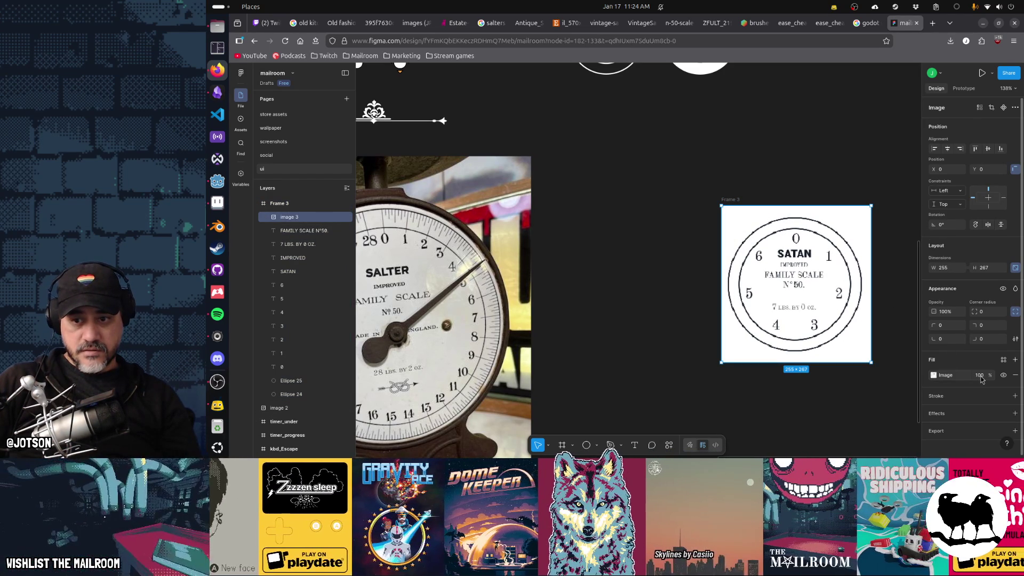
{"action": "left_click", "coordinate": [979, 377]}
{"action": "left_click_drag", "start_coordinate": [989, 374], "coordinate": [963, 375]}
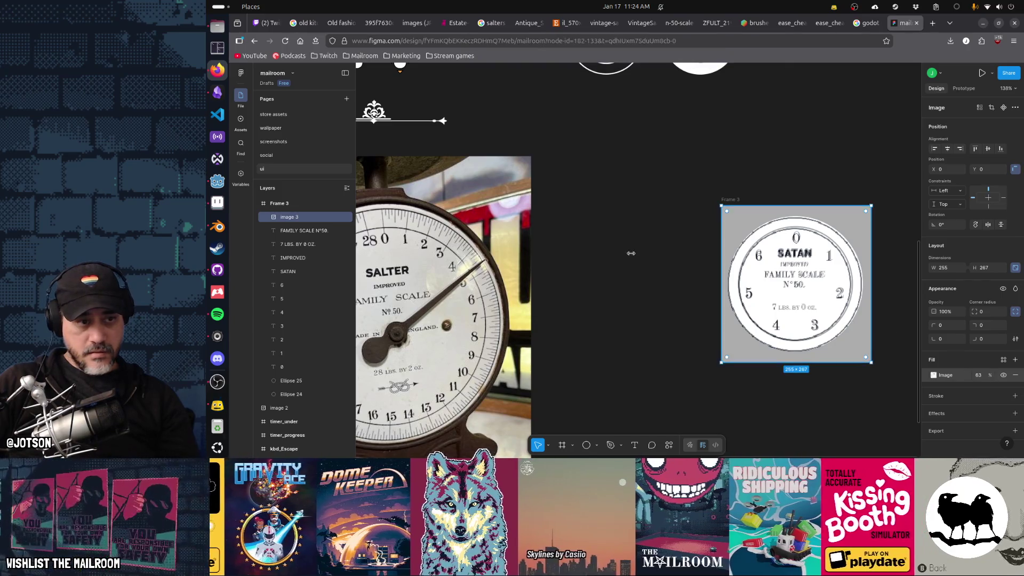
{"action": "left_click", "coordinate": [305, 231]}
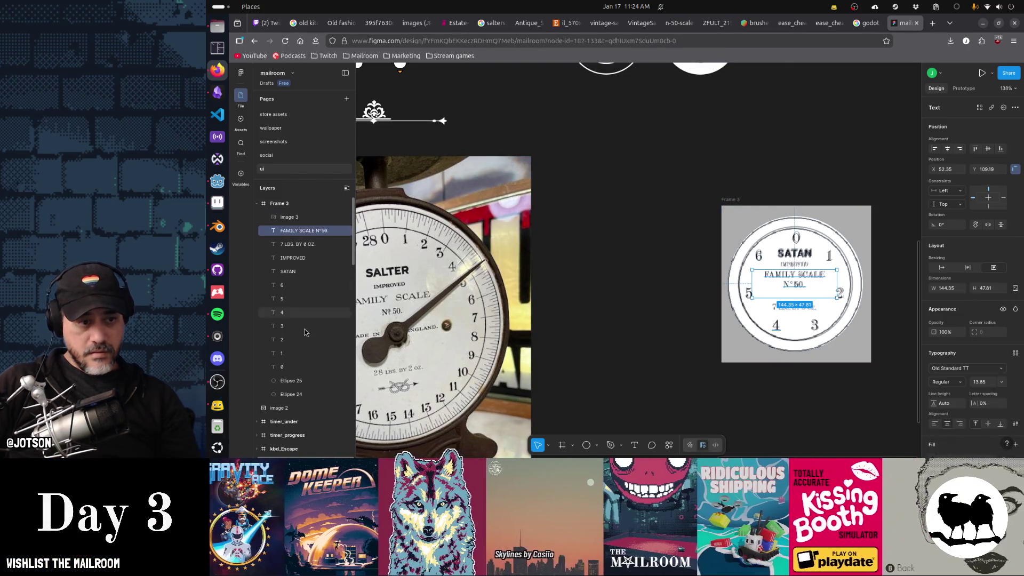
Nudge the 13 dial elements a pixel with the arrow keys, then deselect.
{"action": "left_click", "coordinate": [298, 394], "text": "shift"}
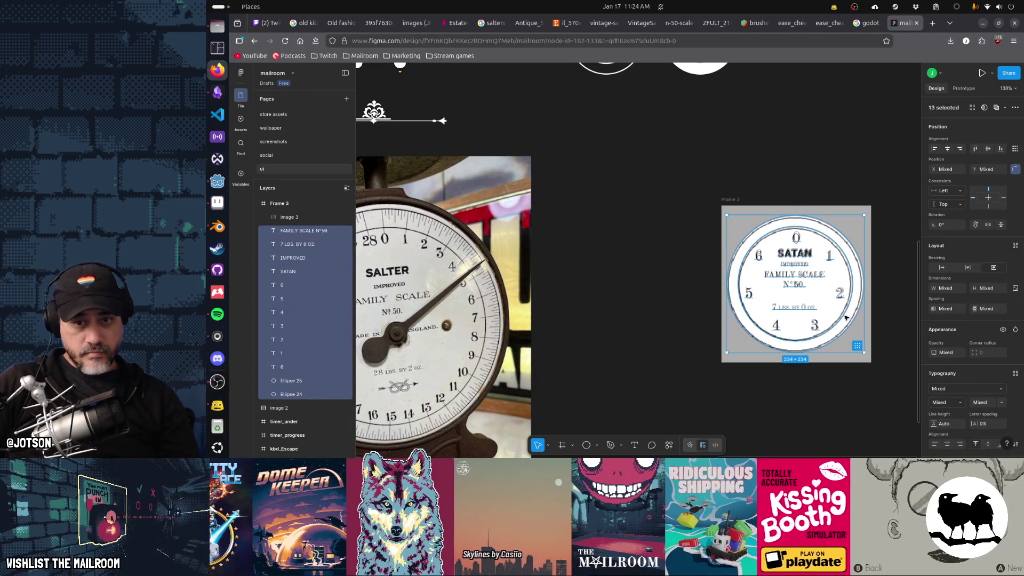
{"action": "key", "text": "Down"}
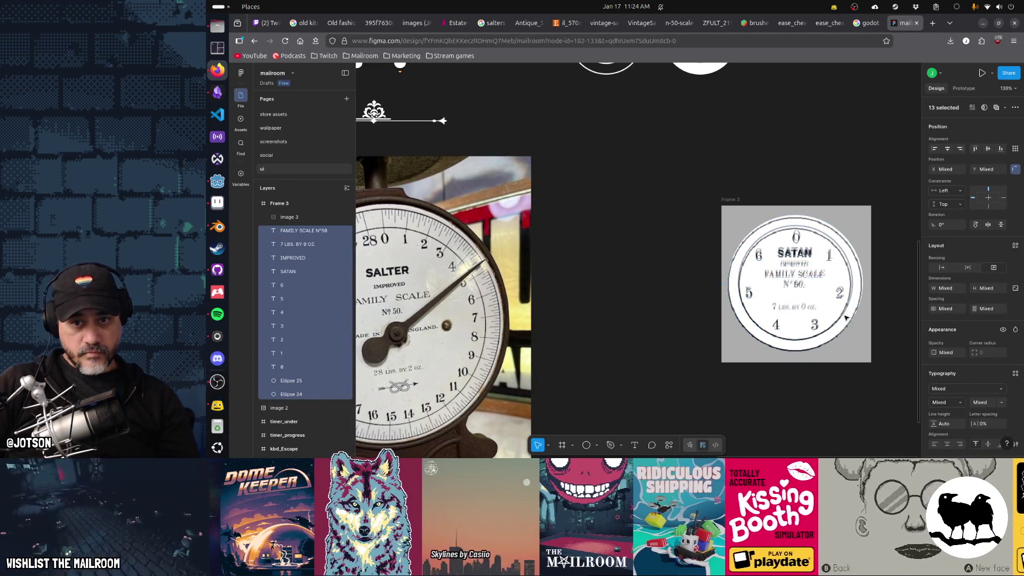
{"action": "key", "text": "Left"}
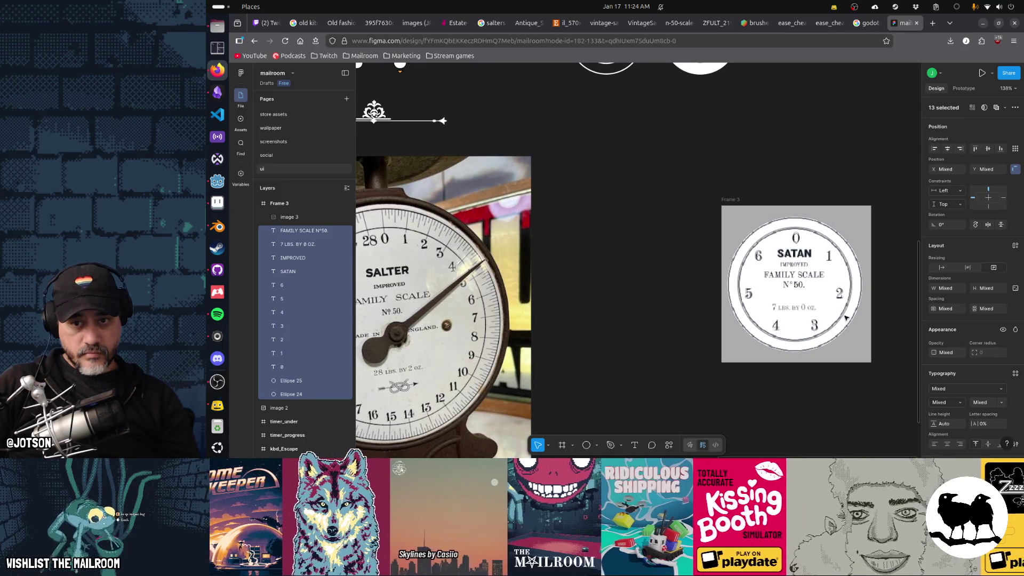
{"action": "key", "text": "Down"}
{"action": "key", "text": "Up"}
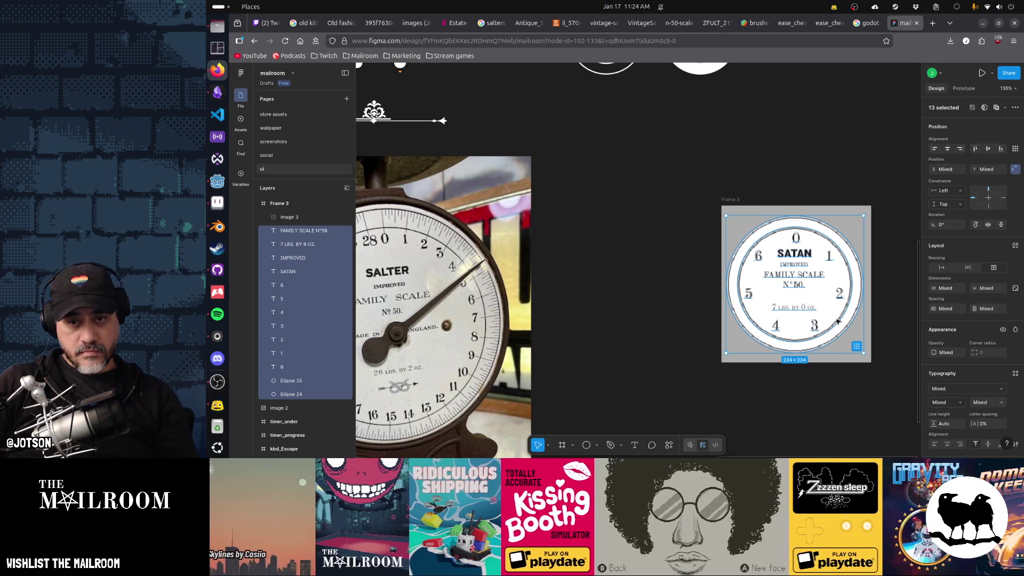
{"action": "key", "text": "Escape"}
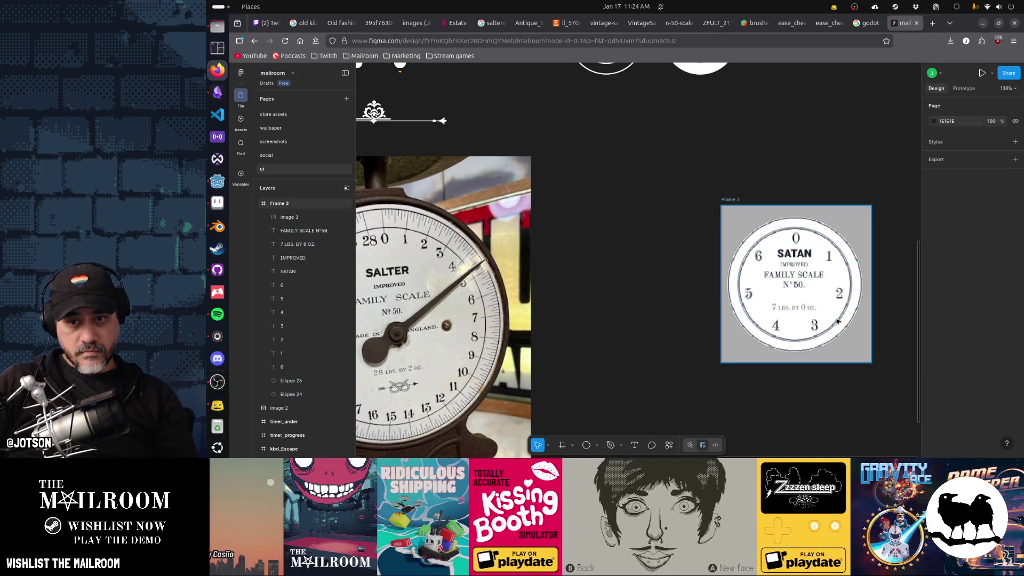
Try deleting the reference image, restore it, and reselect the dial elements.
{"action": "scroll", "coordinate": [534, 267], "scroll_direction": "right", "scroll_amount": 4}
{"action": "left_click", "coordinate": [298, 217]}
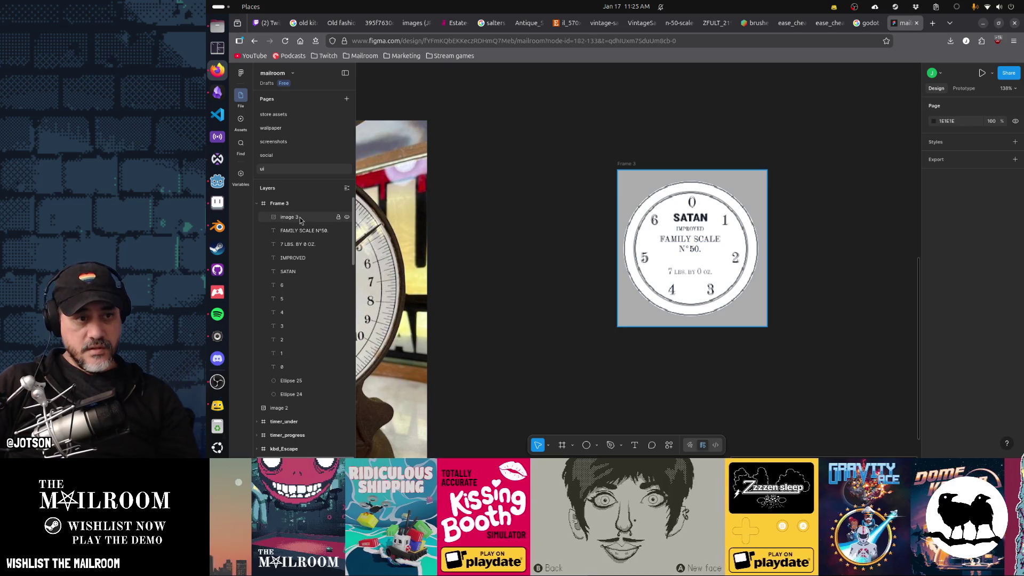
{"action": "key", "text": "Delete"}
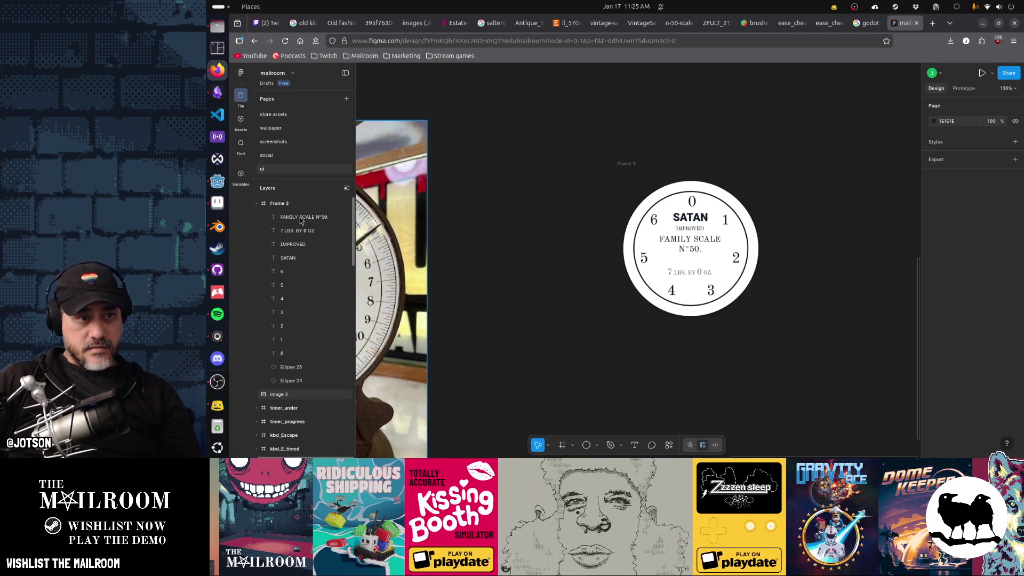
{"action": "key", "text": "ctrl+z"}
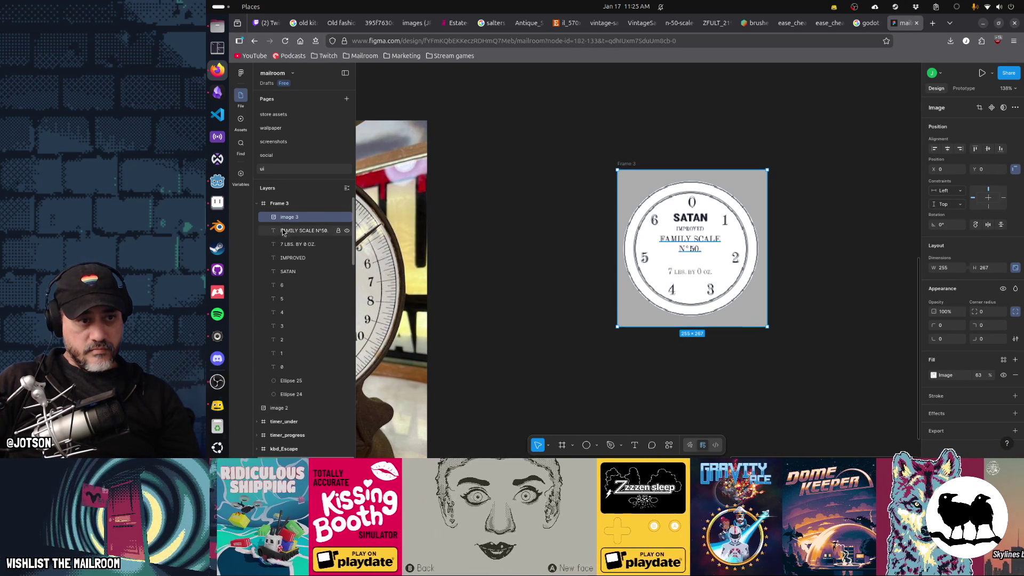
{"action": "key", "text": "ctrl+shift+a"}
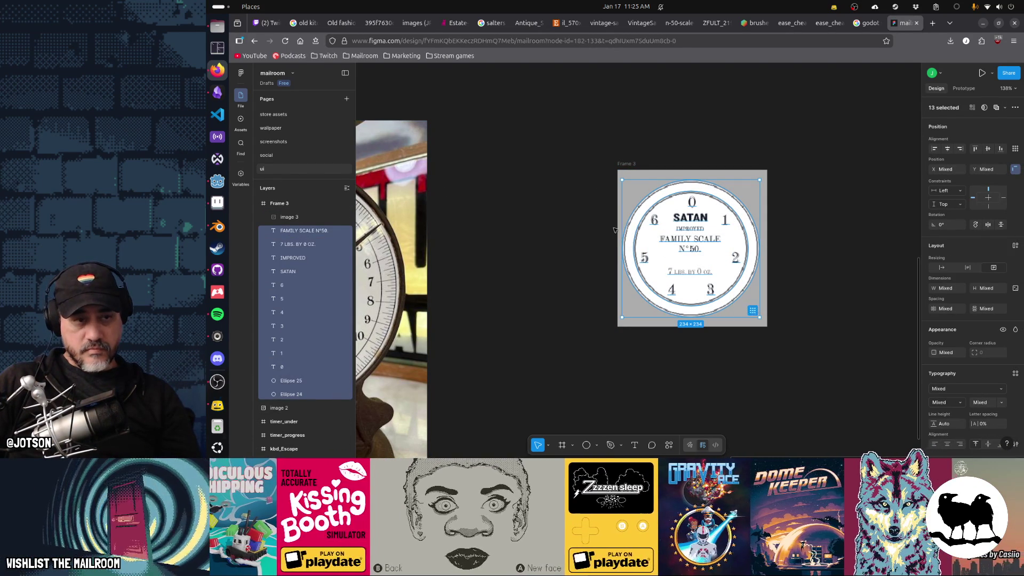
Resize Frame 3 to 512 × 512 after briefly trying doubled dimensions.
{"action": "left_click", "coordinate": [289, 203]}
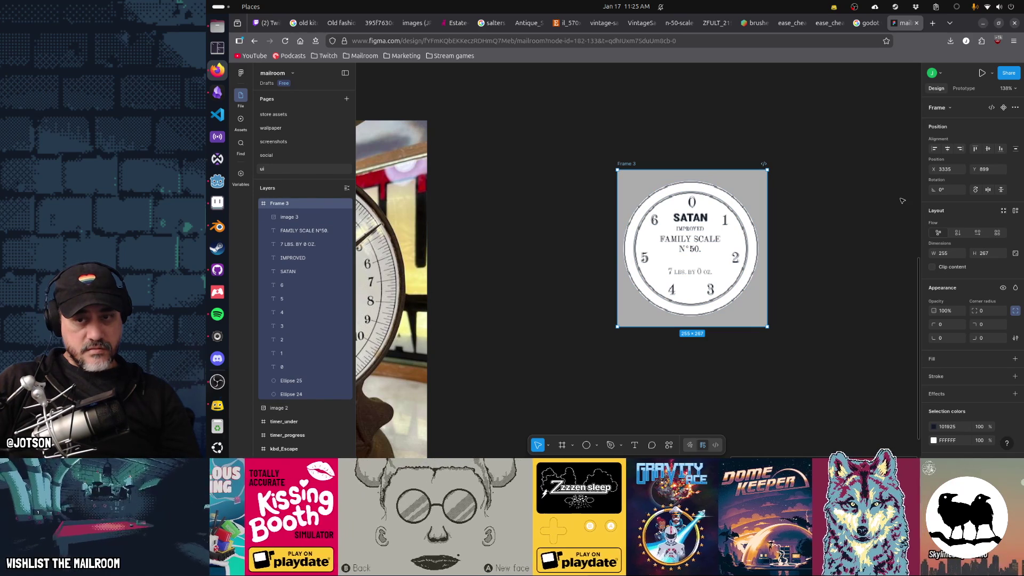
{"action": "left_click", "coordinate": [952, 255]}
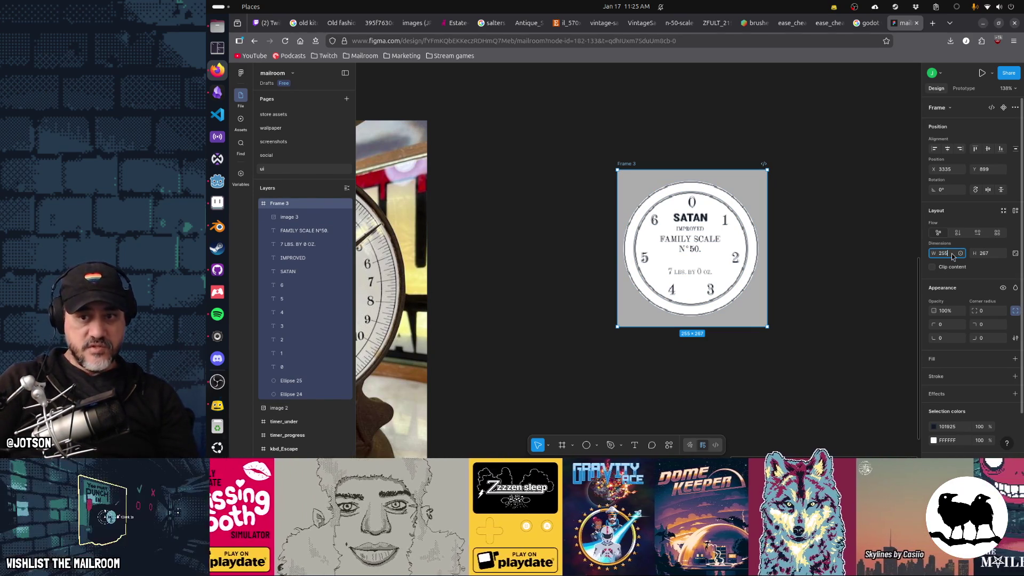
{"action": "type", "text": "*"}
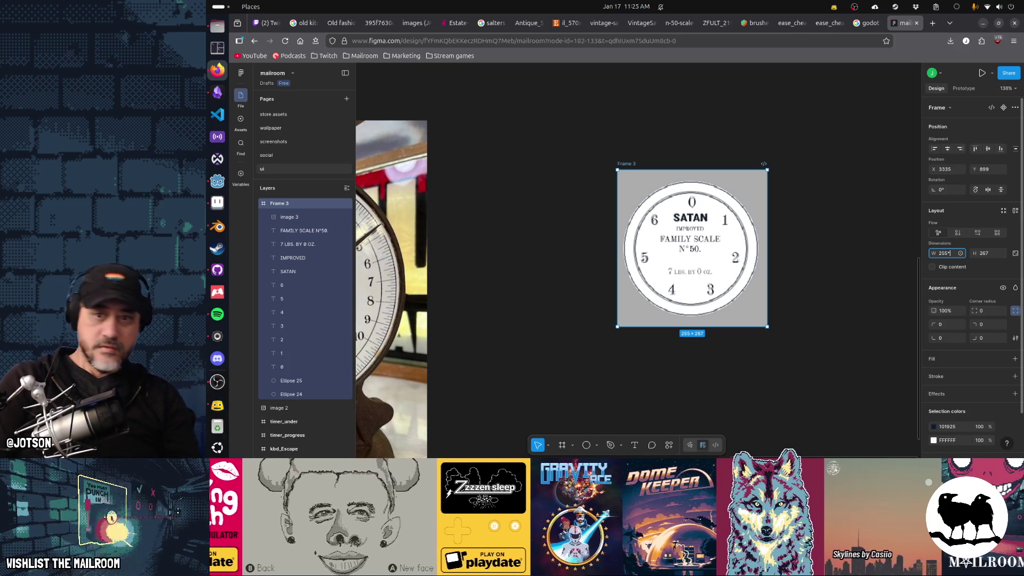
{"action": "key", "text": "Tab"}
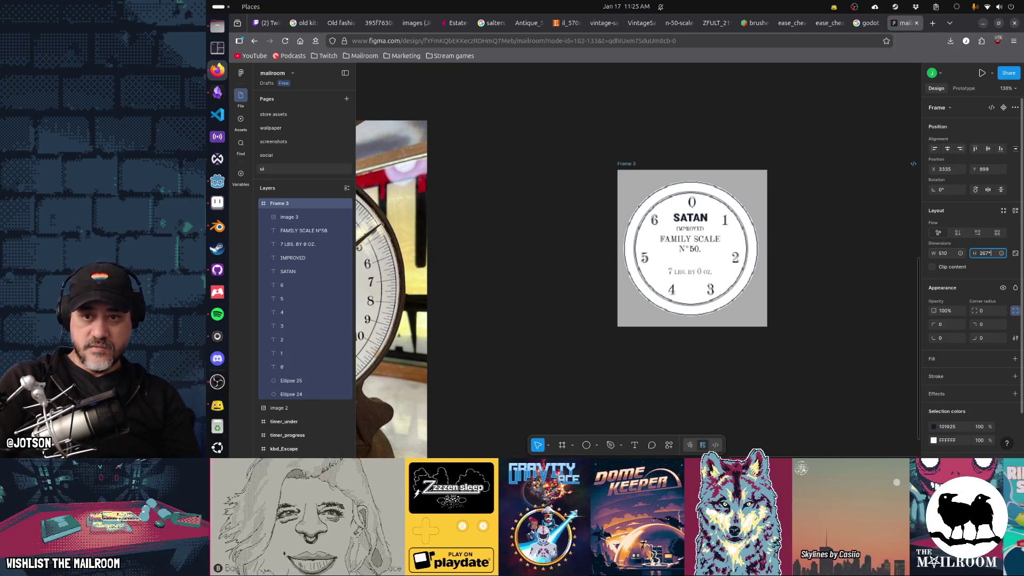
{"action": "type", "text": "2"}
{"action": "key", "text": "Return"}
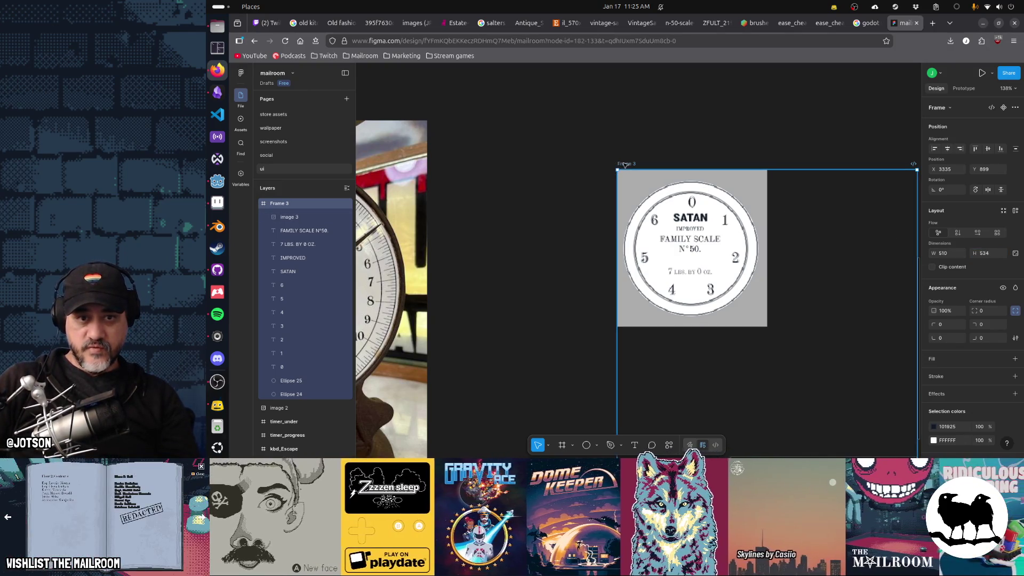
{"action": "scroll", "coordinate": [739, 250], "scroll_direction": "down", "scroll_amount": 3}
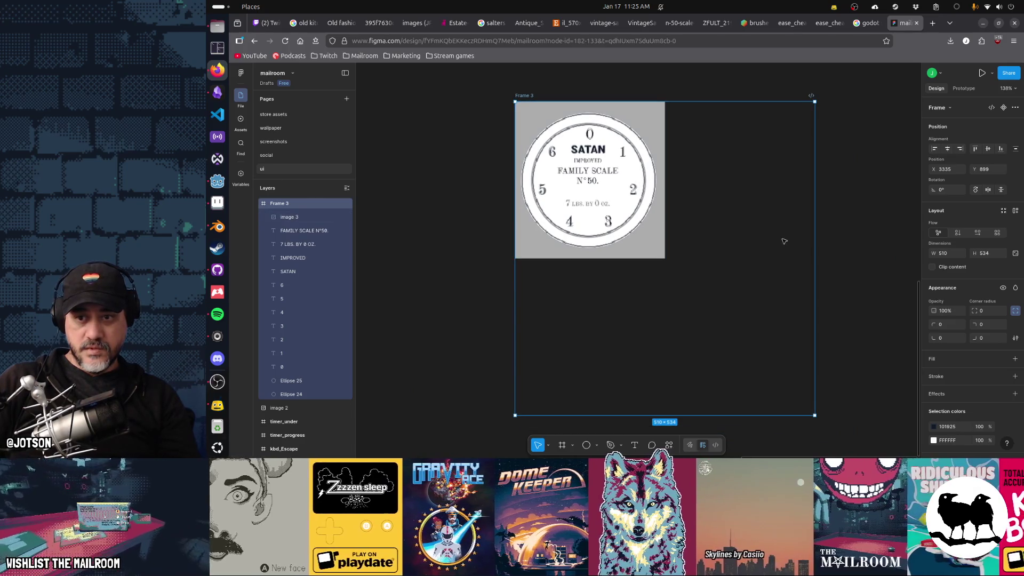
{"action": "key", "text": "alt+Tab"}
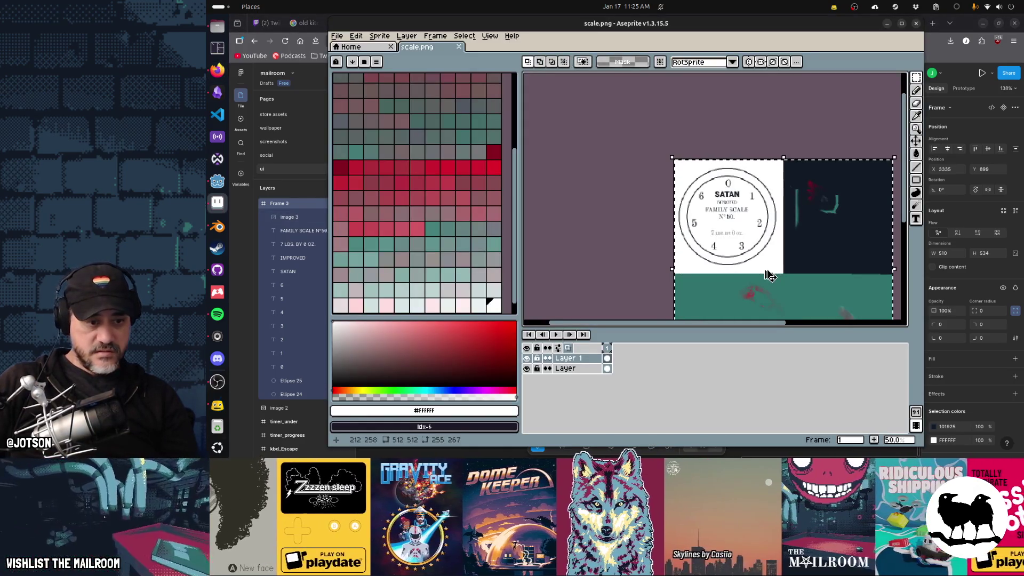
{"action": "key", "text": "alt+Tab"}
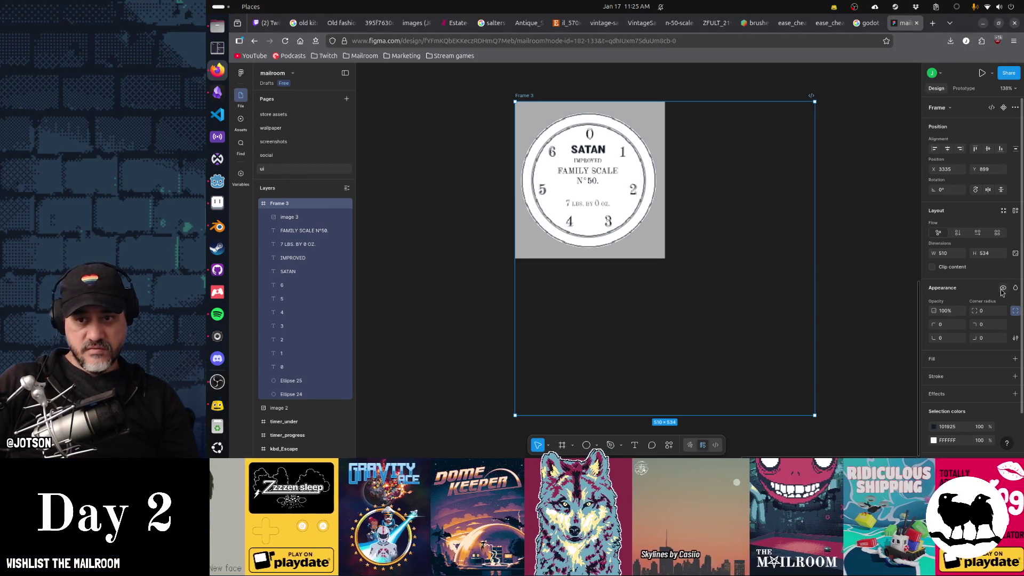
{"action": "type", "text": "512"}
{"action": "key", "text": "Tab"}
{"action": "key", "text": "Return"}
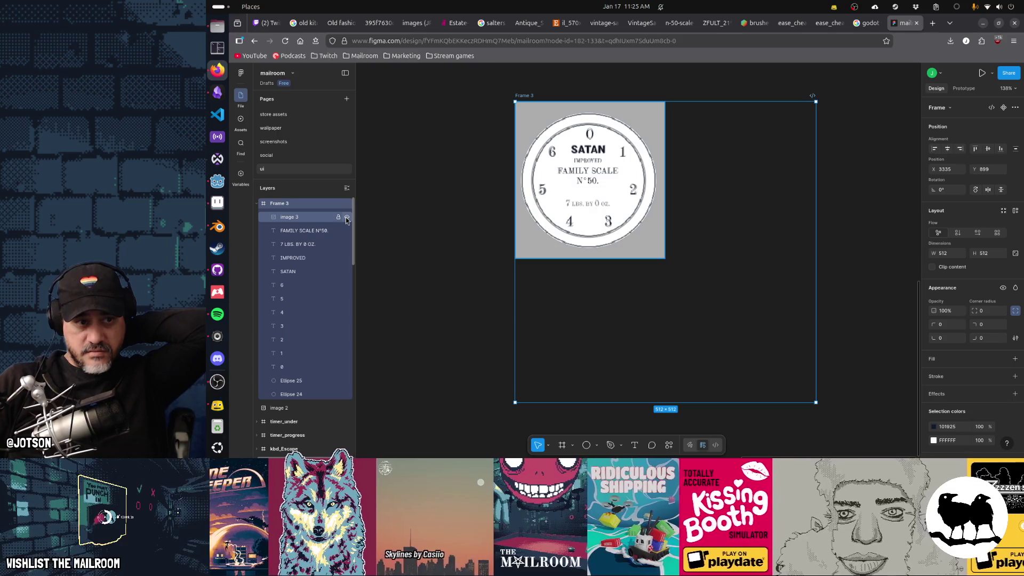
Hide reference image 3 and paste Frame 3 as a PNG into Aseprite's scale.png.
{"action": "left_click", "coordinate": [346, 220]}
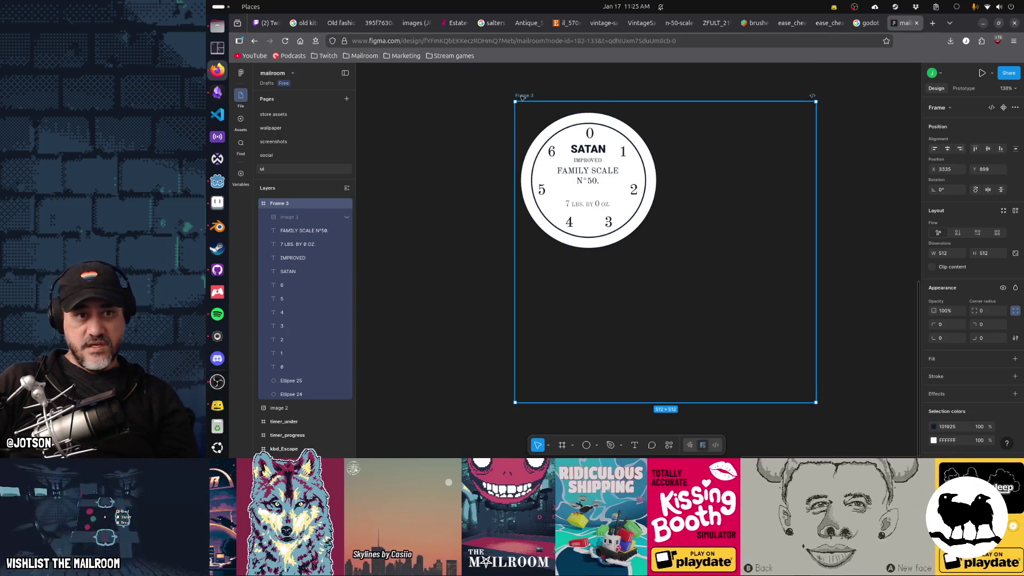
{"action": "right_click", "coordinate": [523, 98]}
{"action": "mouse_move", "coordinate": [553, 137]}
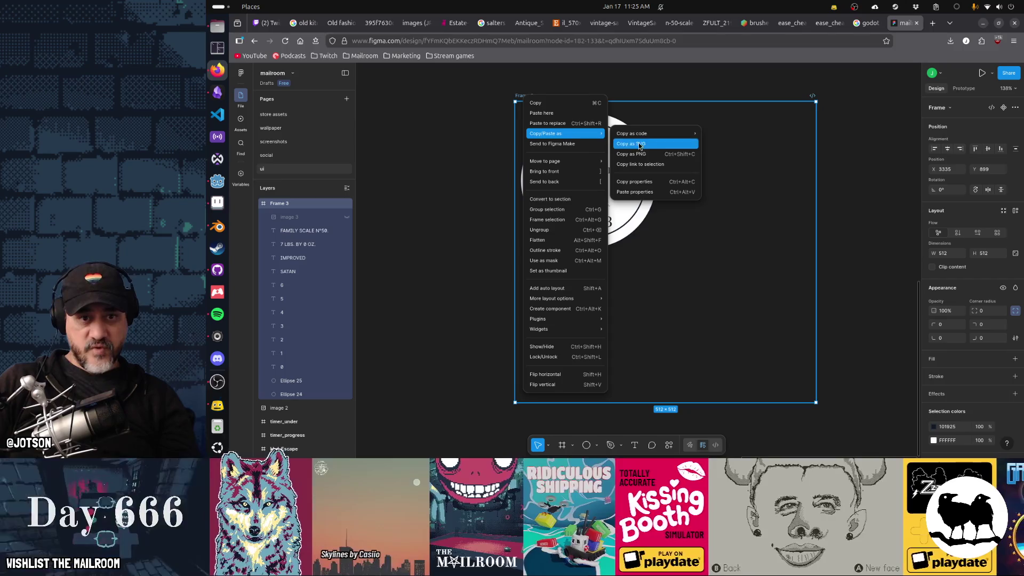
{"action": "left_click", "coordinate": [634, 153]}
{"action": "key", "text": "alt+Tab"}
{"action": "key", "text": "ctrl+v"}
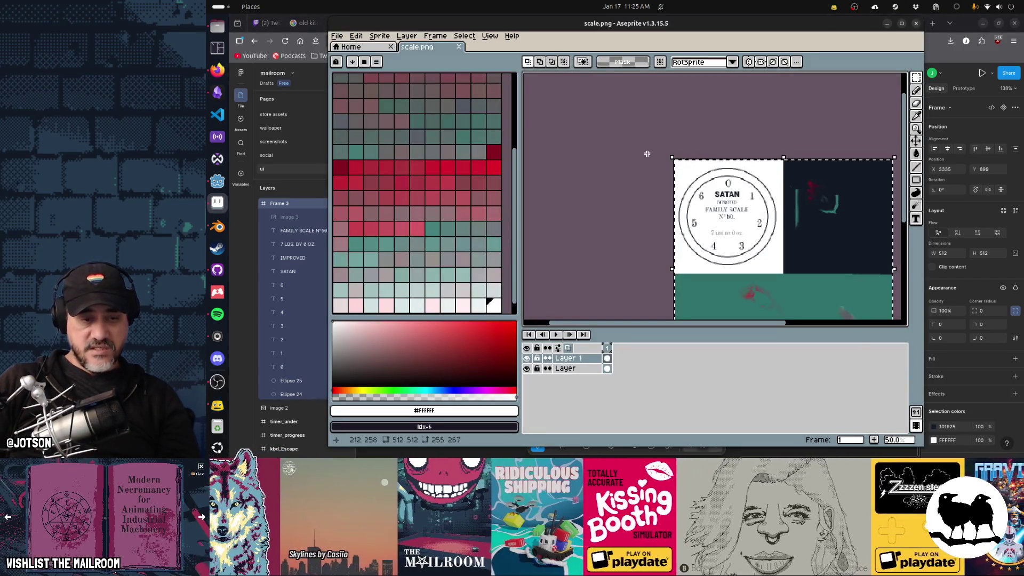
Discard the 1024×1024 dial paste from scale.png and return to Figma in Firefox.
{"action": "key", "text": "Delete"}
{"action": "key", "text": "ctrl+v"}
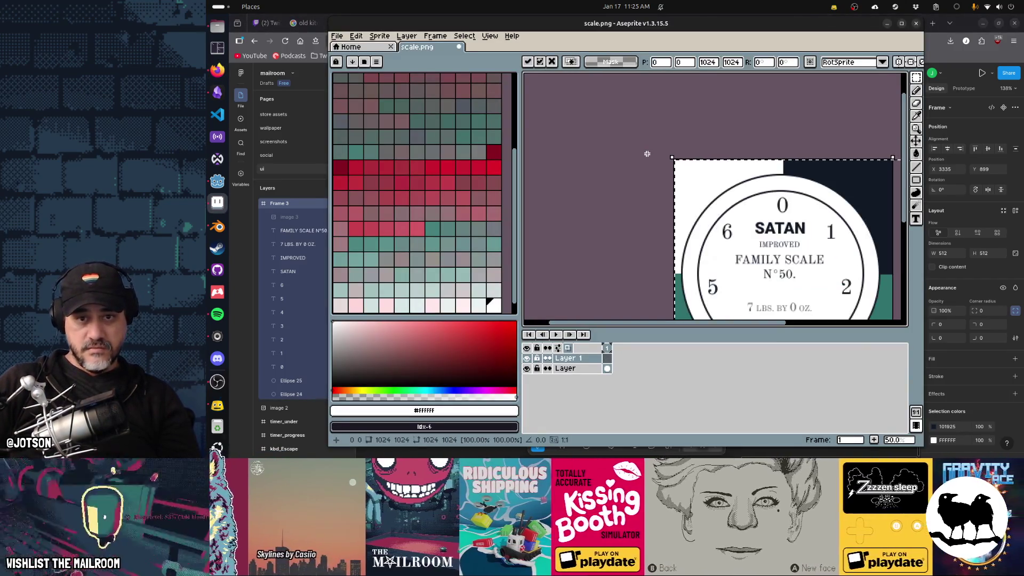
{"action": "left_click_drag", "start_coordinate": [784, 224], "coordinate": [671, 141]}
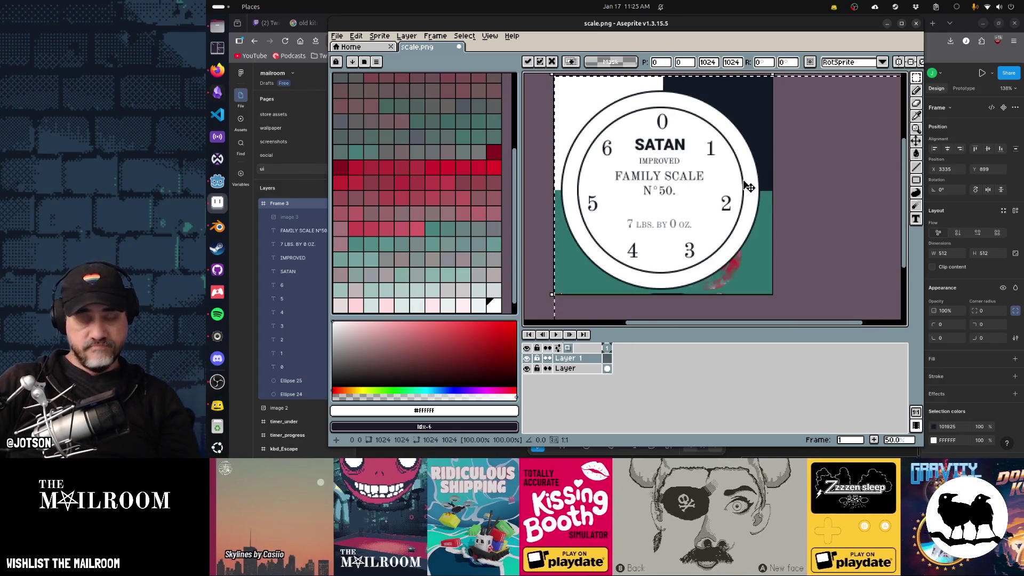
{"action": "scroll", "coordinate": [742, 180], "scroll_direction": "down", "scroll_amount": 2}
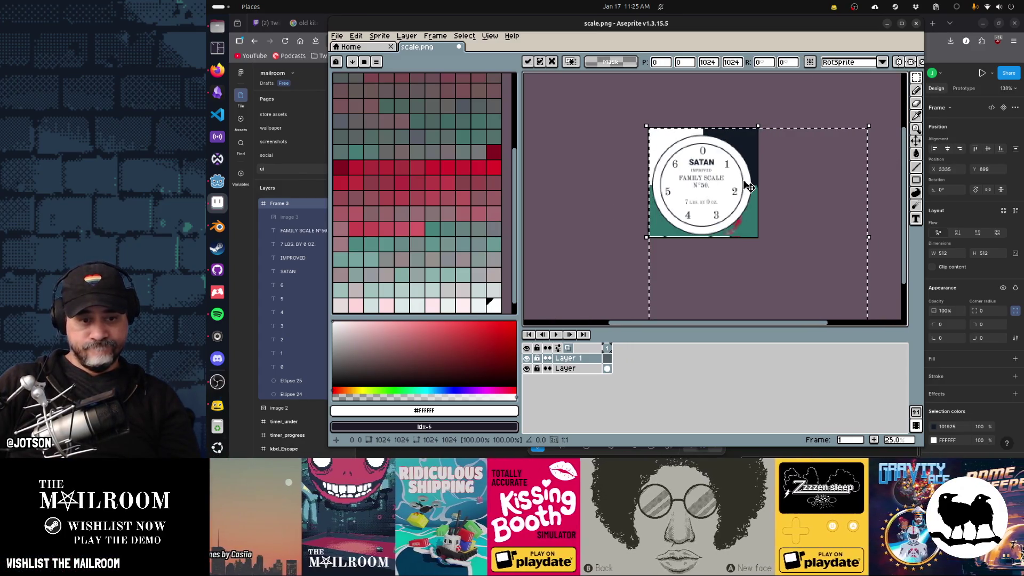
{"action": "key", "text": "Delete"}
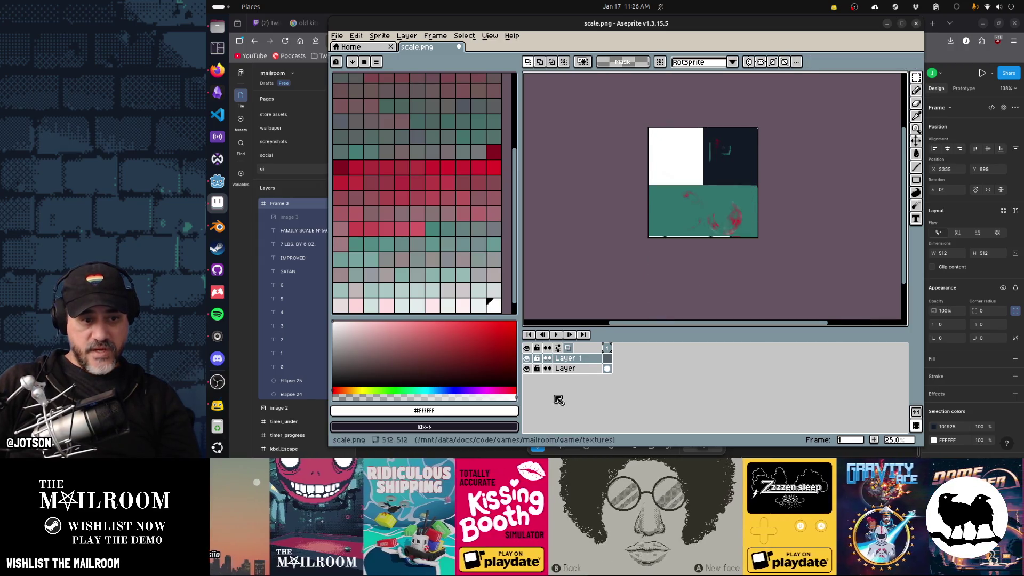
{"action": "key", "text": "alt+Tab"}
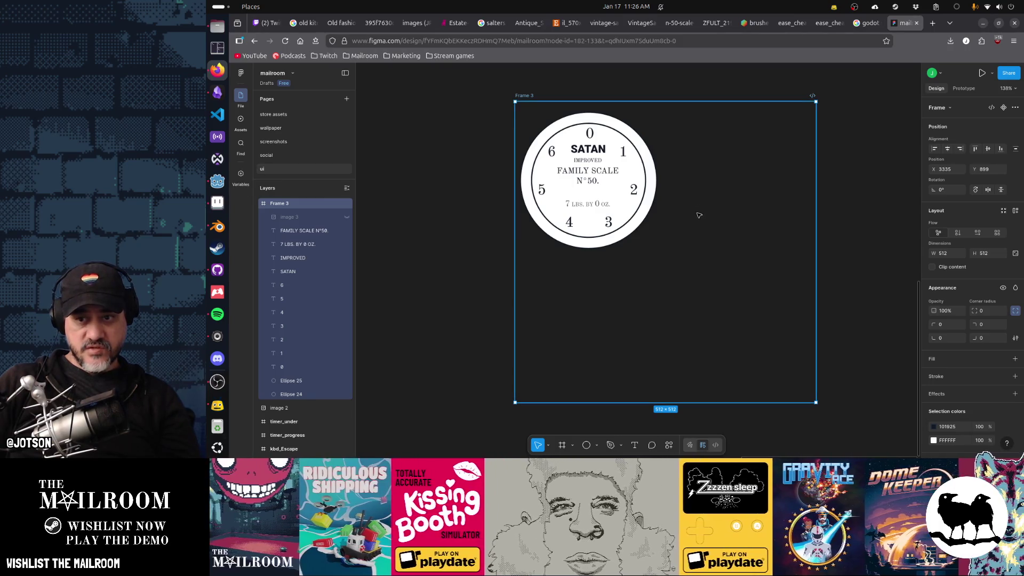
Copy Frame 3 as a PNG via Copy/Paste as and switch to Aseprite.
{"action": "scroll", "coordinate": [990, 391], "scroll_direction": "down", "scroll_amount": 2}
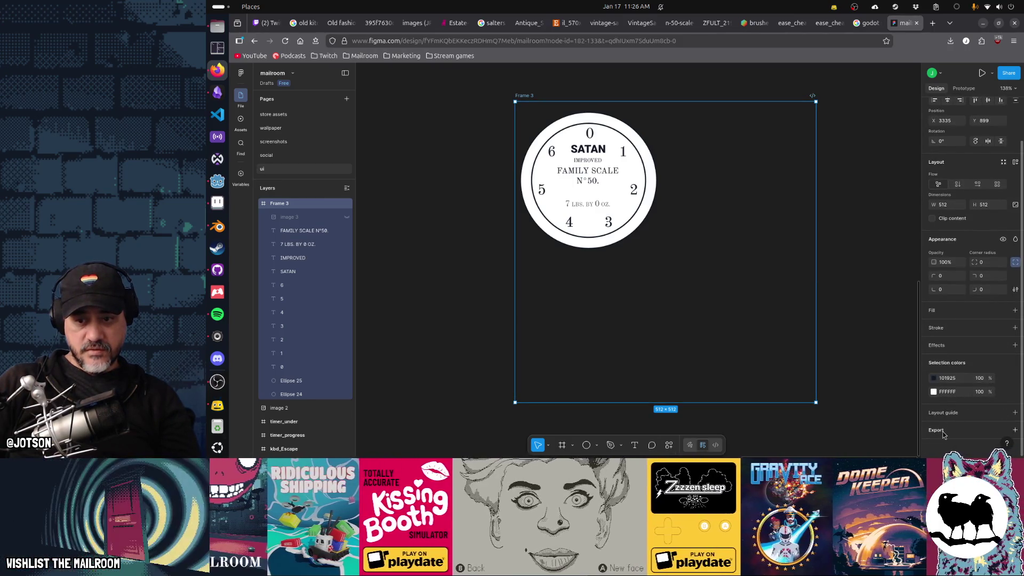
{"action": "scroll", "coordinate": [942, 435], "scroll_direction": "down", "scroll_amount": 2}
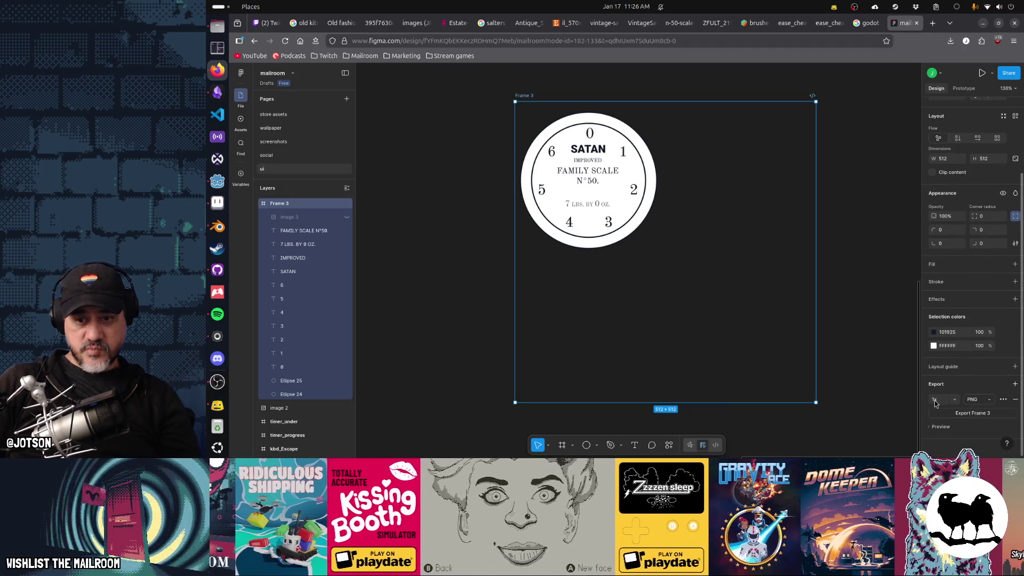
{"action": "scroll", "coordinate": [937, 402], "scroll_direction": "up", "scroll_amount": 4}
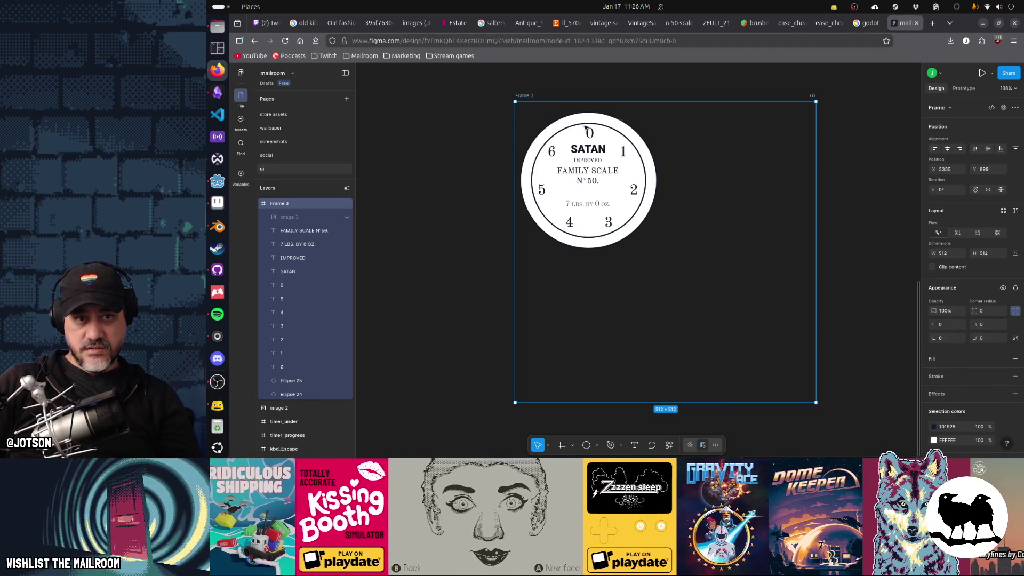
{"action": "right_click", "coordinate": [533, 97]}
{"action": "mouse_move", "coordinate": [570, 134]}
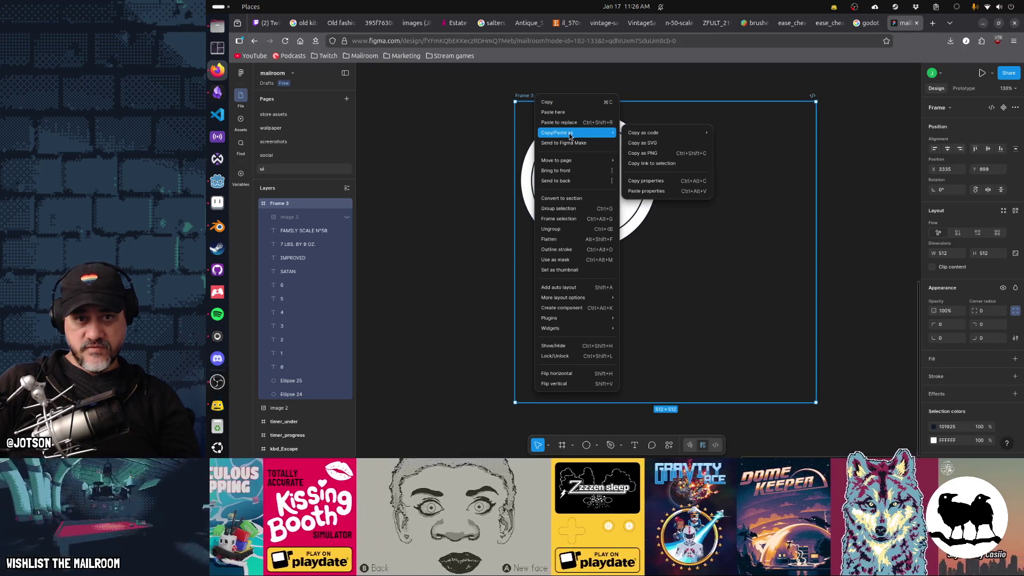
{"action": "left_click", "coordinate": [664, 156]}
{"action": "key", "text": "alt+Tab"}
Paste the 512×512 dial into scale.png's top-left, save, and switch to Godot.
{"action": "key", "text": "ctrl+v"}
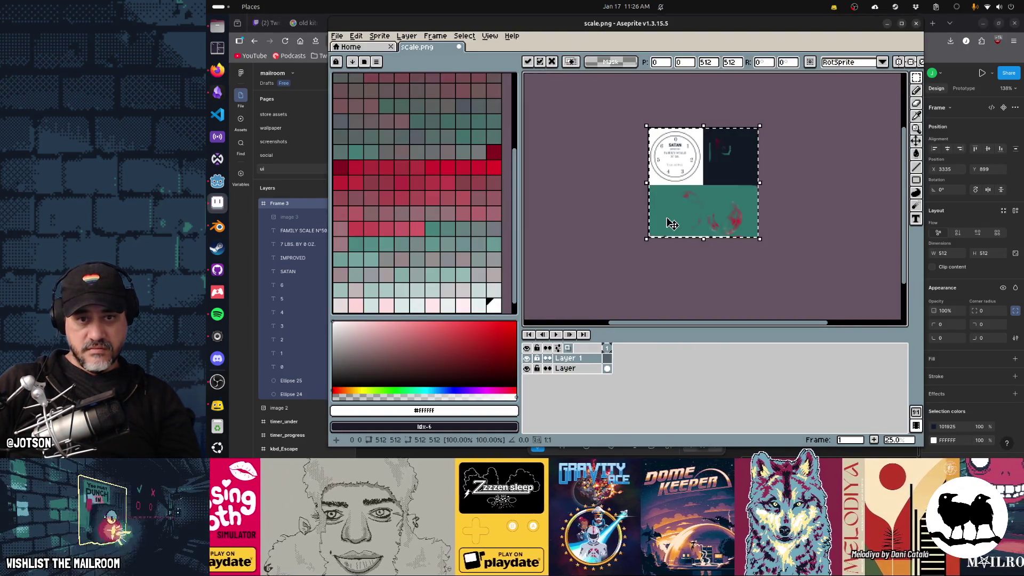
{"action": "scroll", "coordinate": [681, 203], "scroll_direction": "up", "scroll_amount": 2}
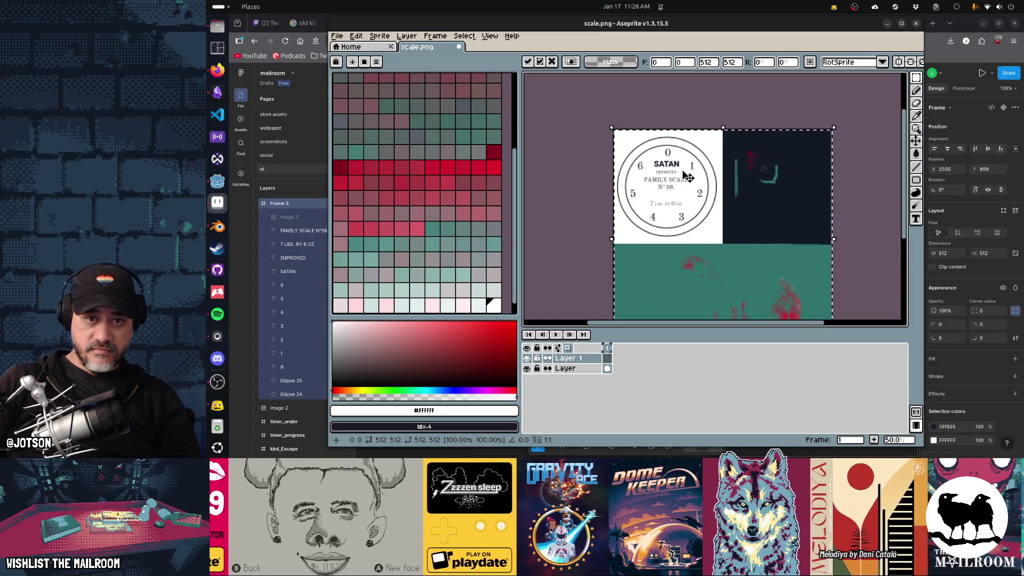
{"action": "key", "text": "ctrl+s"}
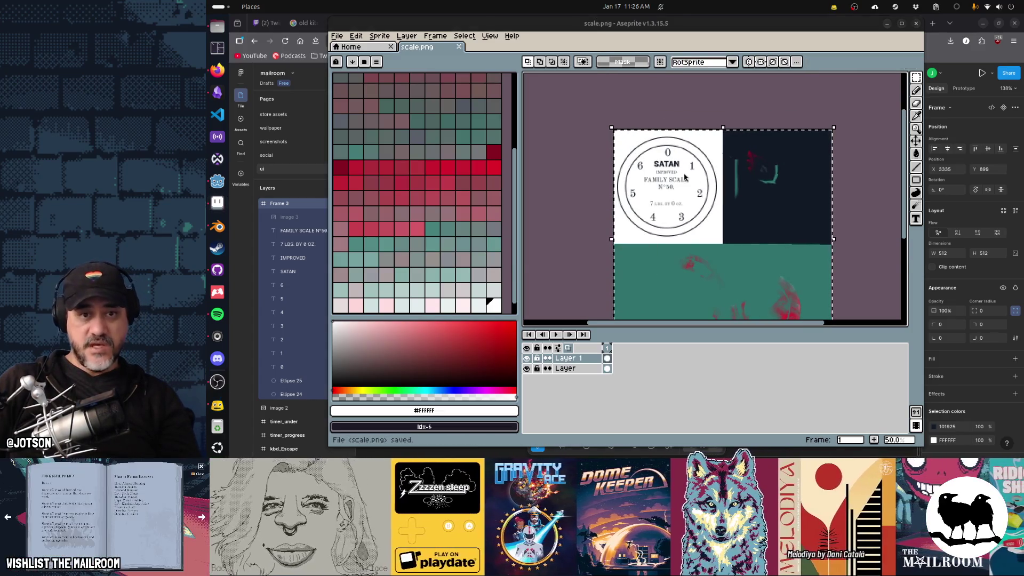
{"action": "key", "text": "alt+Tab"}
{"action": "key", "text": "alt+Tab"}
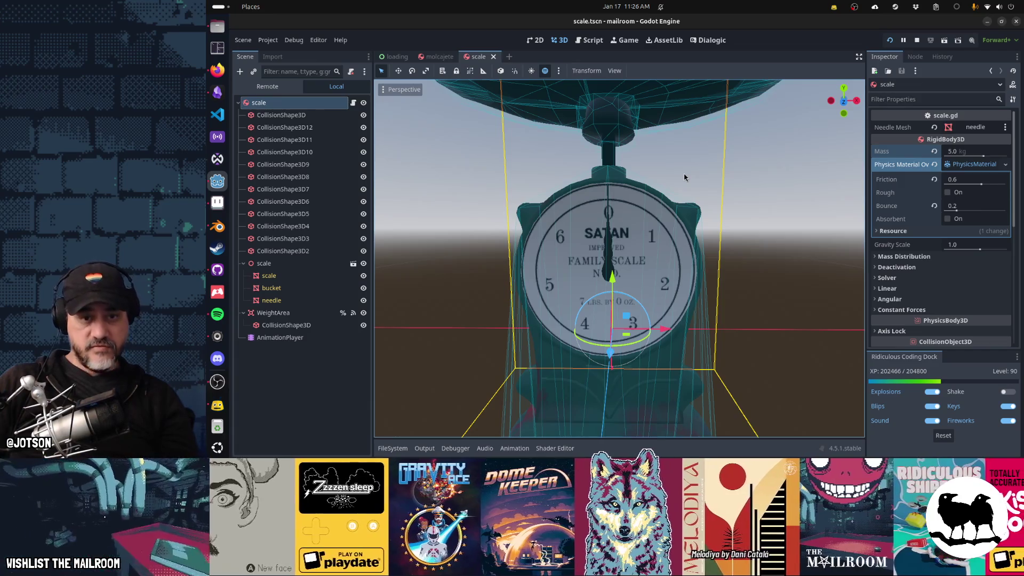
After checking the new dial texture in Godot, cycle back to Figma in Firefox.
{"action": "key", "text": "alt+Tab"}
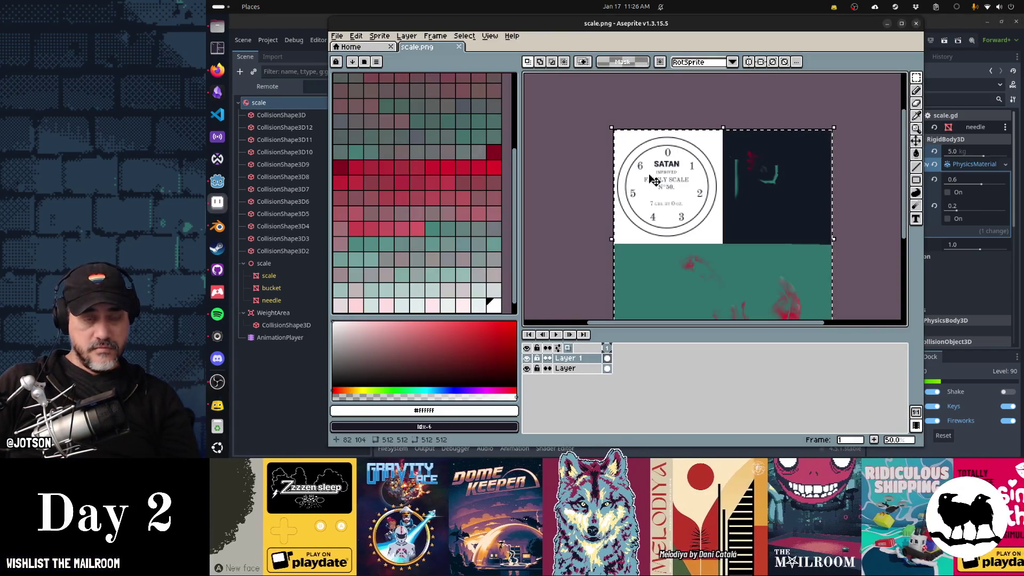
{"action": "key", "text": "alt+Tab"}
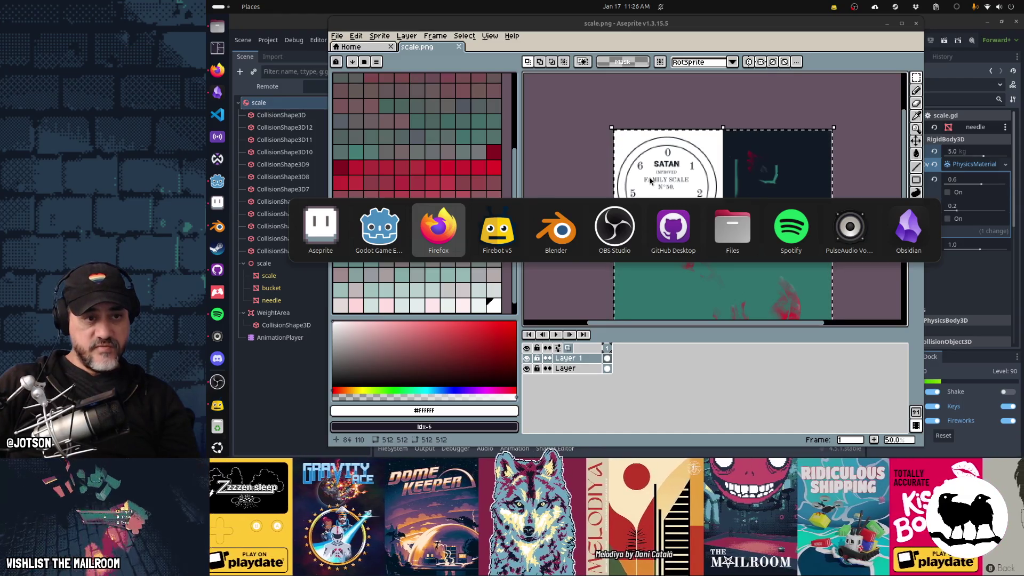
{"action": "key", "text": "alt+Tab"}
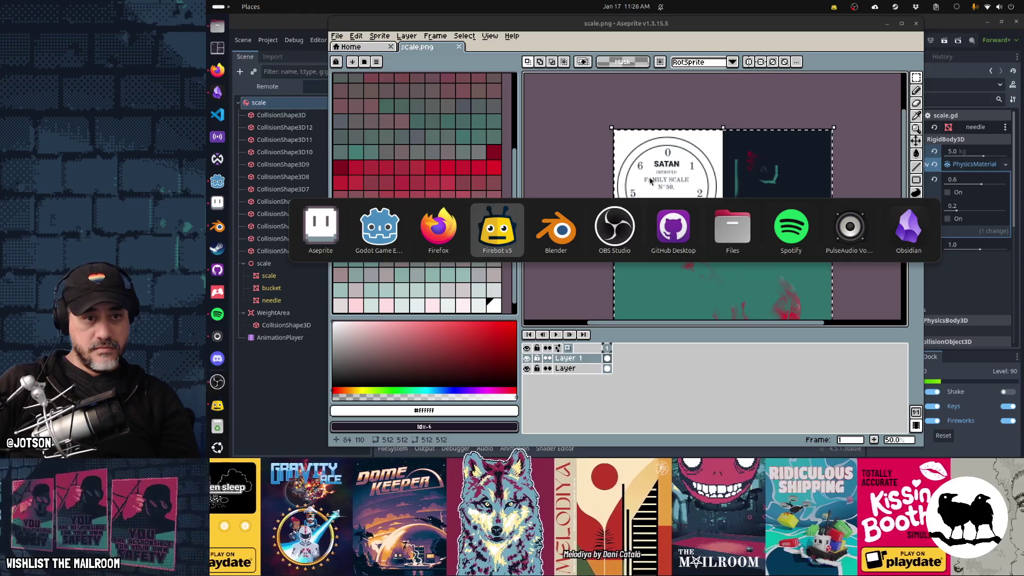
{"action": "key", "text": "alt+shift+Tab"}
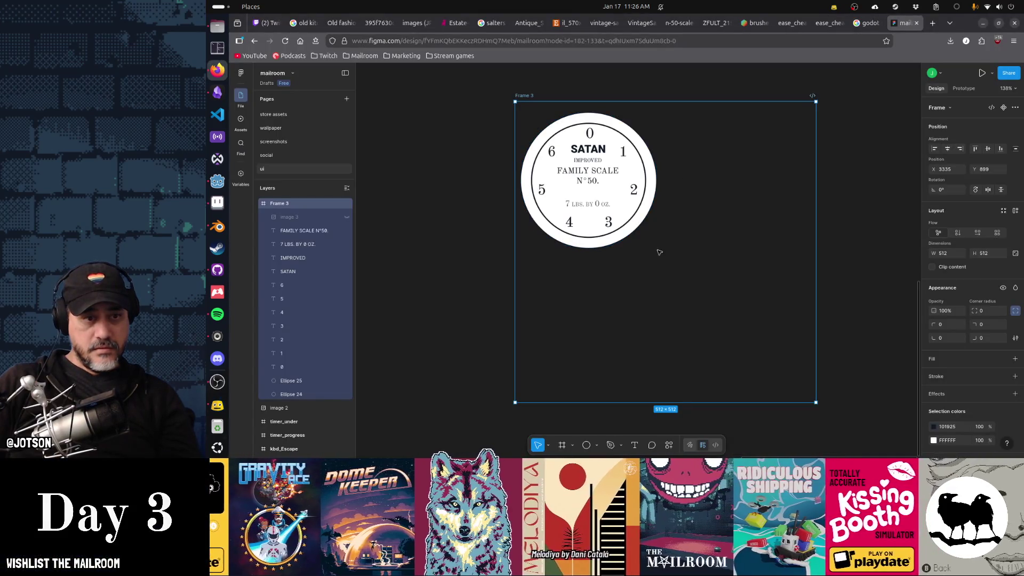
Shrink all dial layers proportionally with the Scale tool (K) to 228×228.
{"action": "left_click", "coordinate": [312, 231]}
{"action": "left_click", "coordinate": [308, 393], "text": "shift"}
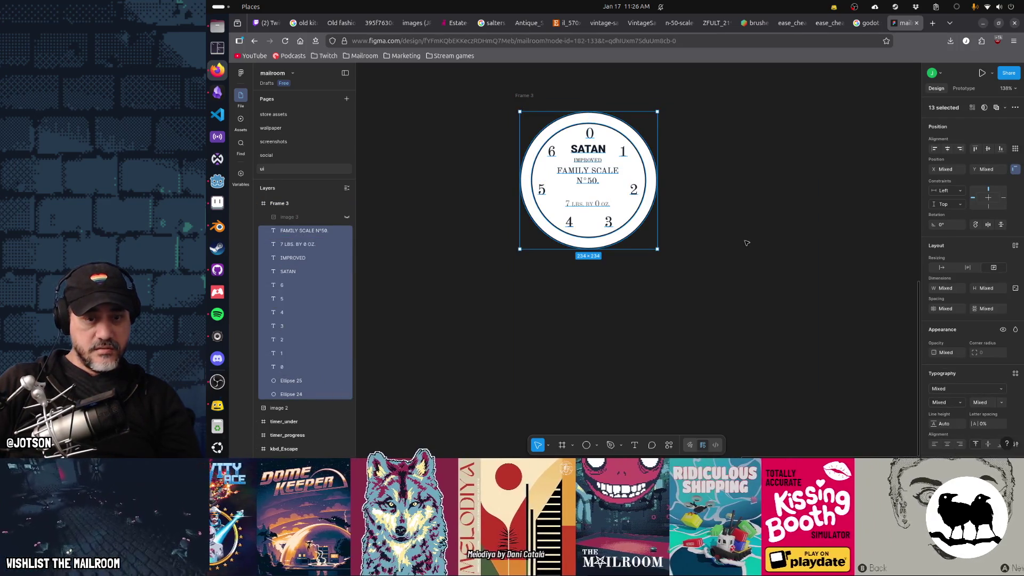
{"action": "key", "text": "k"}
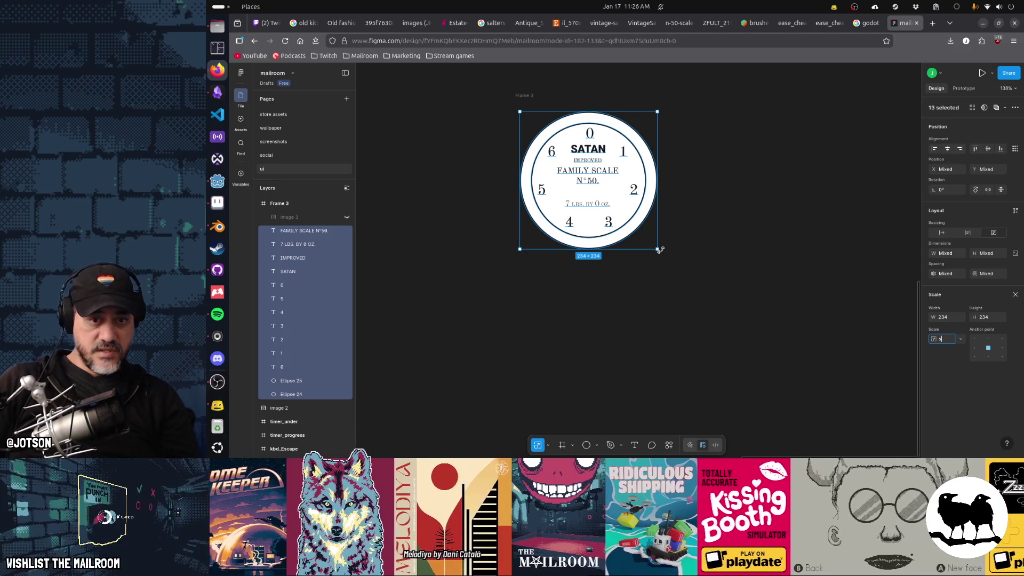
{"action": "type", "text": "k"}
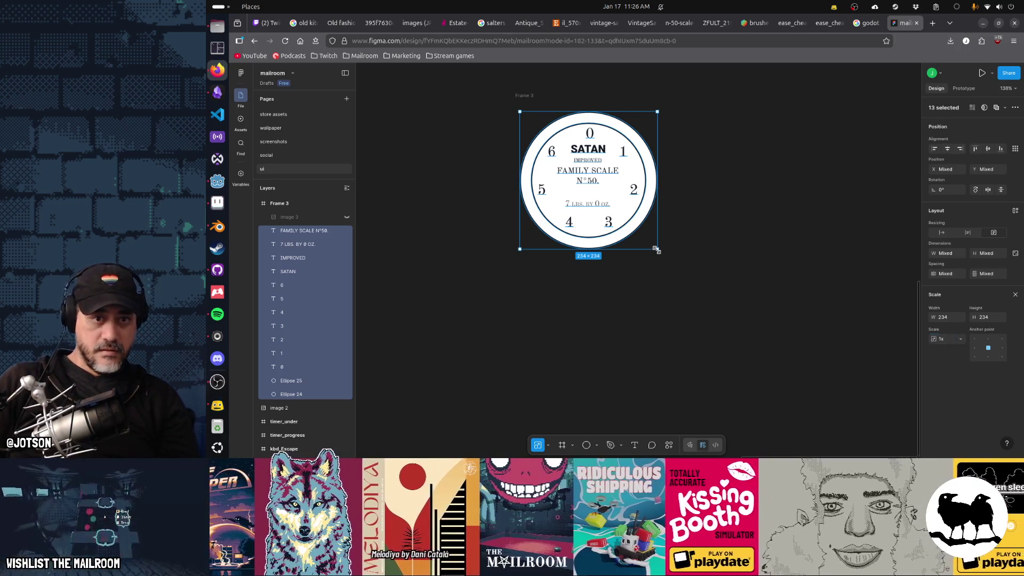
{"action": "left_click_drag", "start_coordinate": [657, 250], "coordinate": [685, 251]}
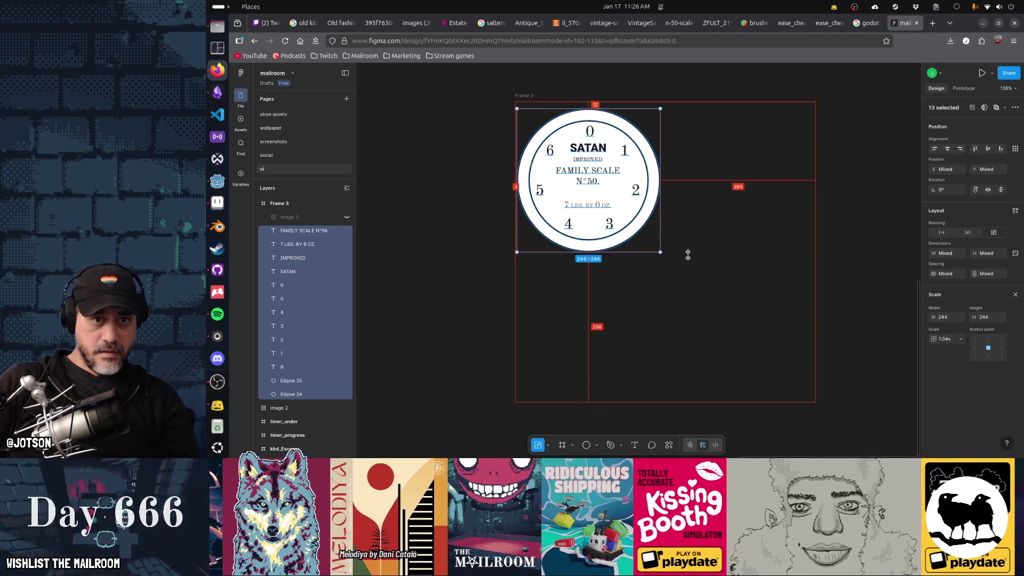
{"action": "key", "text": "Escape"}
{"action": "key", "text": "alt"}
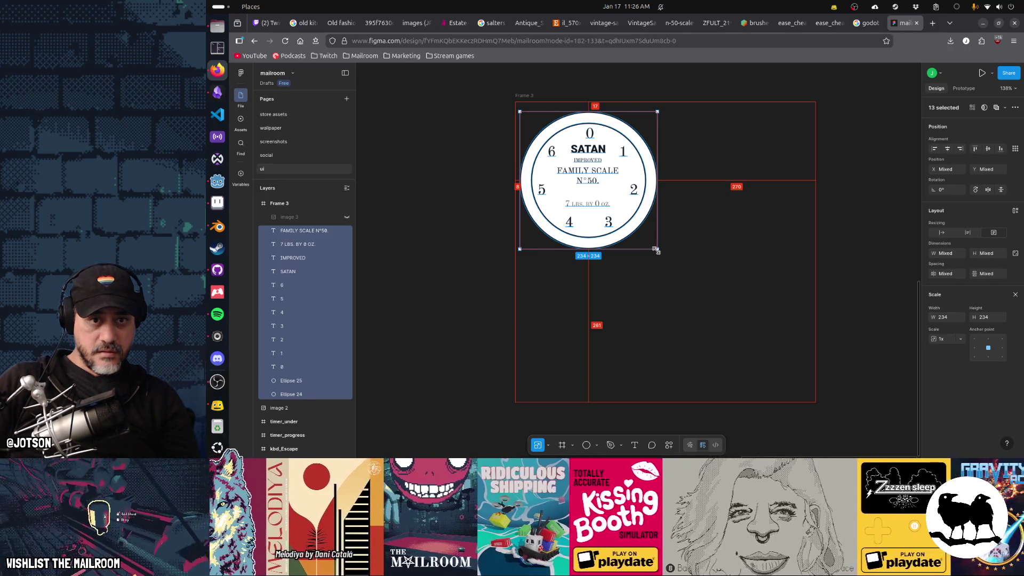
{"action": "left_click_drag", "start_coordinate": [656, 249], "coordinate": [651, 245]}
Copy Frame 3 as PNG into scale.png, save, check Godot, and return to Figma.
{"action": "left_click", "coordinate": [528, 96]}
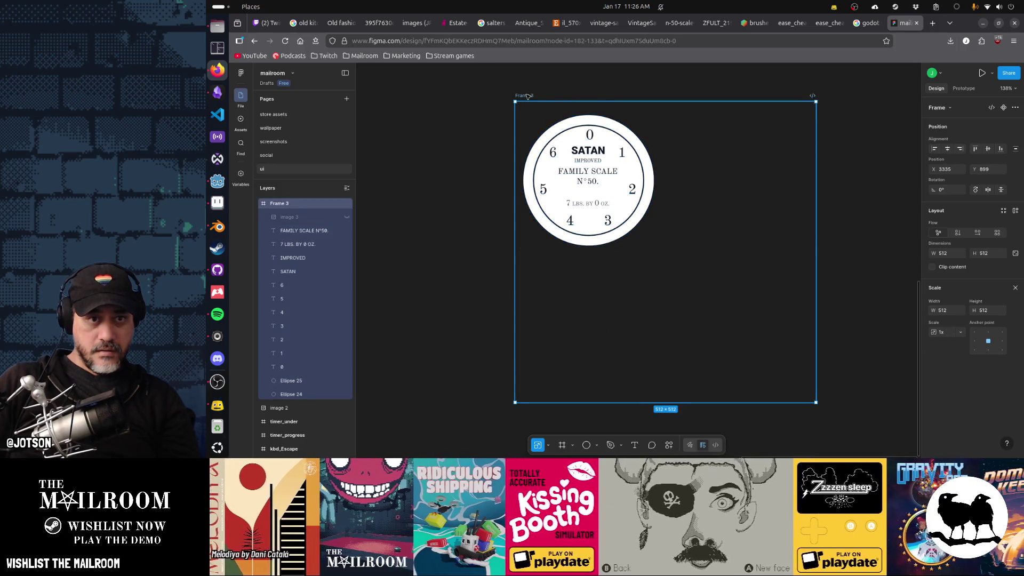
{"action": "right_click", "coordinate": [528, 96]}
{"action": "mouse_move", "coordinate": [547, 132]}
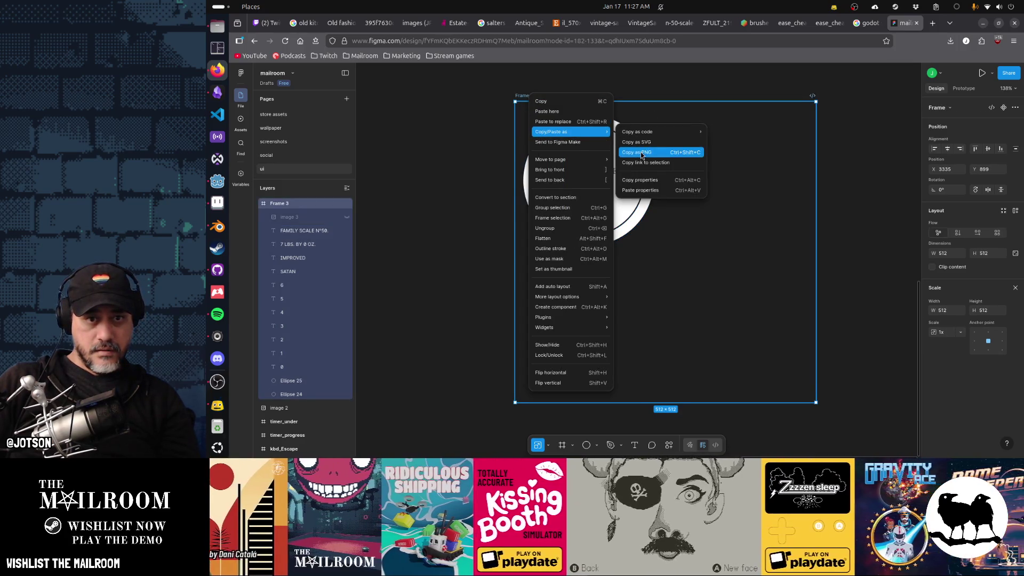
{"action": "left_click", "coordinate": [636, 152]}
{"action": "key", "text": "alt+Tab"}
{"action": "key", "text": "ctrl+v"}
{"action": "key", "text": "ctrl+v"}
{"action": "key", "text": "ctrl+s"}
{"action": "key", "text": "alt+Tab"}
{"action": "key", "text": "Tab"}
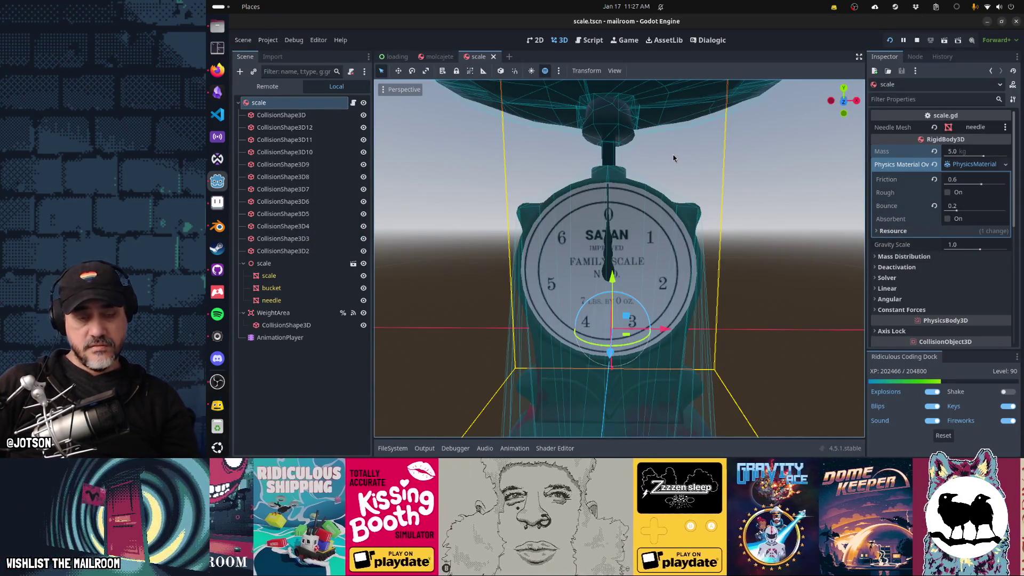
{"action": "key", "text": "alt+Tab"}
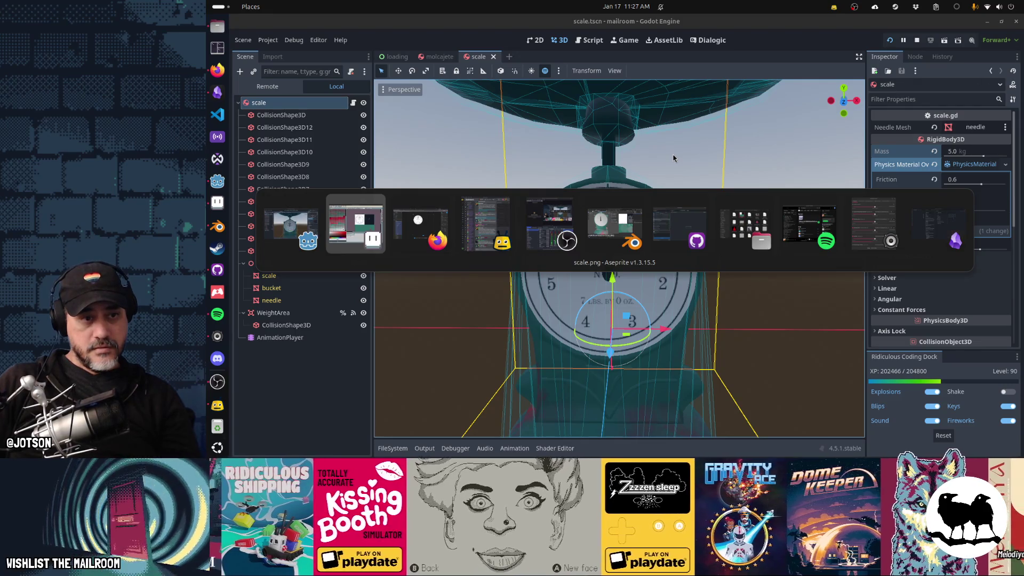
{"action": "key", "text": "alt+Tab"}
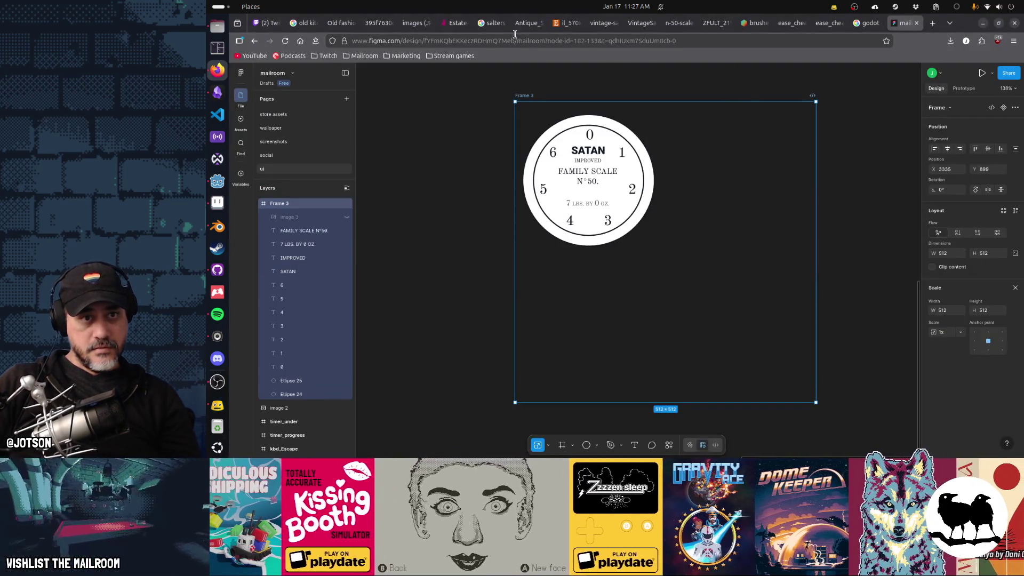
View Google image results for 'salters improved family scale' with a Salter No 50 preview.
{"action": "left_click", "coordinate": [486, 30]}
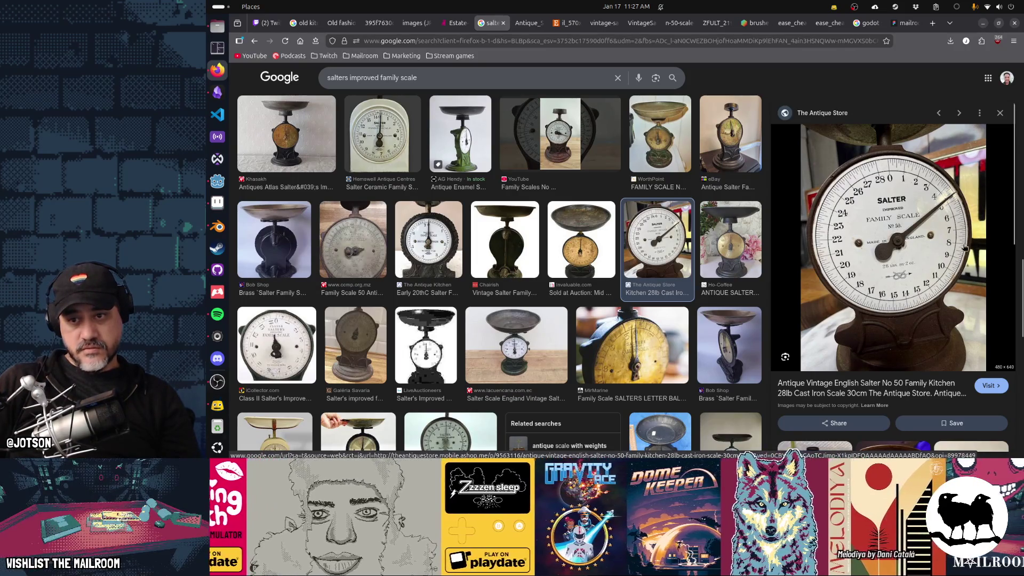
{"action": "key", "text": "alt+Tab"}
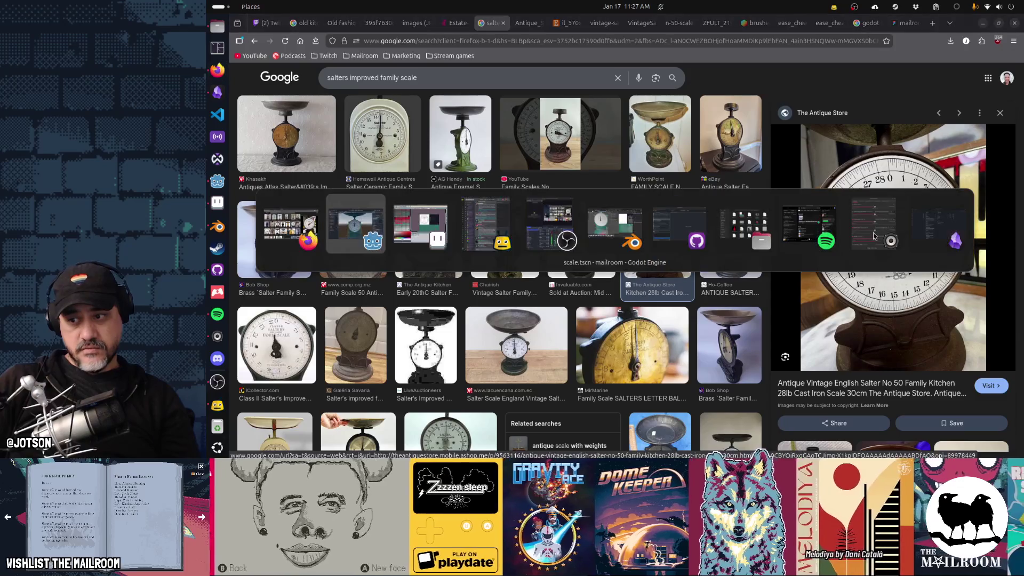
In Godot, deselect the scale node and orbit to view the dial from higher.
{"action": "key", "text": "alt+Tab"}
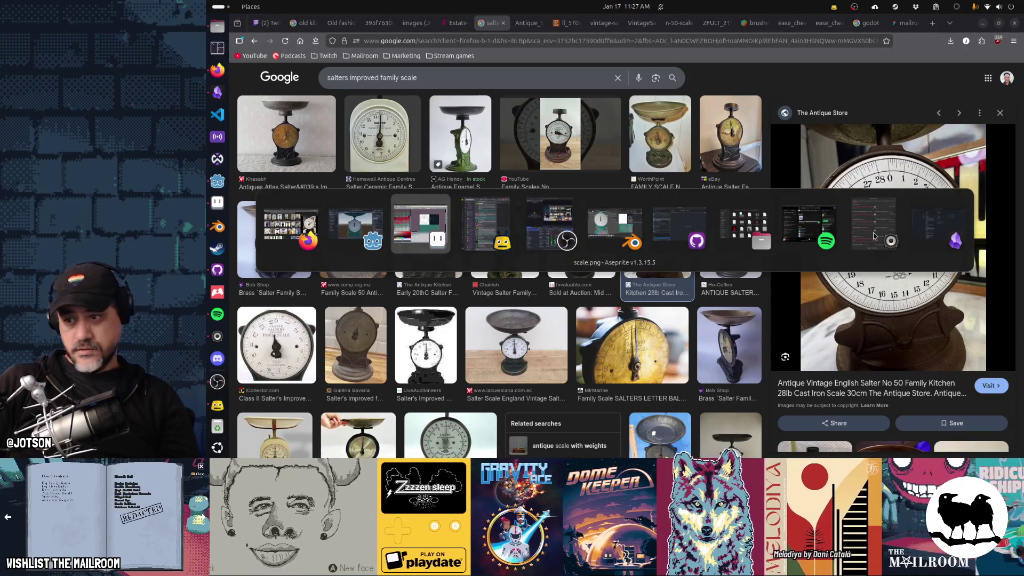
{"action": "key", "text": "alt+shift+Tab"}
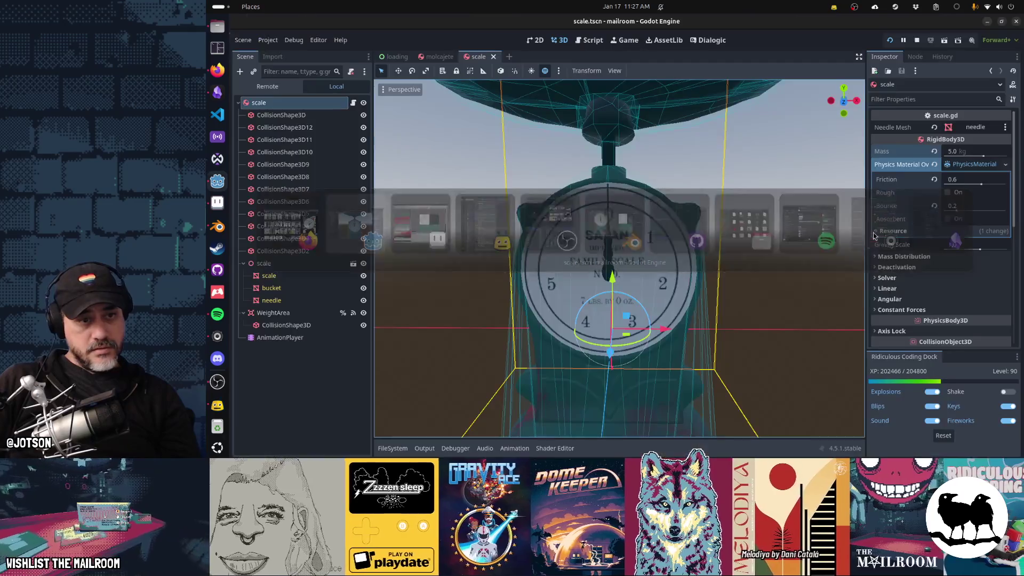
{"action": "left_click", "coordinate": [822, 276]}
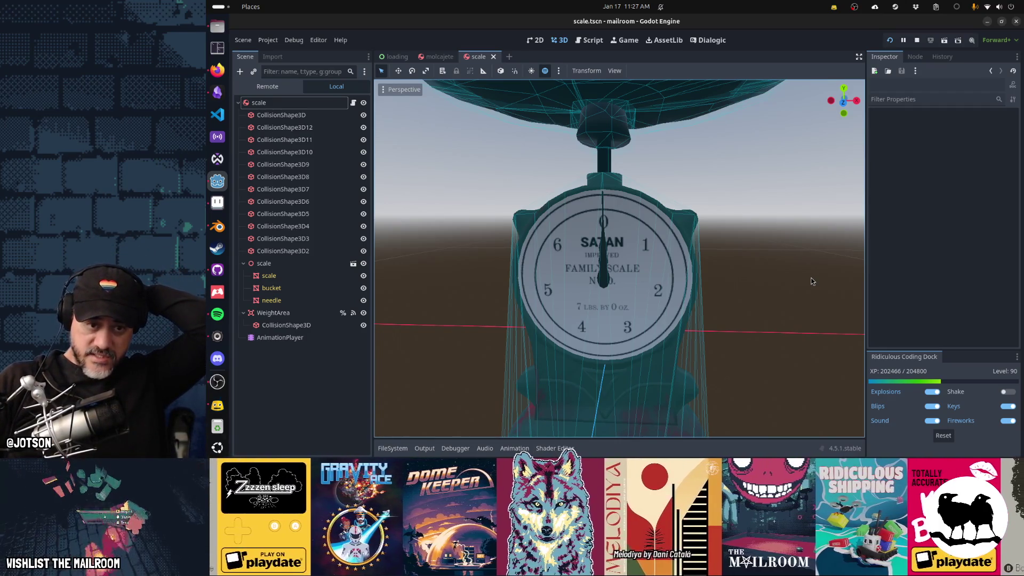
{"action": "mouse_move", "coordinate": [797, 279]}
{"action": "left_mouse_down"}
{"action": "mouse_move", "coordinate": [752, 297]}
{"action": "mouse_move", "coordinate": [761, 297]}
{"action": "left_mouse_up"}
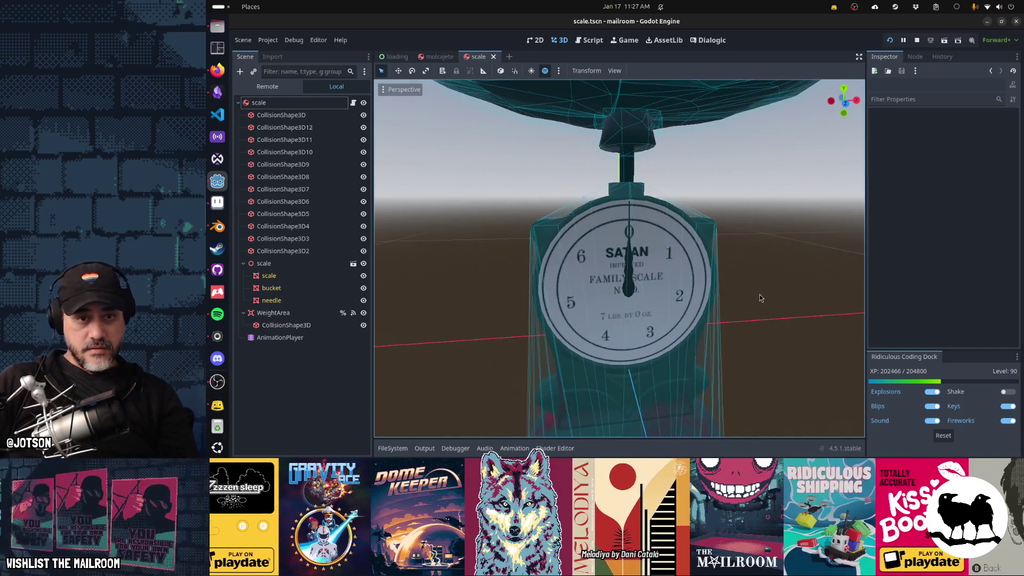
Cycle through Blender and Aseprite to the Figma mailroom tab in Firefox.
{"action": "key", "text": "alt+Tab"}
{"action": "key", "text": "alt+Tab"}
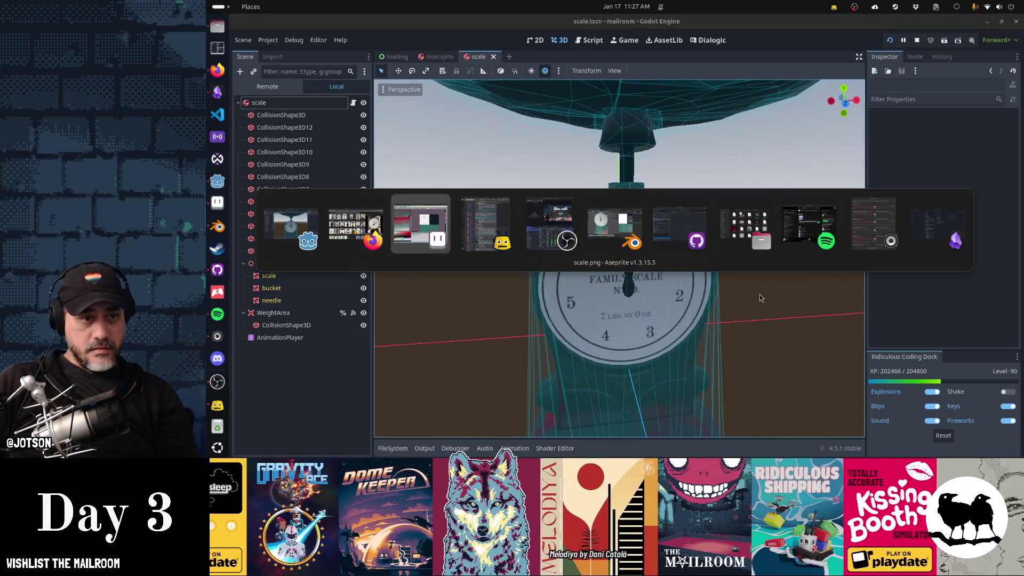
{"action": "key", "text": "alt+Tab"}
{"action": "key", "text": "alt+Tab"}
{"action": "key", "text": "alt+Tab"}
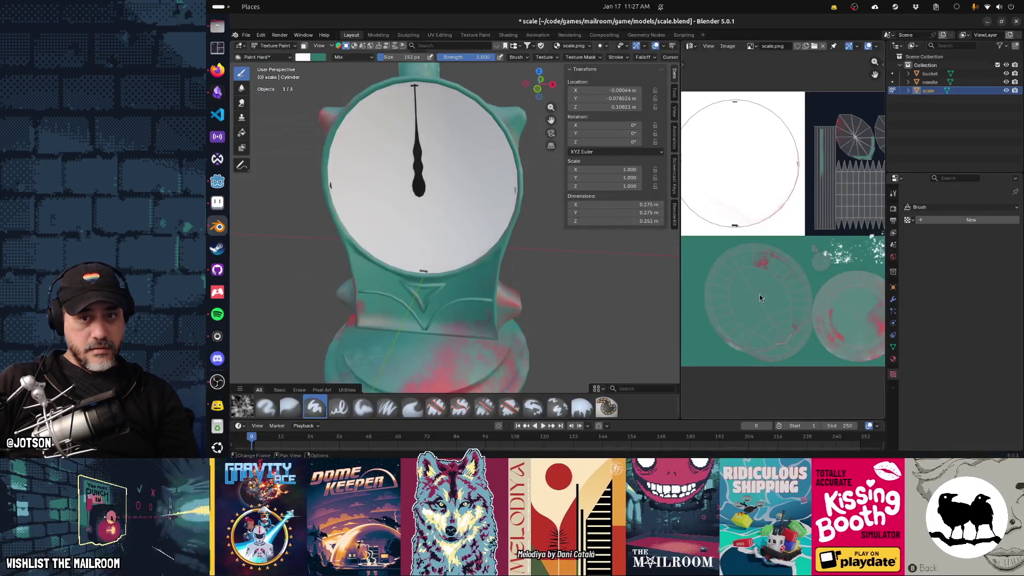
{"action": "key", "text": "alt+Tab"}
{"action": "key", "text": "alt+Tab"}
{"action": "key", "text": "alt+Tab"}
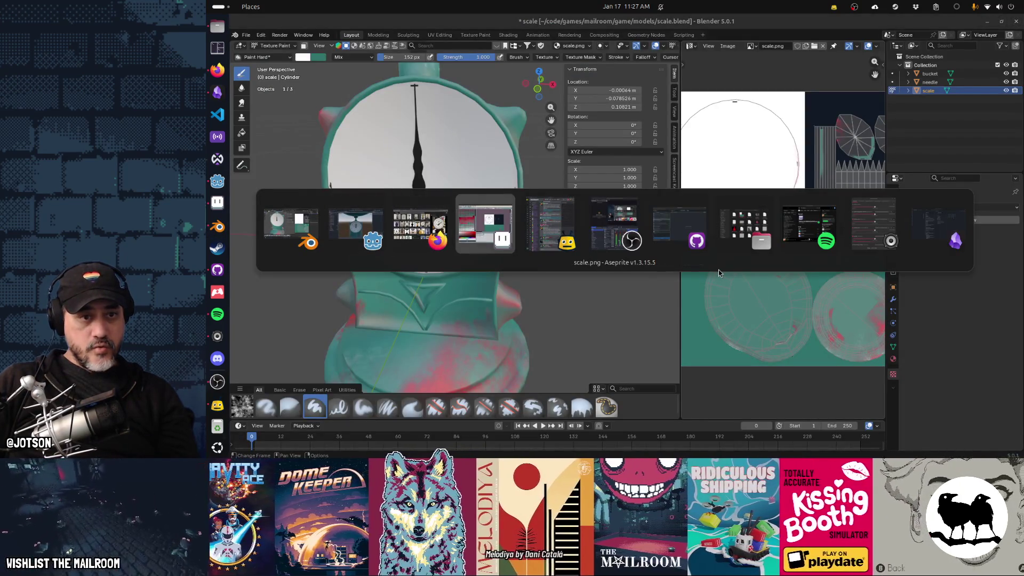
{"action": "key", "text": "alt+shift+Tab"}
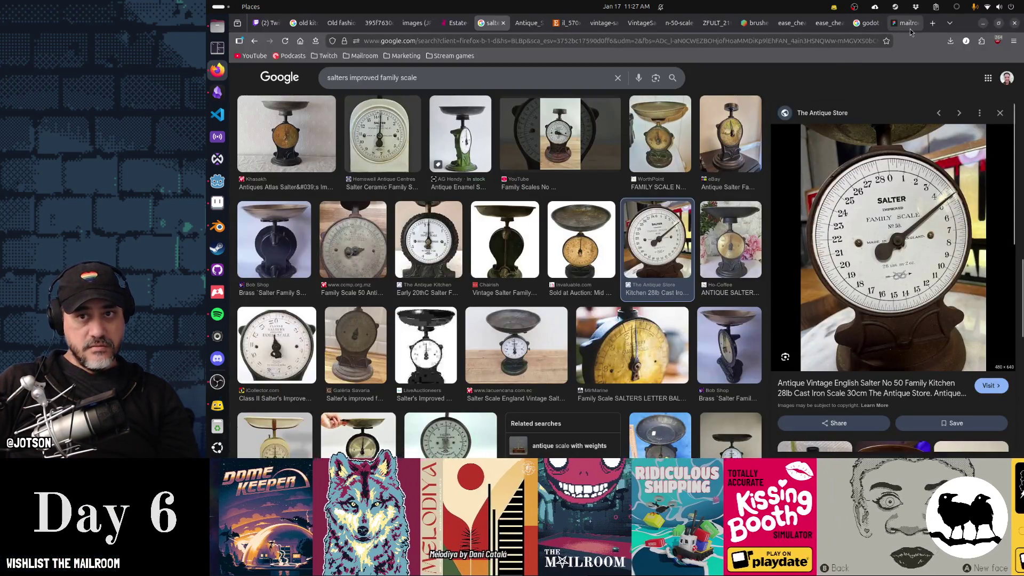
{"action": "left_click", "coordinate": [909, 27]}
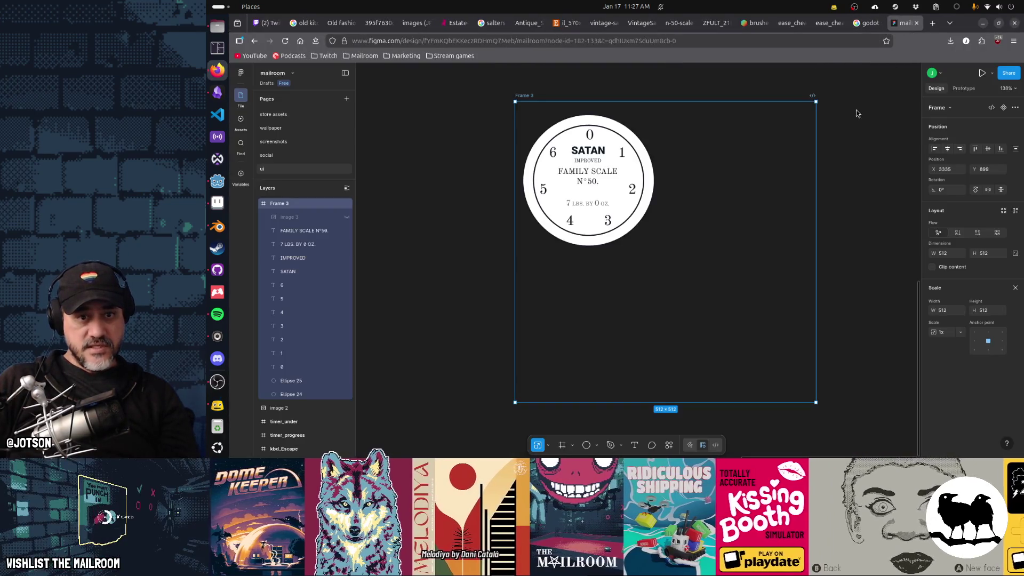
Remove the reference image 3 from Frame 3.
{"action": "scroll", "coordinate": [597, 193], "scroll_direction": "up", "scroll_amount": 3}
{"action": "scroll", "coordinate": [597, 193], "scroll_direction": "down", "scroll_amount": 2}
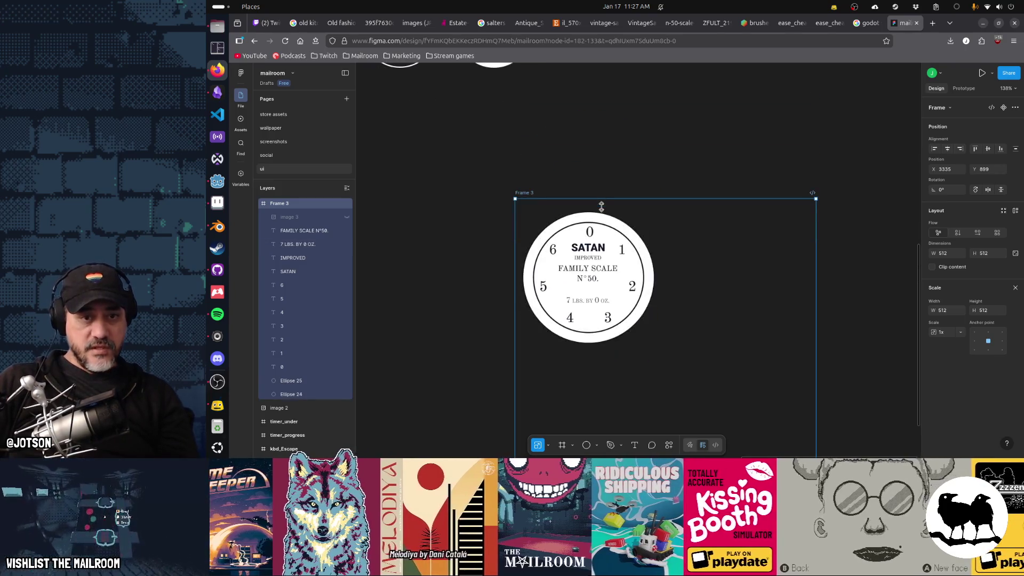
{"action": "scroll", "coordinate": [599, 237], "scroll_direction": "left", "scroll_amount": 3}
{"action": "scroll", "coordinate": [599, 236], "scroll_direction": "right", "scroll_amount": 3}
{"action": "scroll", "coordinate": [576, 298], "scroll_direction": "up", "scroll_amount": 1}
{"action": "scroll", "coordinate": [570, 329], "scroll_direction": "down", "scroll_amount": 1}
{"action": "scroll", "coordinate": [581, 308], "scroll_direction": "up", "scroll_amount": 5, "text": "ctrl"}
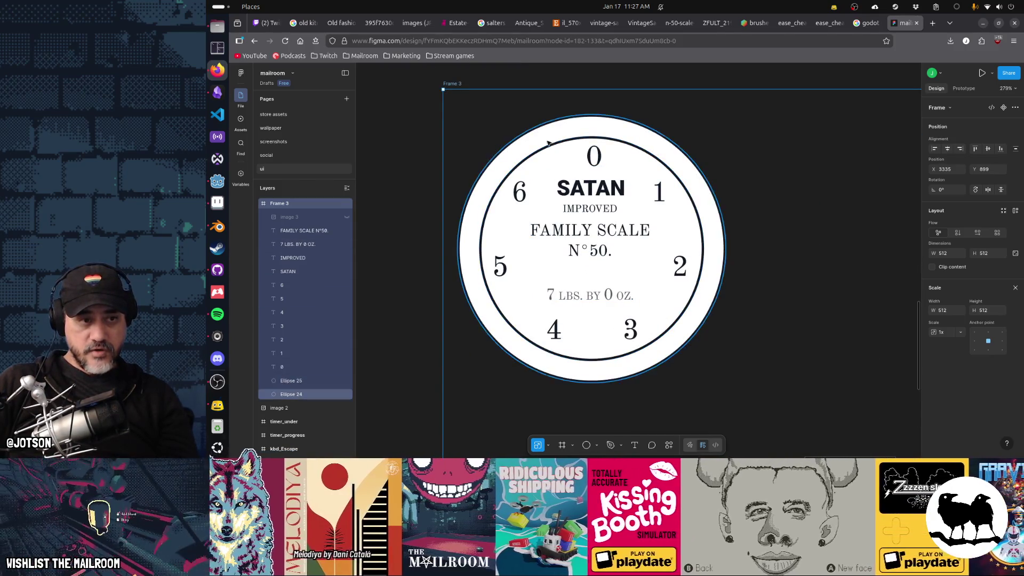
{"action": "key", "text": "ctrl+z"}
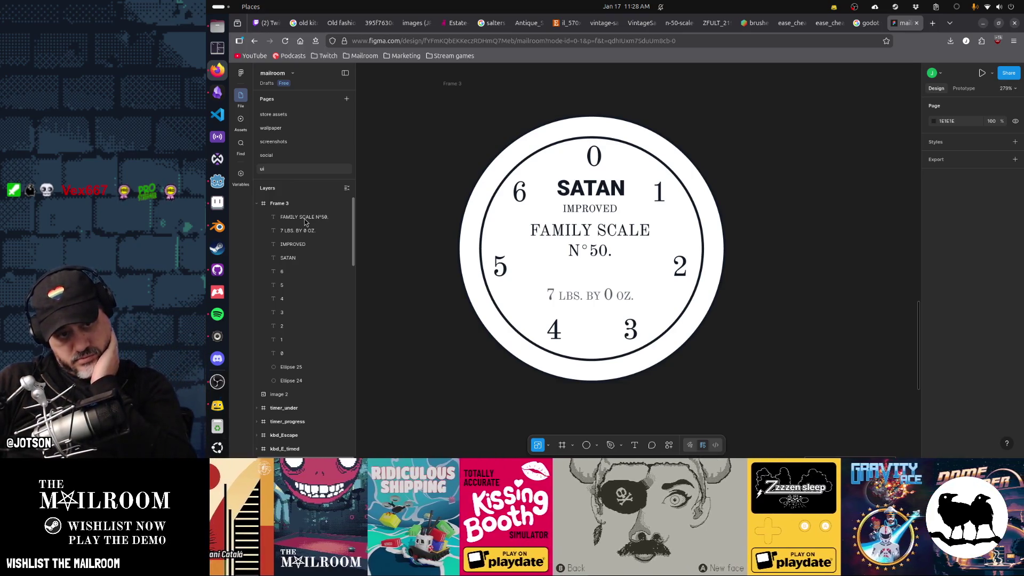
Duplicate inner ring Ellipse 25 and enlarge the copy, Ellipse 26, to 208×208.
{"action": "left_click", "coordinate": [497, 188]}
{"action": "key", "text": "ctrl+d"}
{"action": "left_click_drag", "start_coordinate": [704, 137], "coordinate": [715, 127]}
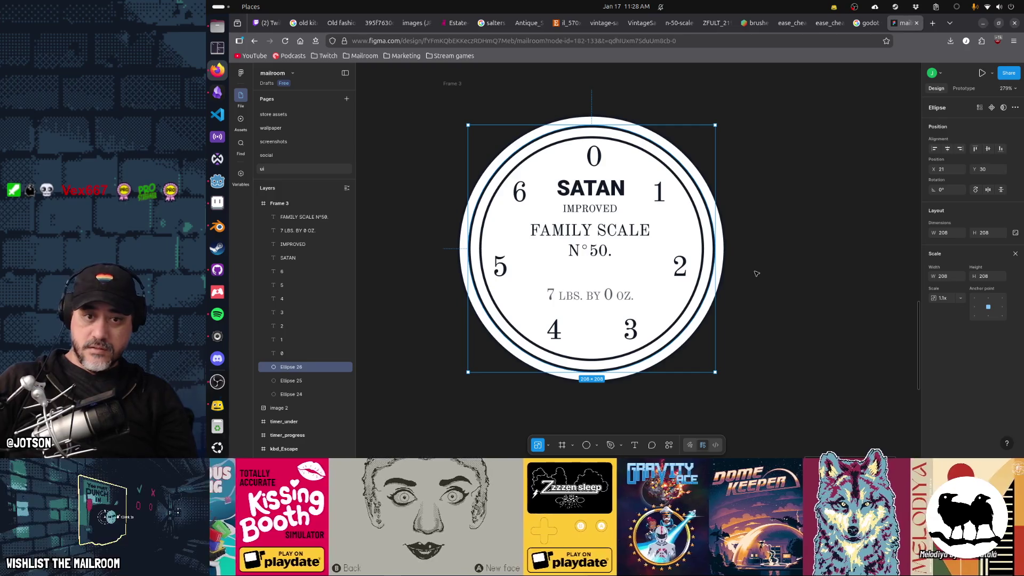
Give Ellipse 26 a custom dash stroke pattern (24, 8.49, 12.73, 16.98).
{"action": "double_click", "coordinate": [709, 292]}
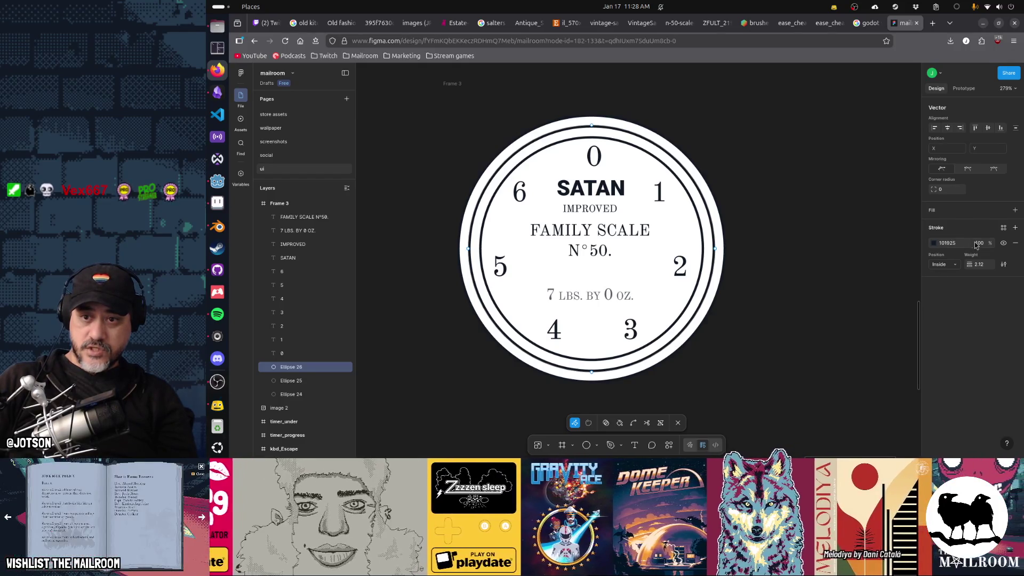
{"action": "left_click", "coordinate": [1003, 264]}
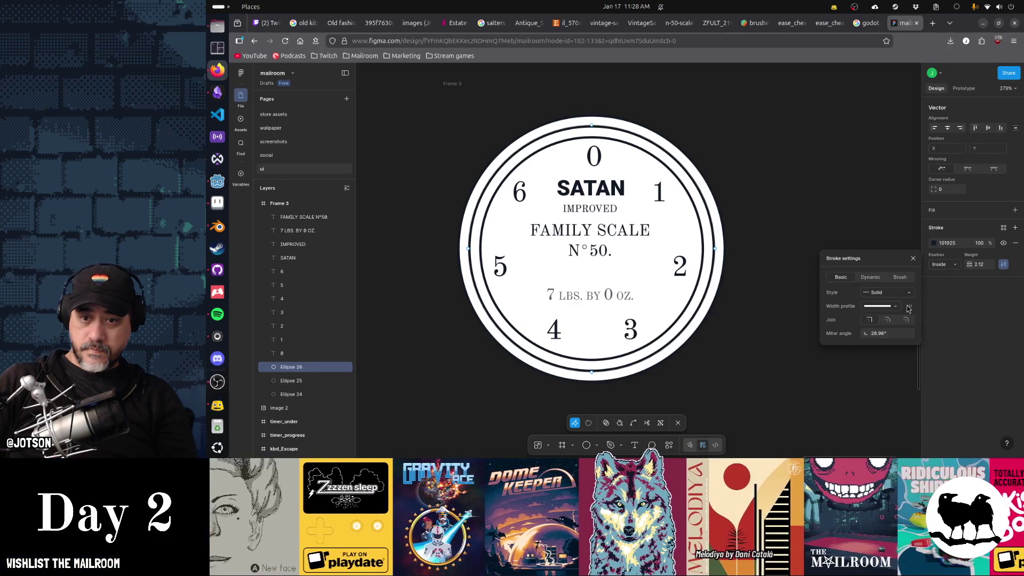
{"action": "left_click", "coordinate": [874, 293]}
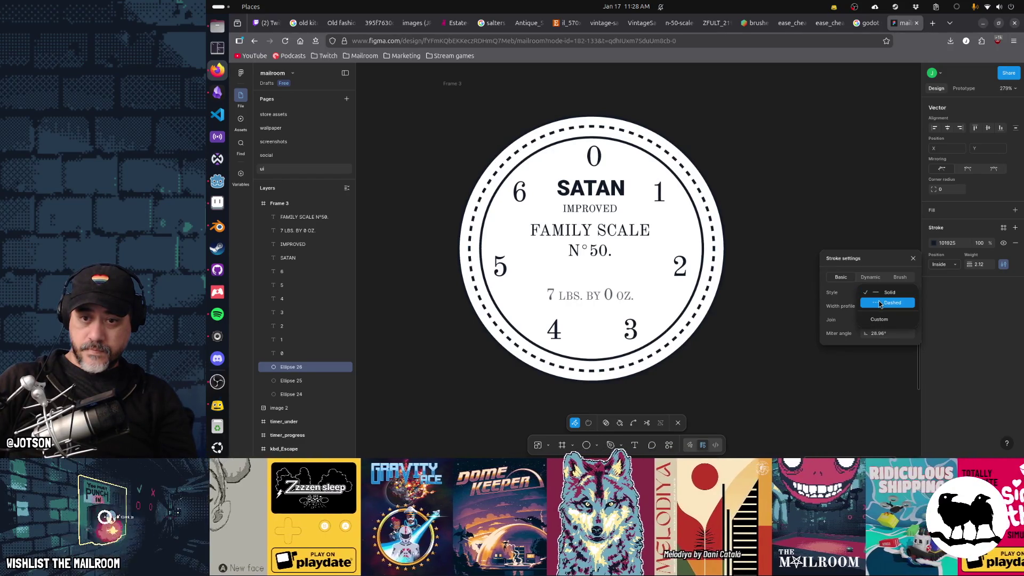
{"action": "left_click", "coordinate": [880, 318]}
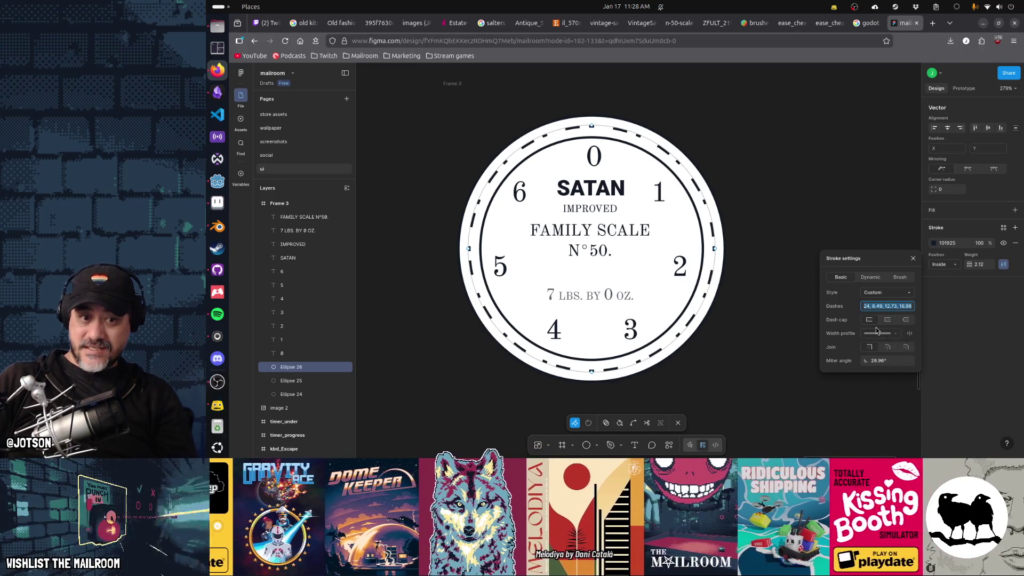
{"action": "key", "text": "alt+Tab"}
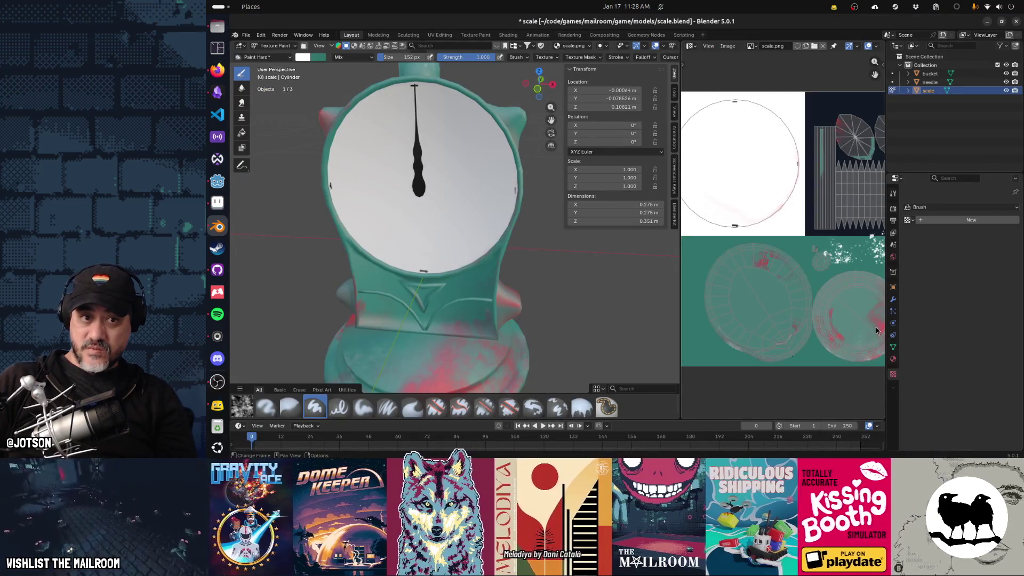
{"action": "key", "text": "alt+Tab"}
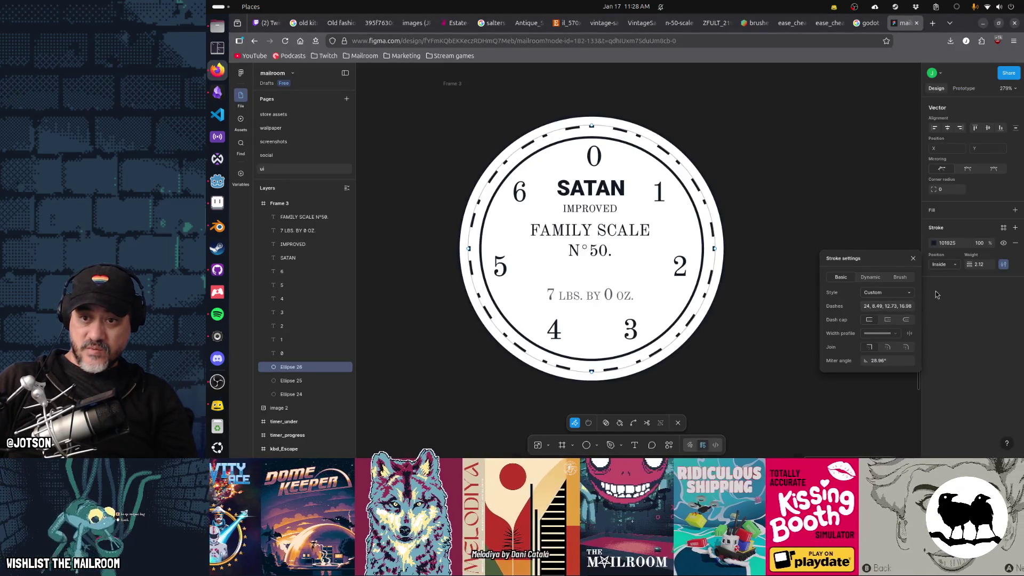
{"action": "left_click", "coordinate": [982, 267]}
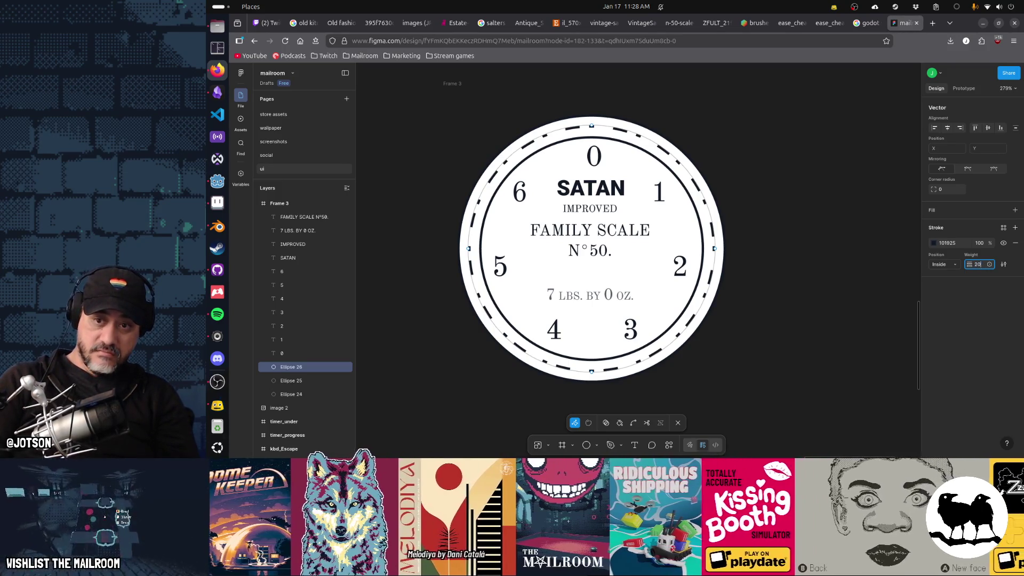
Set the ring's stroke weight to 20 and scale it outward from its centre.
{"action": "type", "text": "20"}
{"action": "key", "text": "Return"}
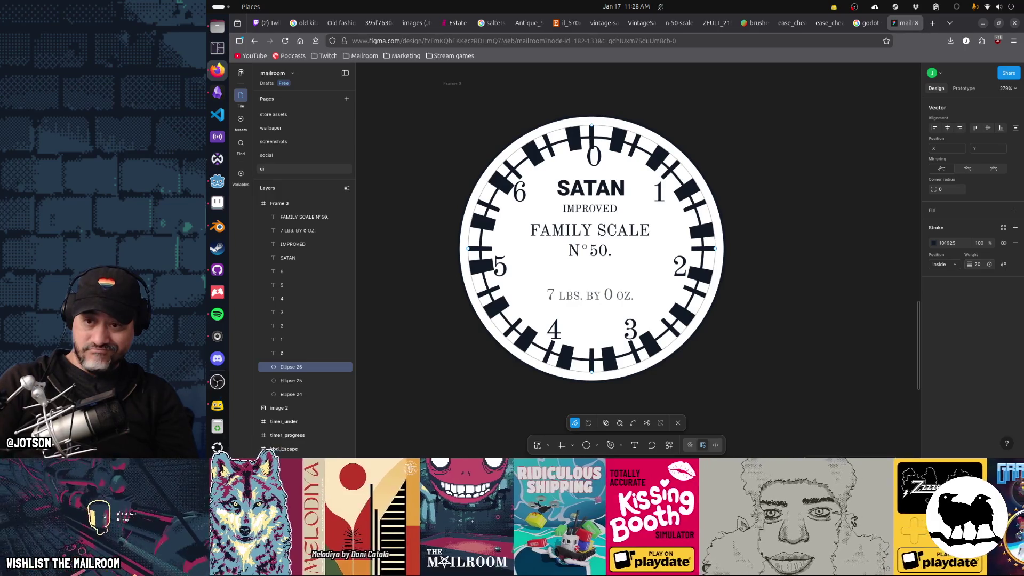
{"action": "key", "text": "Escape"}
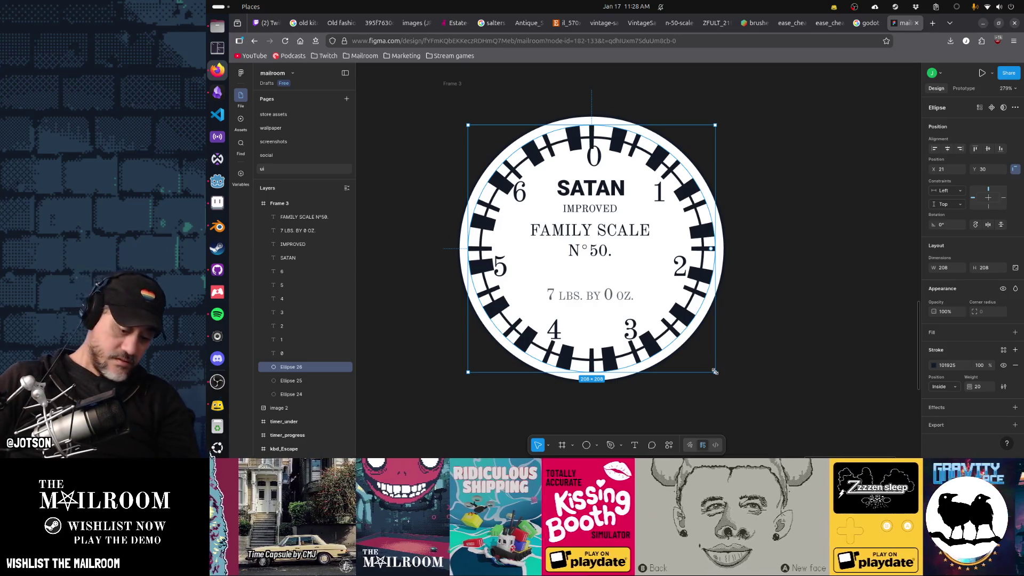
{"action": "key", "text": "k"}
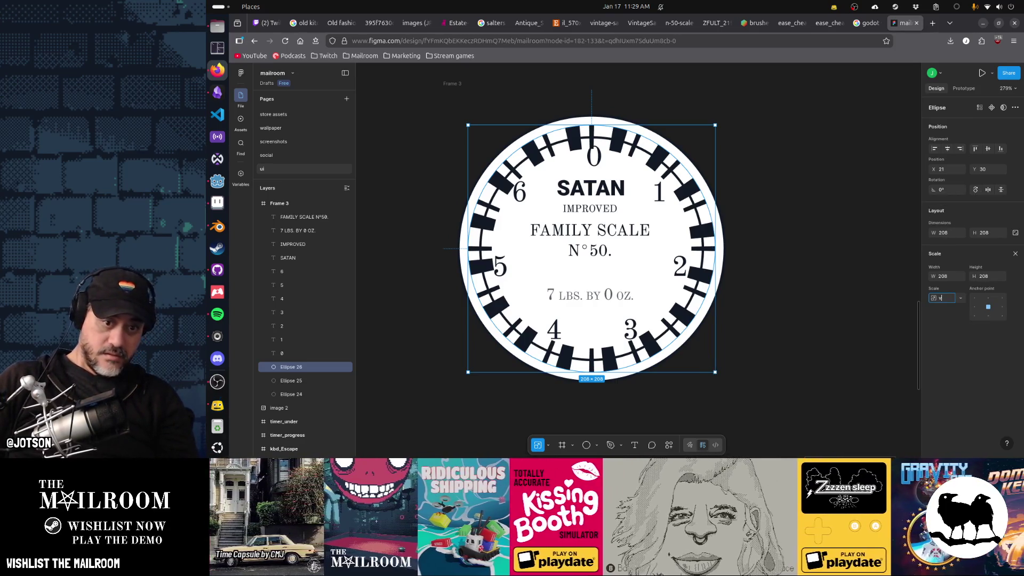
{"action": "key", "text": "alt"}
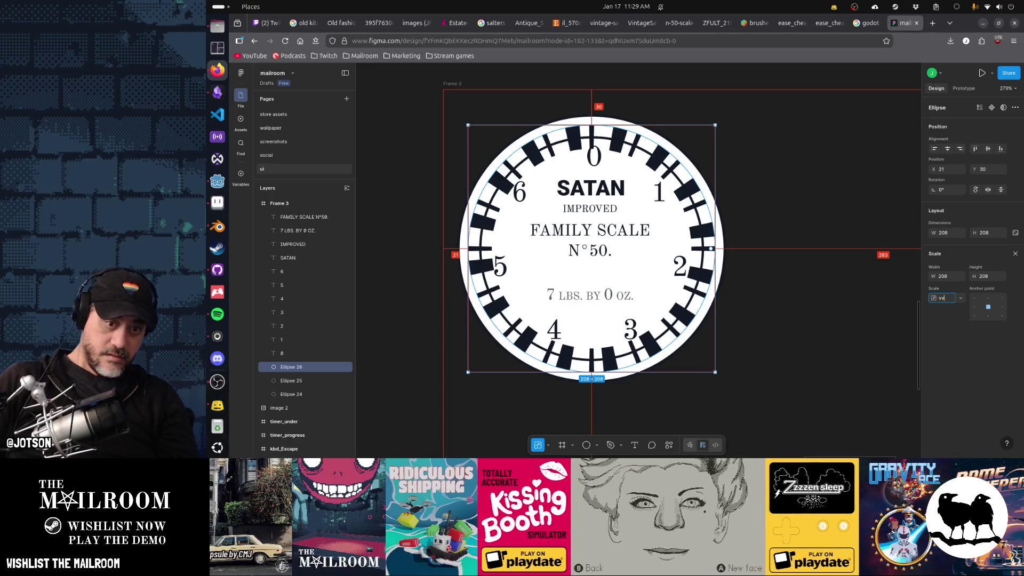
{"action": "key", "text": "alt"}
{"action": "left_click_drag", "start_coordinate": [715, 372], "coordinate": [723, 379]}
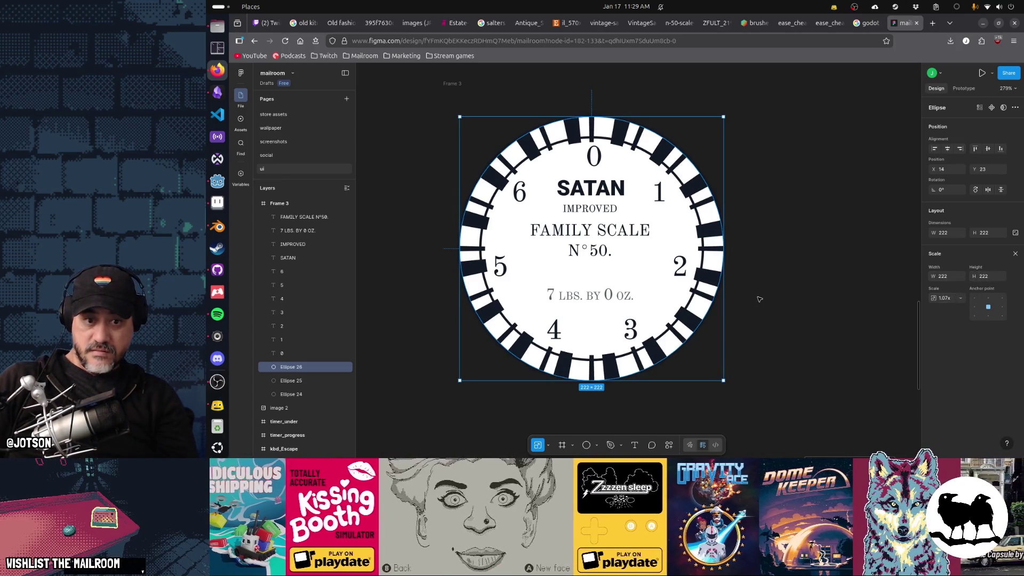
Thin the tick marks to stroke weight 15 and shrink the ring to 216×216.
{"action": "key", "text": "v"}
{"action": "left_click_drag", "start_coordinate": [969, 386], "coordinate": [966, 385]}
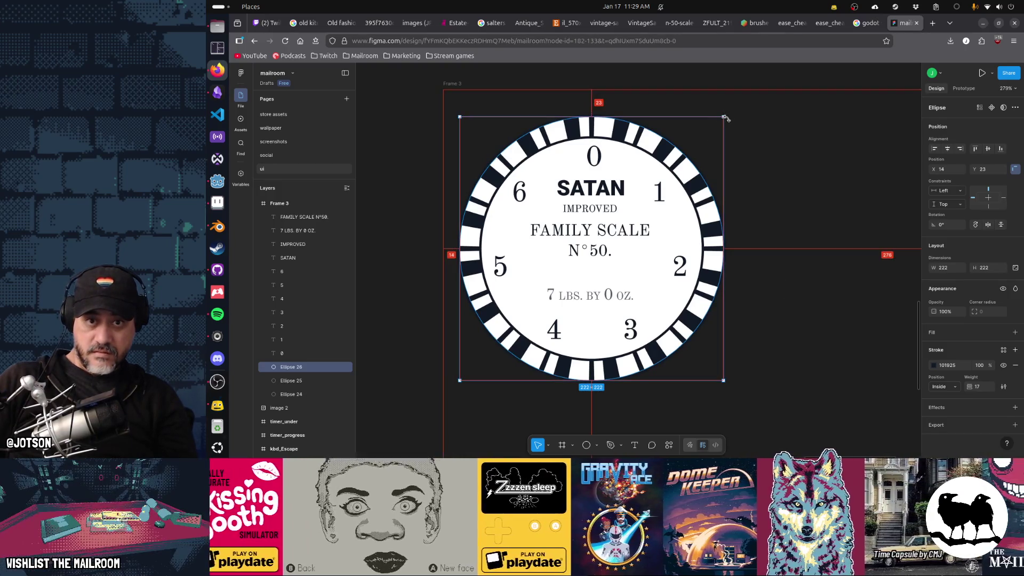
{"action": "left_click_drag", "start_coordinate": [723, 118], "coordinate": [719, 124]}
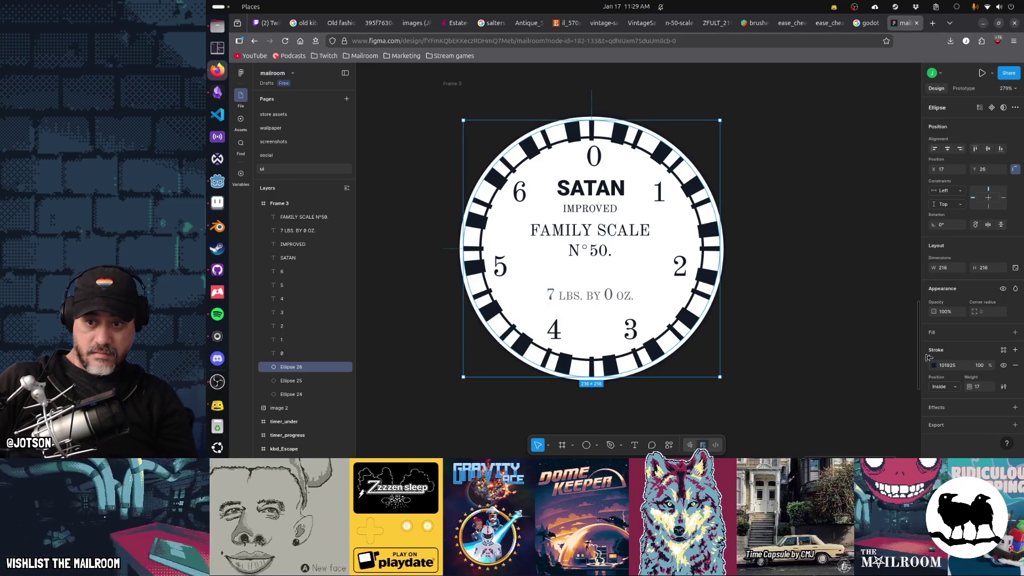
{"action": "left_click_drag", "start_coordinate": [968, 386], "coordinate": [964, 386]}
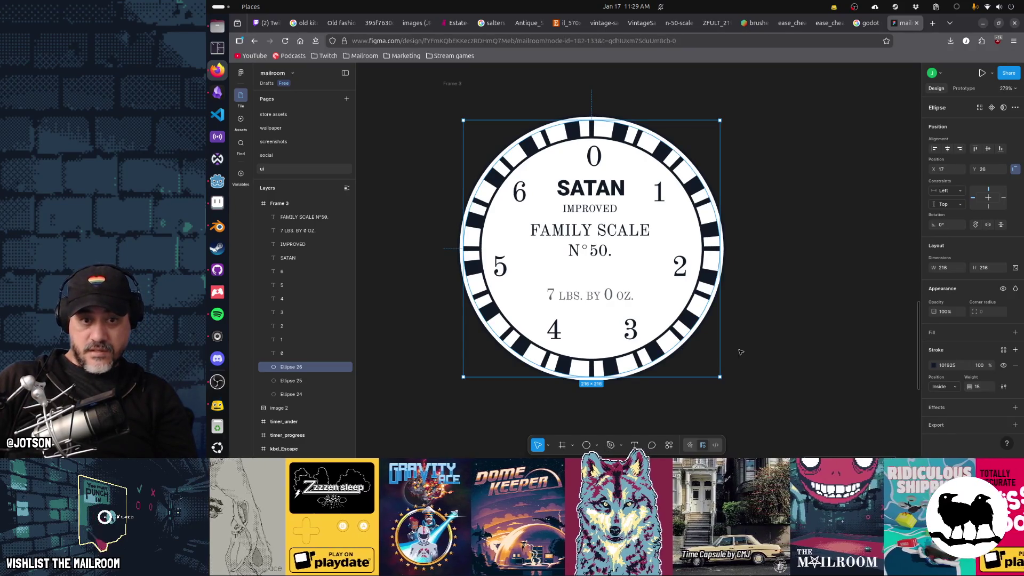
{"action": "key", "text": "alt+Tab"}
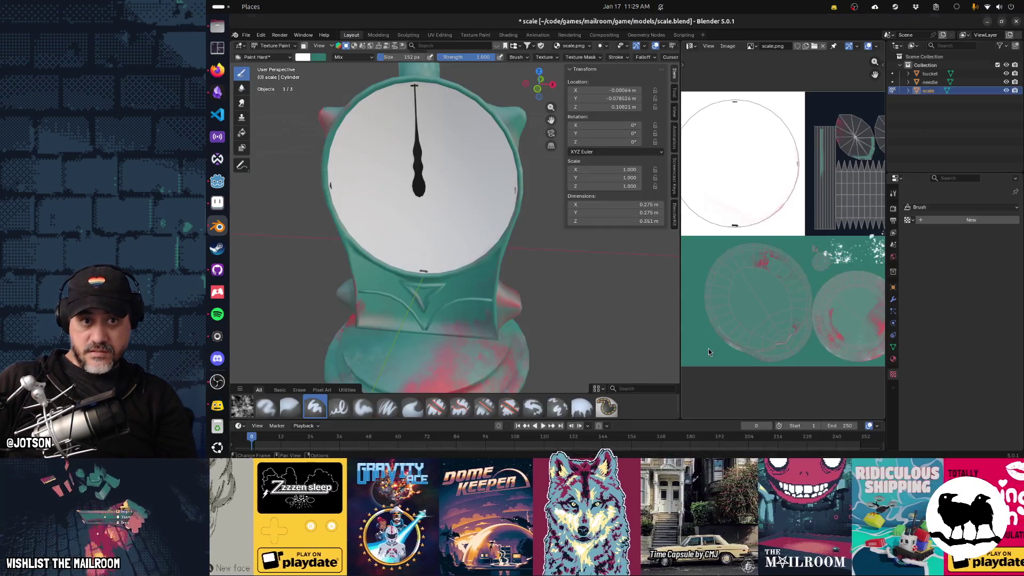
{"action": "key", "text": "alt+Tab"}
{"action": "key", "text": "alt+Tab"}
{"action": "key", "text": "alt+Tab"}
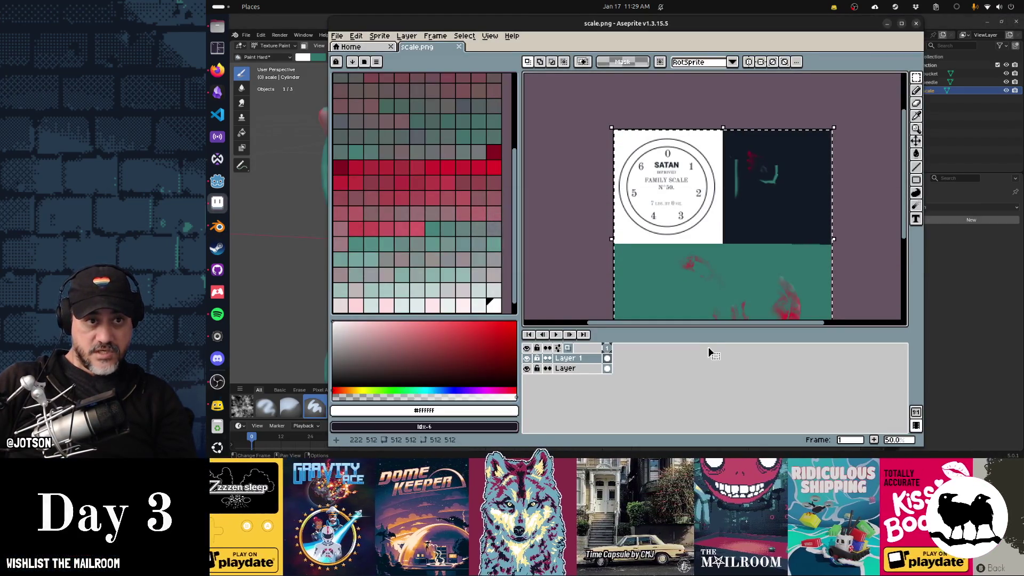
{"action": "key", "text": "alt+Tab"}
{"action": "key", "text": "alt+Tab"}
{"action": "key", "text": "alt+Tab"}
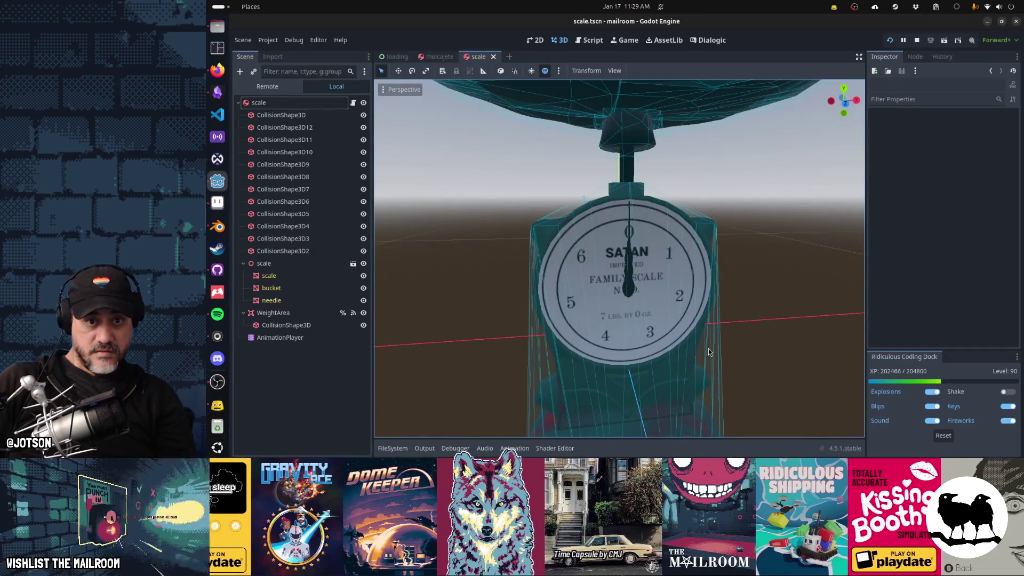
{"action": "key", "text": "alt+Tab"}
{"action": "key", "text": "alt+Tab"}
{"action": "key", "text": "alt+Tab"}
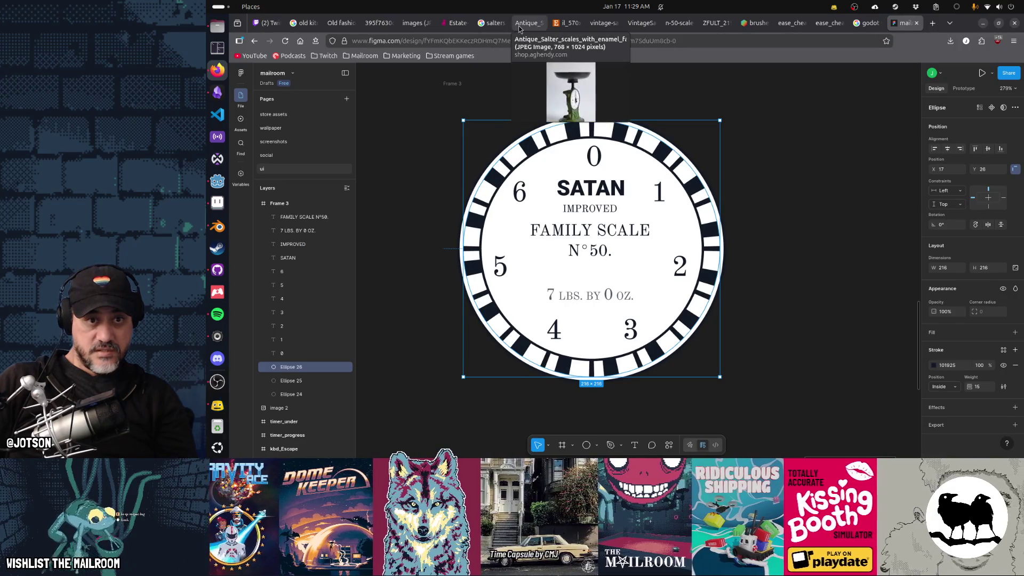
{"action": "left_click", "coordinate": [496, 24]}
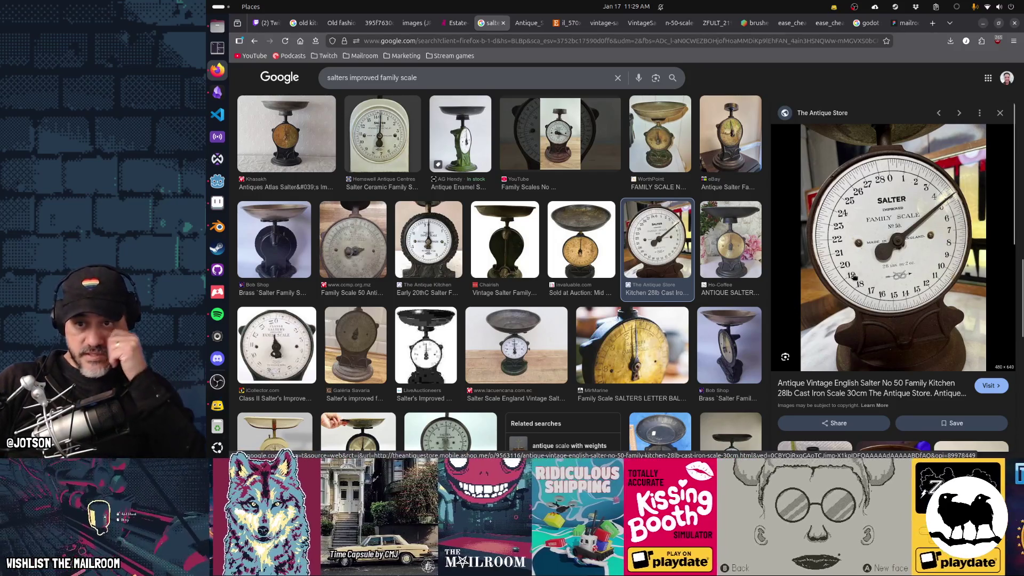
Leave the Salter scale image results and bring the mailroom Figma tab forward.
{"action": "key", "text": "alt+Tab"}
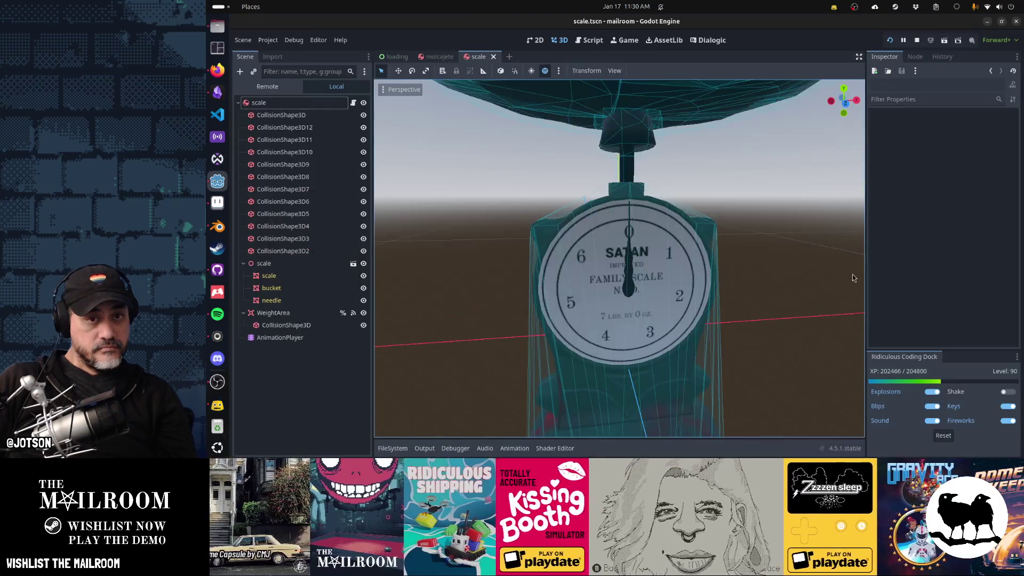
{"action": "key", "text": "alt+Tab"}
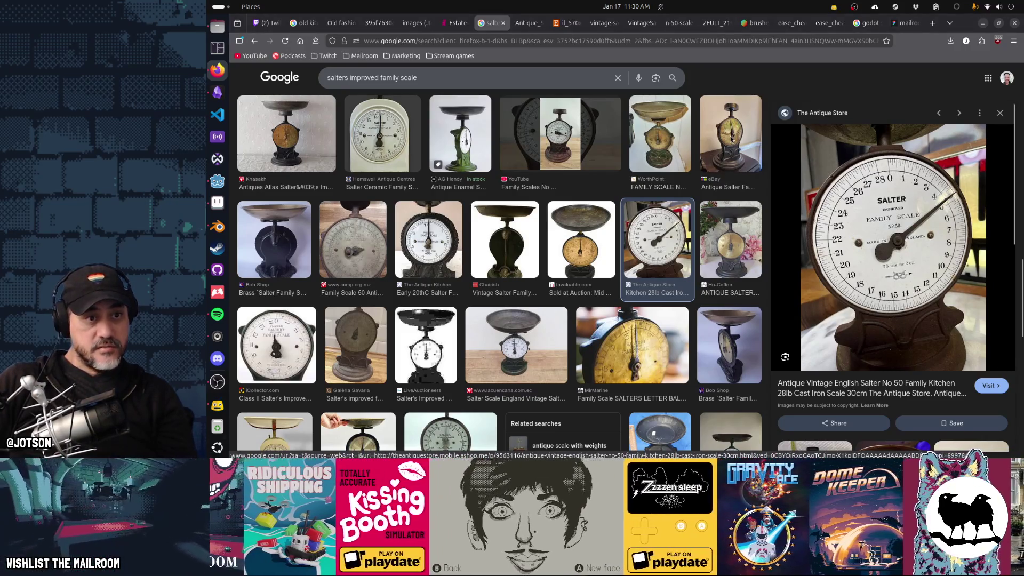
{"action": "mouse_move", "coordinate": [904, 31]}
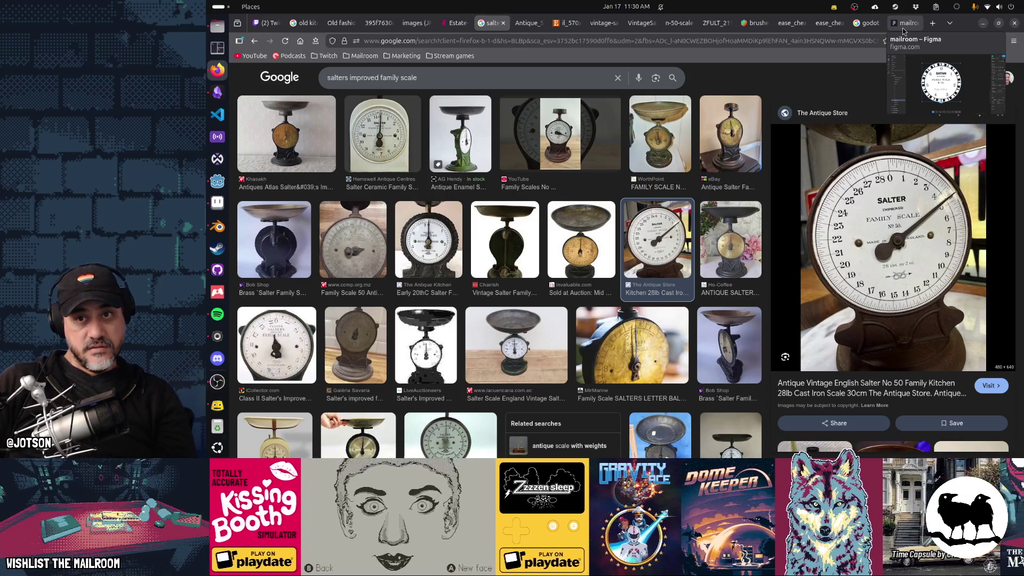
{"action": "left_click", "coordinate": [903, 31]}
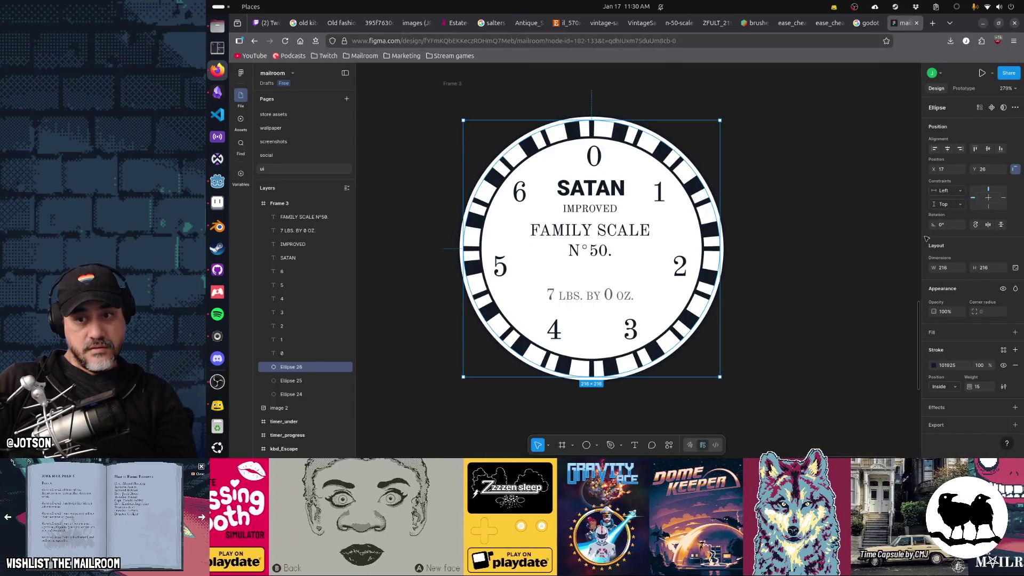
Open the ring's advanced stroke settings and enter a first custom dash pattern.
{"action": "left_click", "coordinate": [1003, 387]}
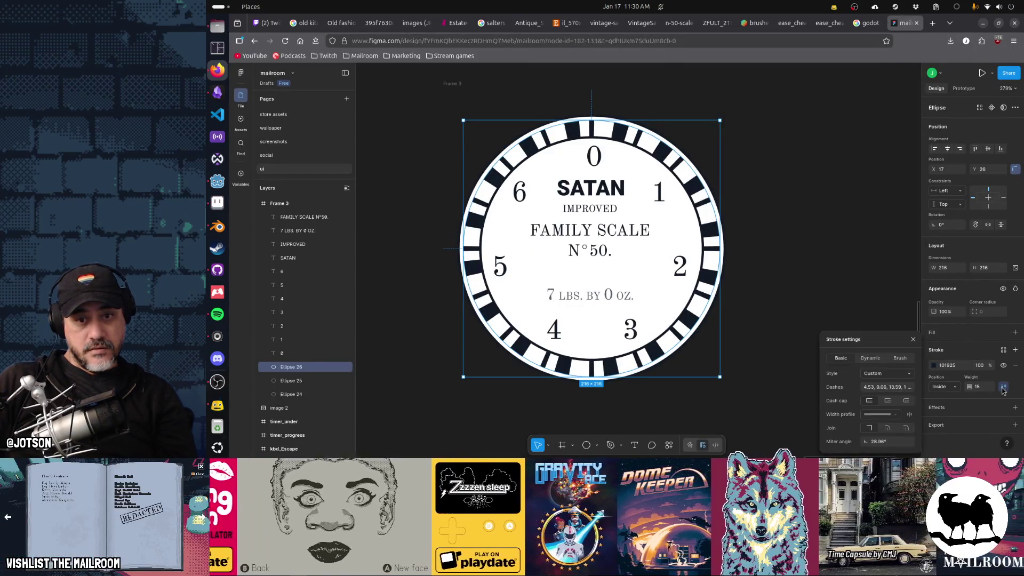
{"action": "type", "text": "1,"}
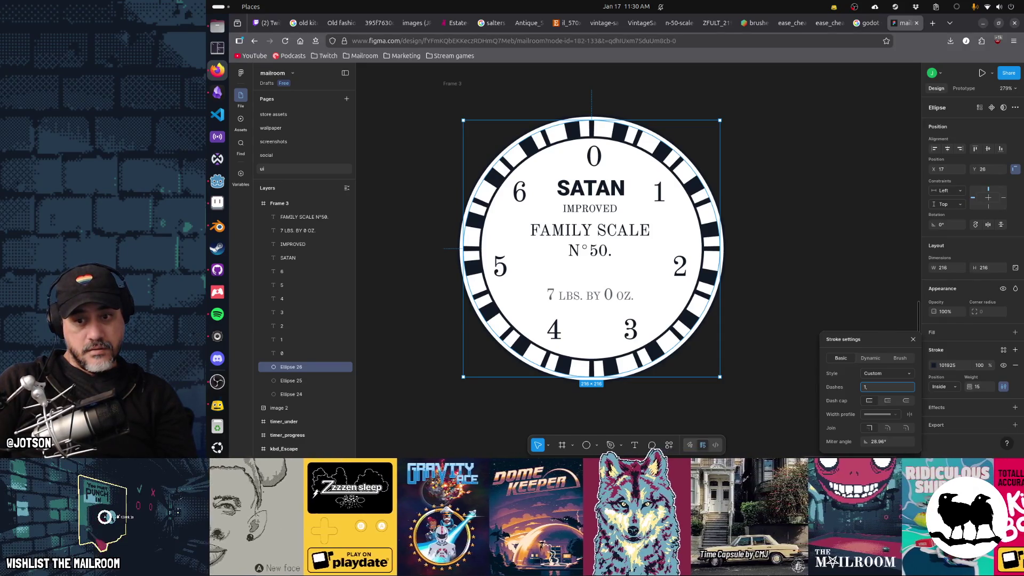
{"action": "type", "text": "2"}
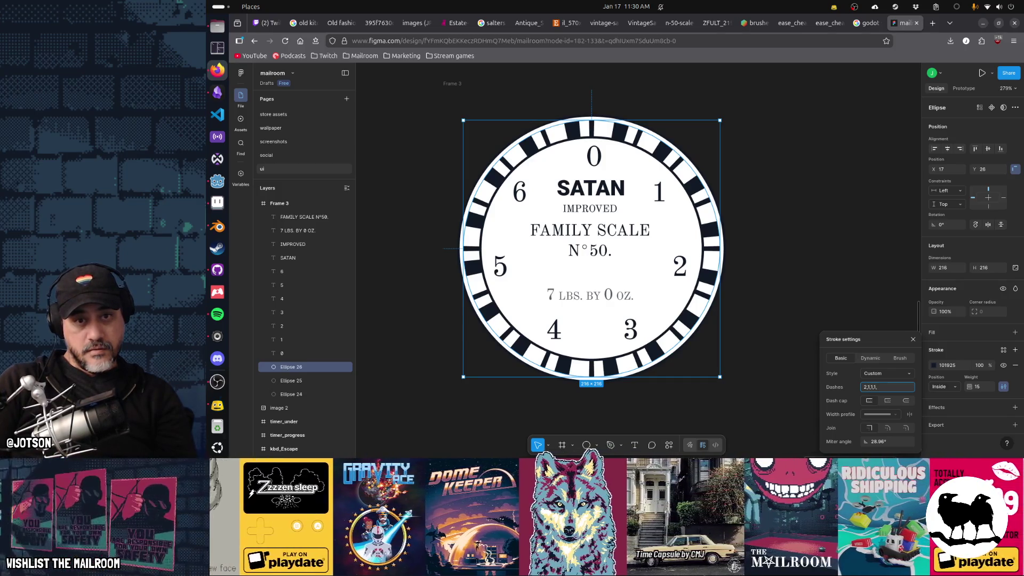
{"action": "type", "text": ", 1"}
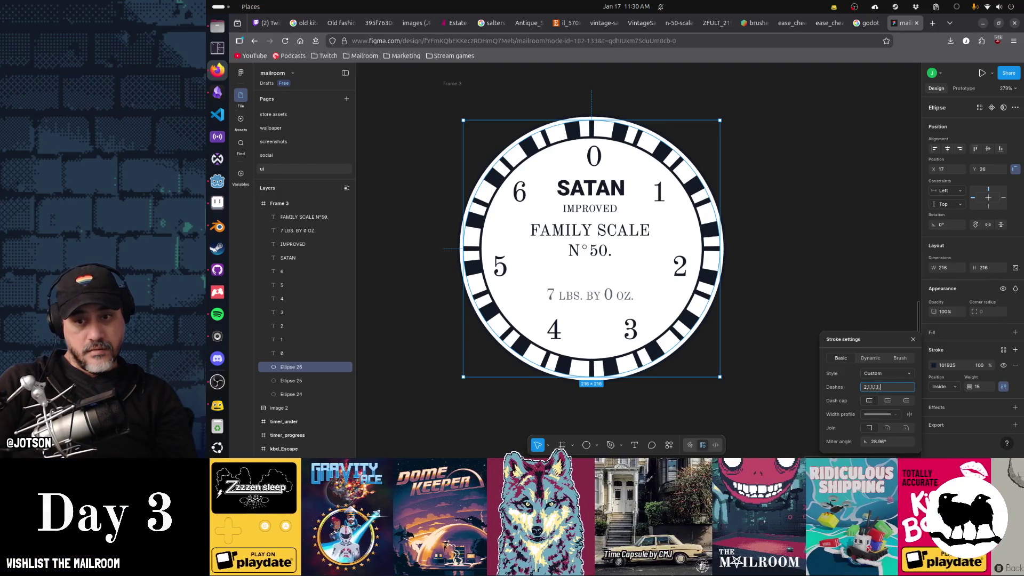
{"action": "key", "text": "Return"}
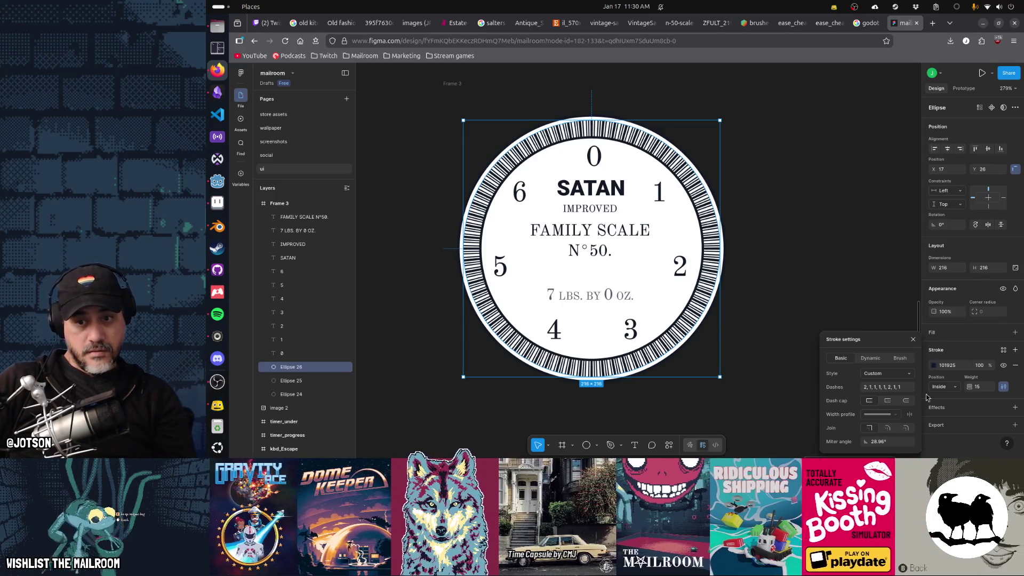
Revise the dash values, replacing entries with 3 and 3, 1, 2, ending with 3.
{"action": "left_click", "coordinate": [902, 388]}
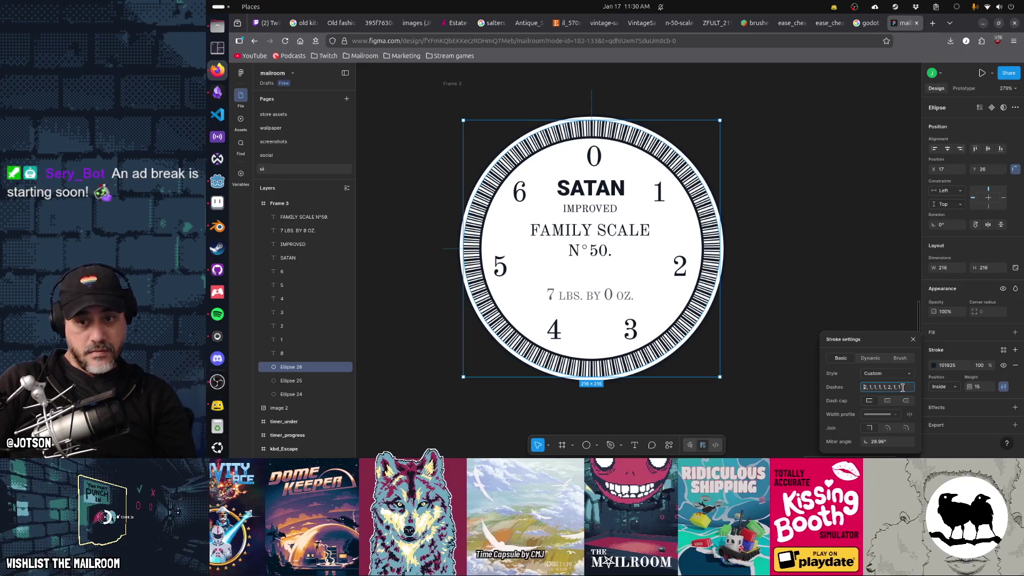
{"action": "double_click", "coordinate": [870, 387]}
{"action": "type", "text": "3"}
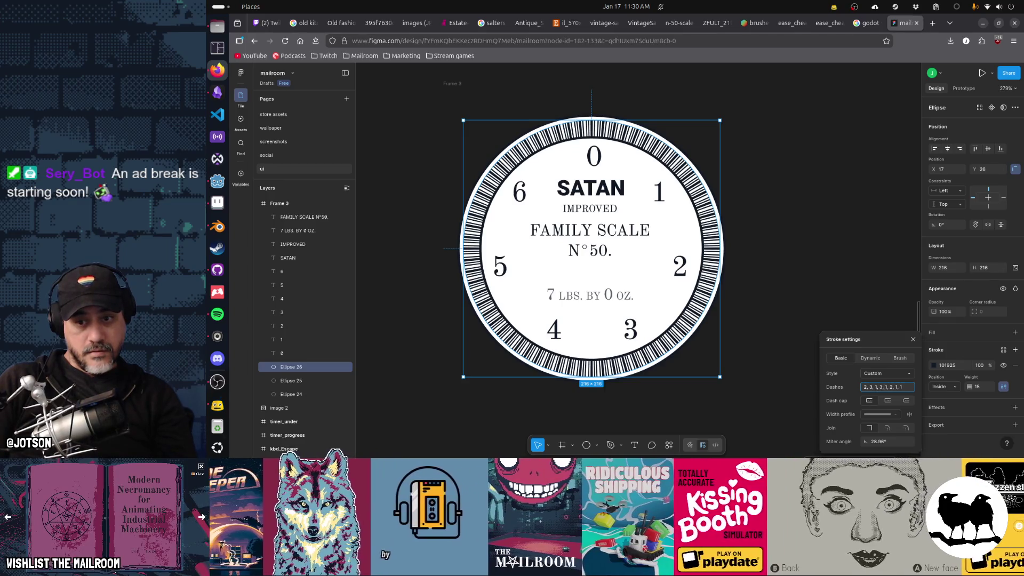
{"action": "double_click", "coordinate": [889, 387]}
{"action": "type", "text": "3"}
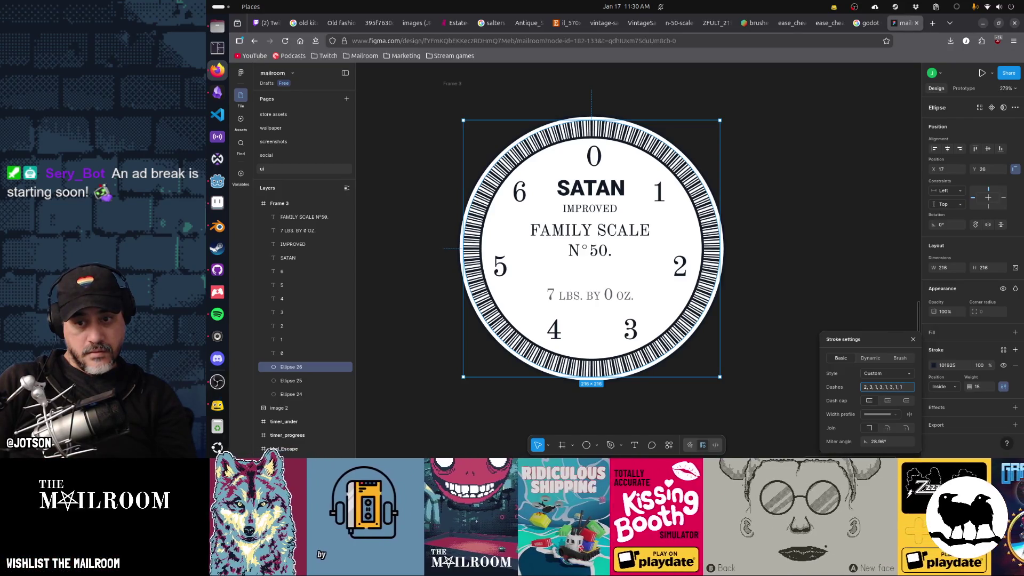
{"action": "type", "text": ", 1, 2"}
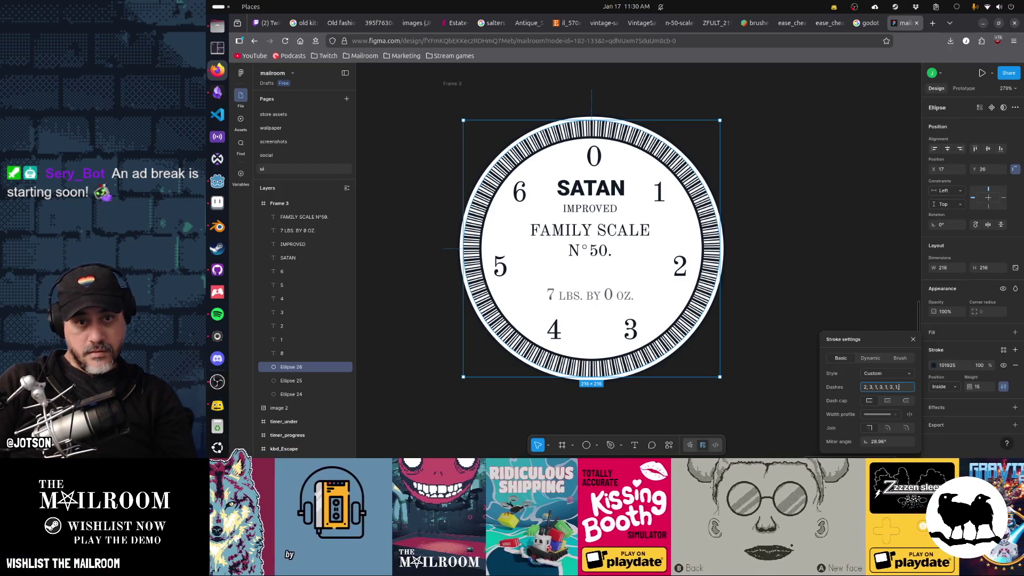
{"action": "key", "text": "Return"}
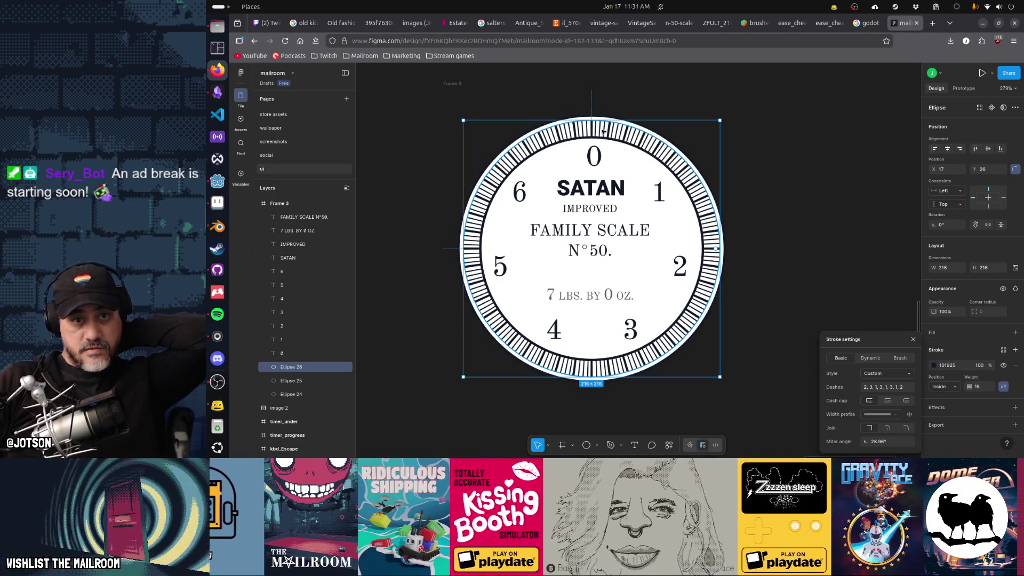
{"action": "left_click", "coordinate": [908, 387]}
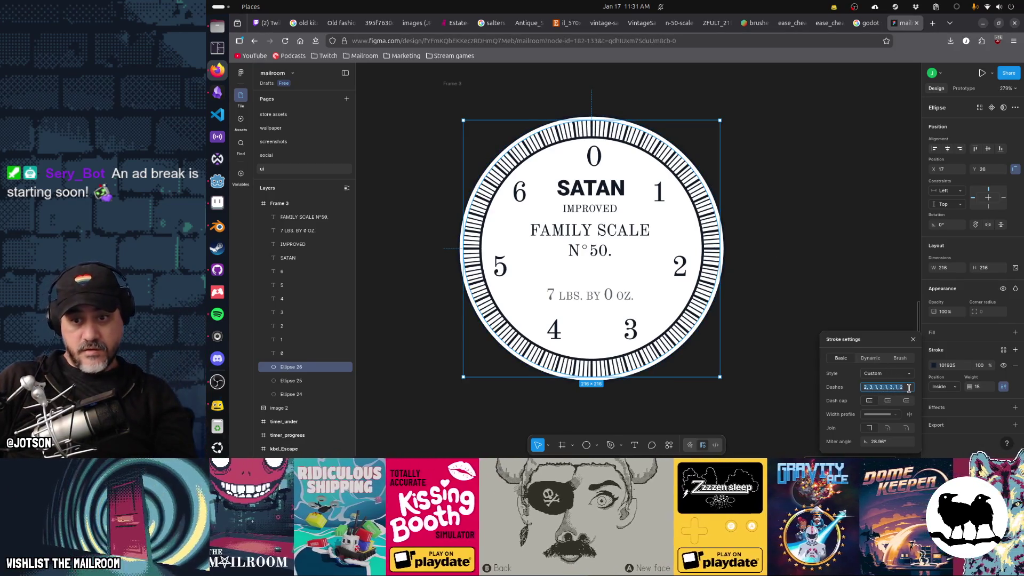
{"action": "key", "text": "End"}
{"action": "key", "text": "BackSpace"}
{"action": "type", "text": "3"}
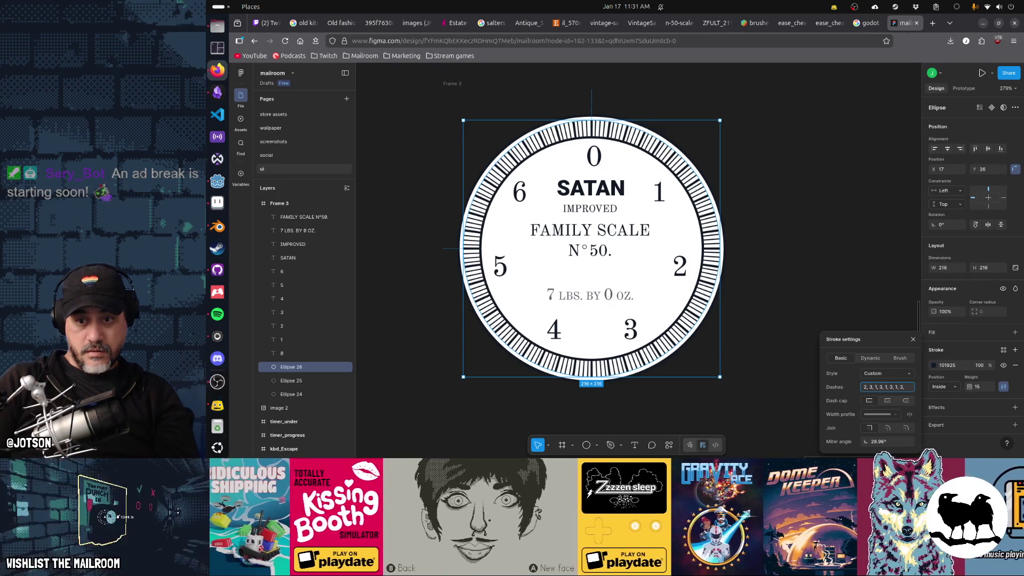
{"action": "key", "text": "Return"}
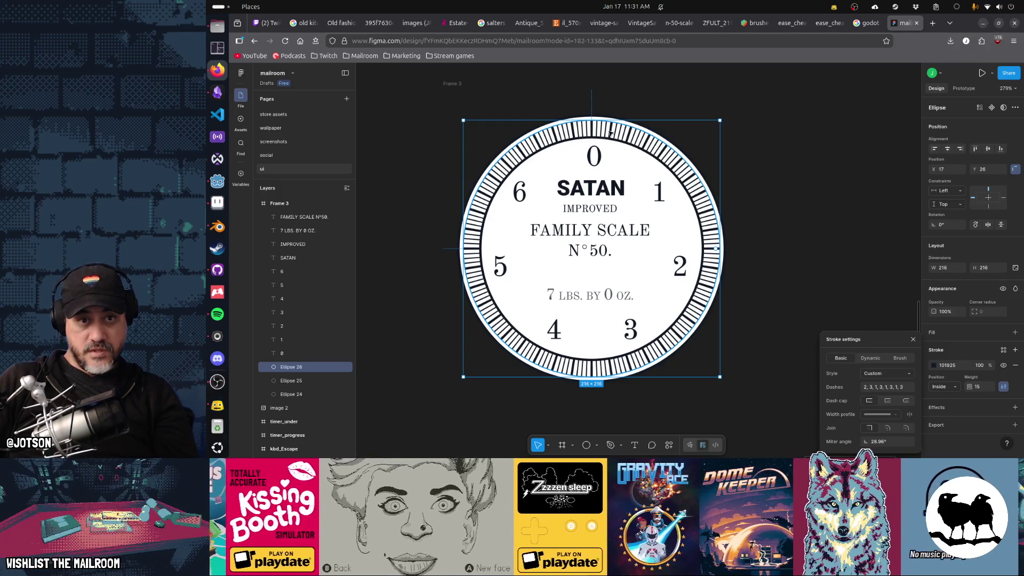
Extend the dash pattern with 1, 3, then trim entries from its end.
{"action": "left_click", "coordinate": [905, 388]}
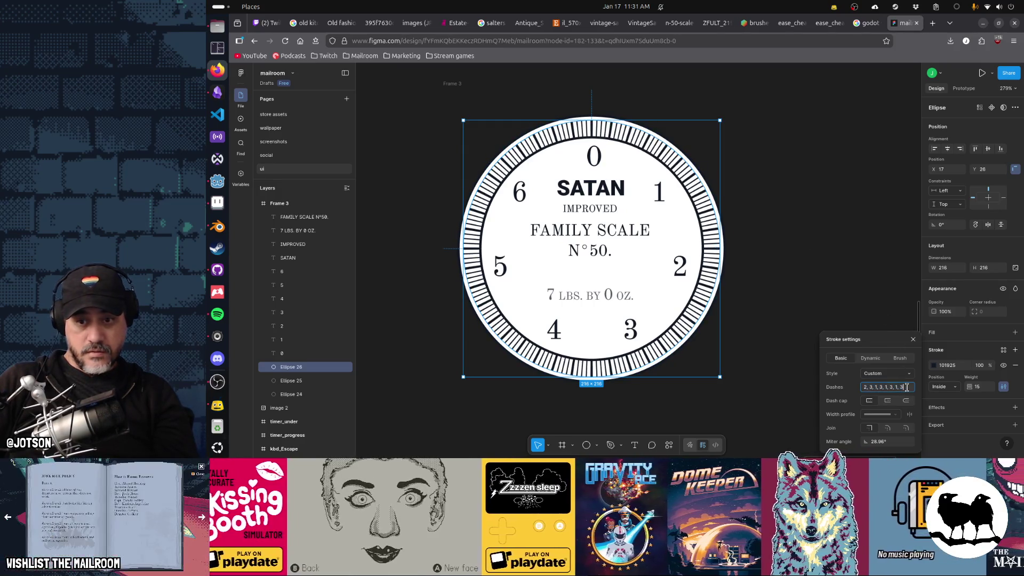
{"action": "type", "text": ","}
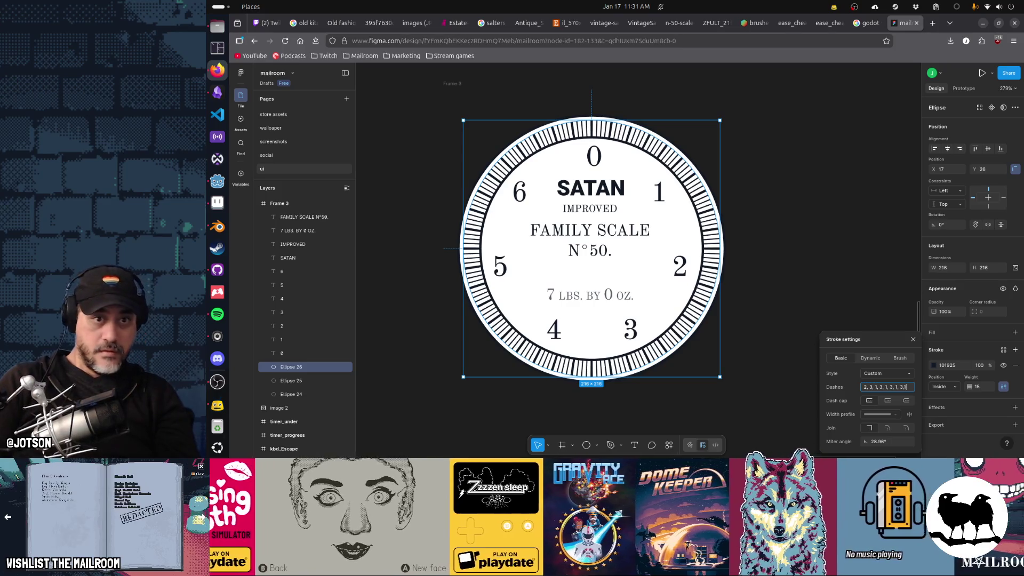
{"action": "type", "text": "1,3"}
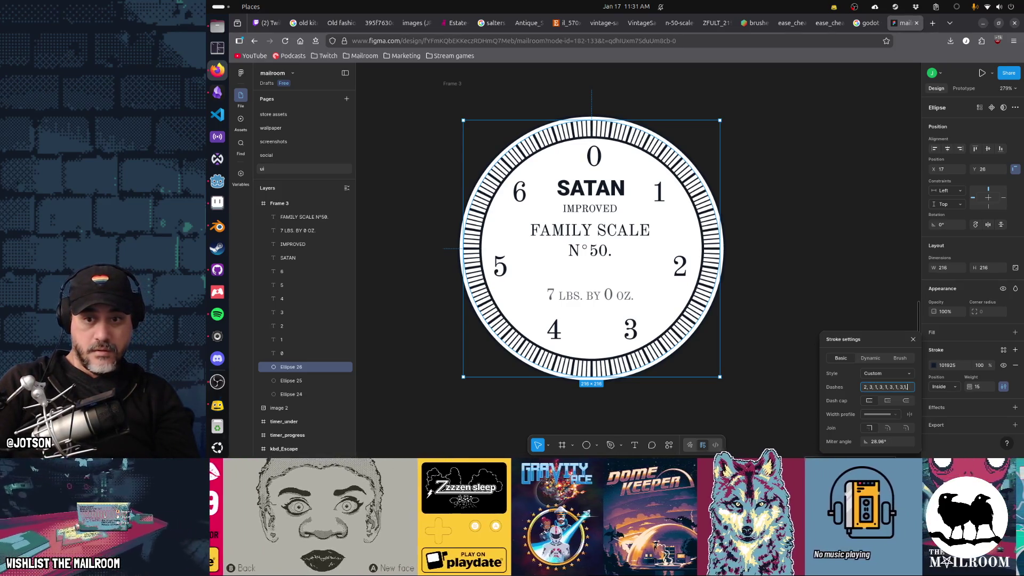
{"action": "key", "text": "Return"}
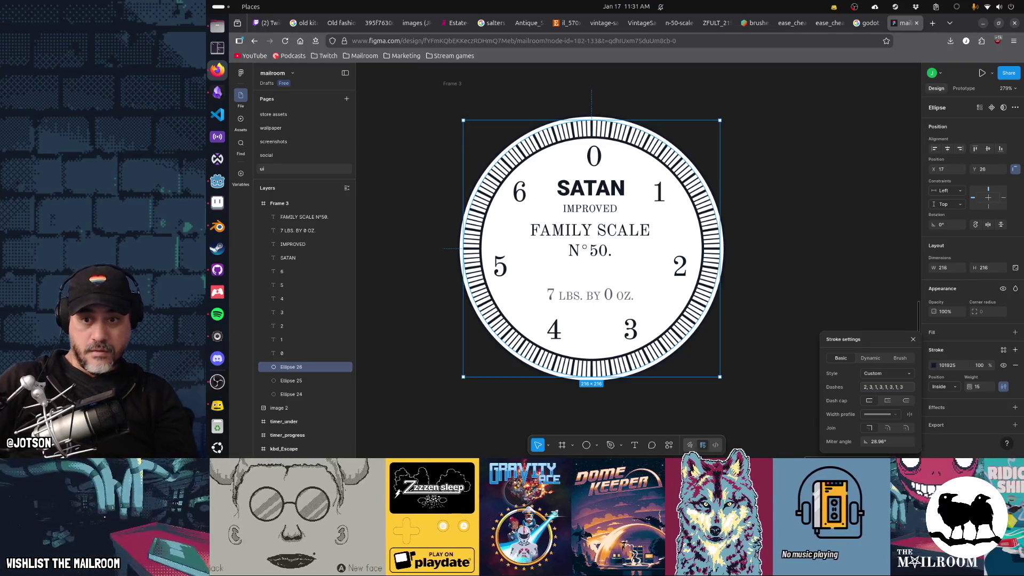
{"action": "left_click", "coordinate": [906, 387]}
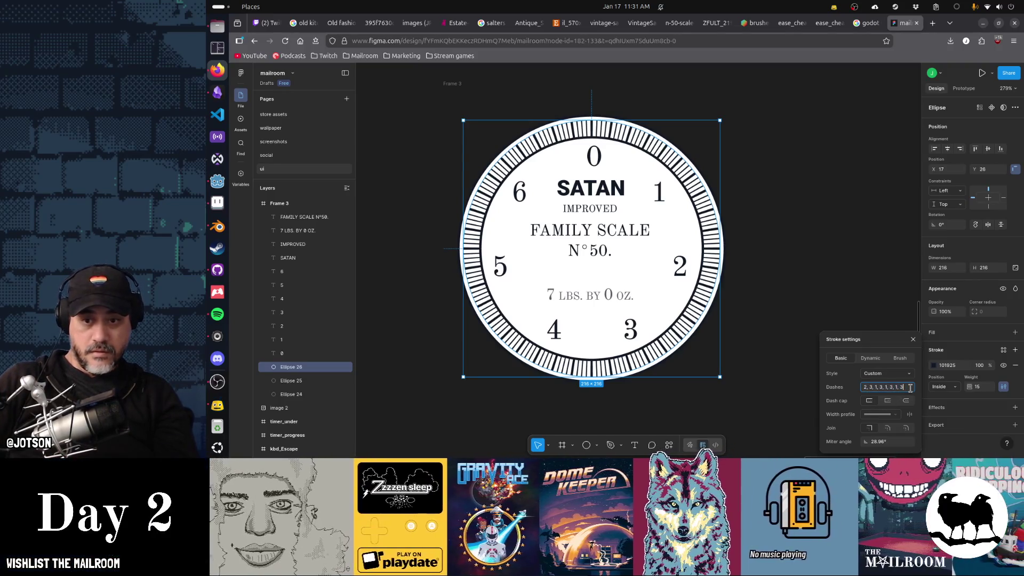
{"action": "key", "text": "Return"}
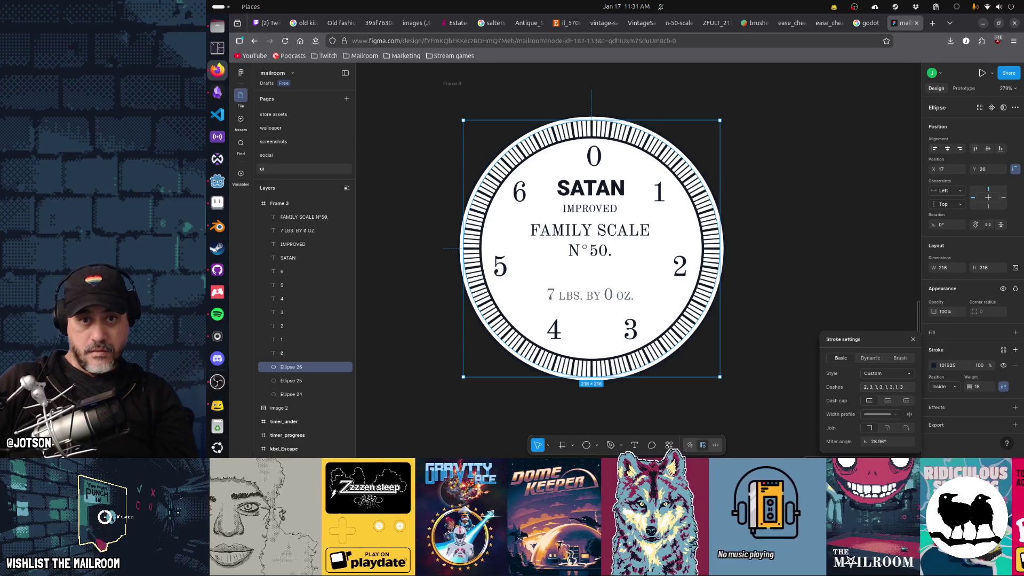
{"action": "left_click", "coordinate": [889, 387]}
{"action": "key", "text": "End"}
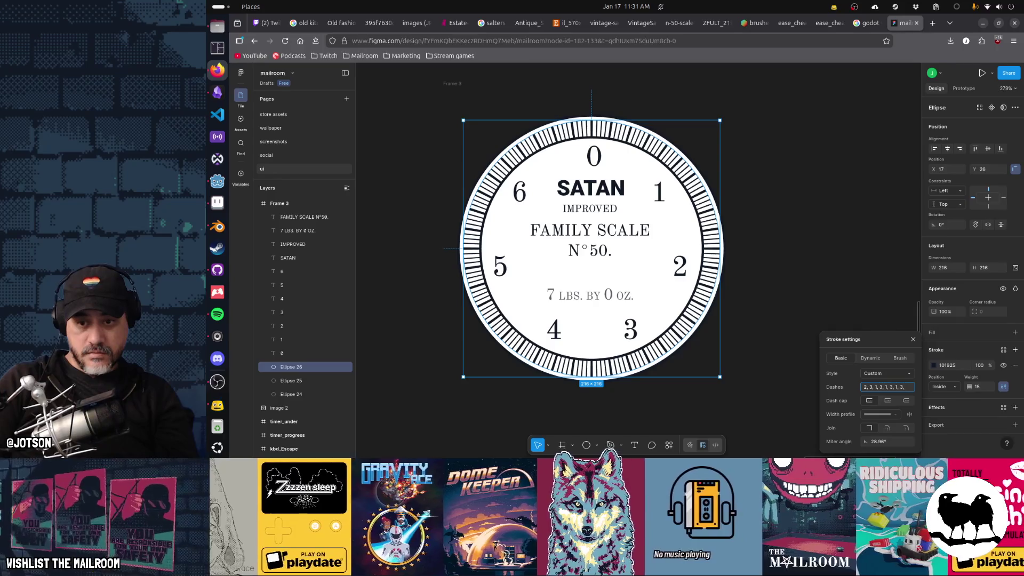
{"action": "key", "text": "Return"}
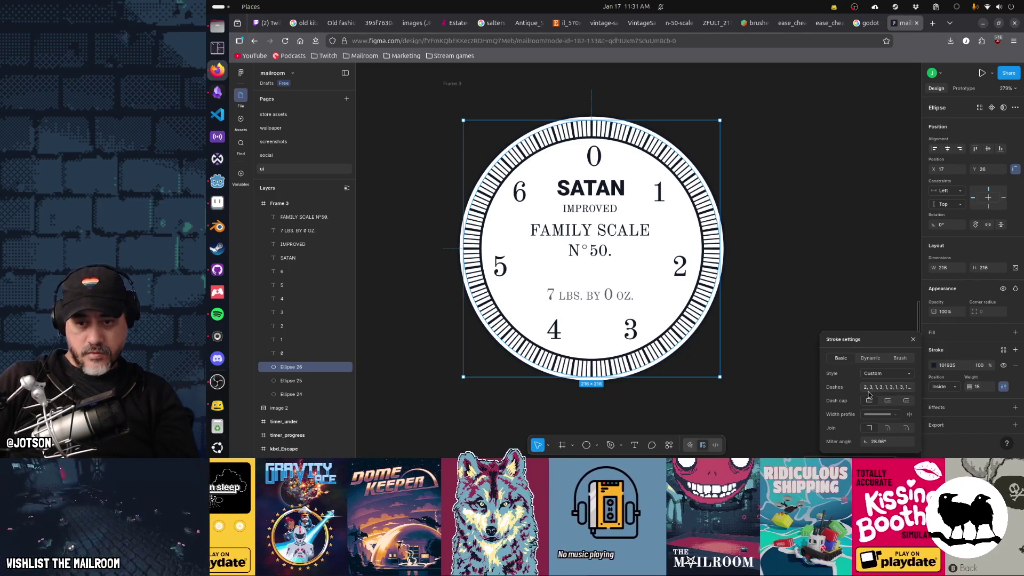
{"action": "left_click", "coordinate": [910, 390]}
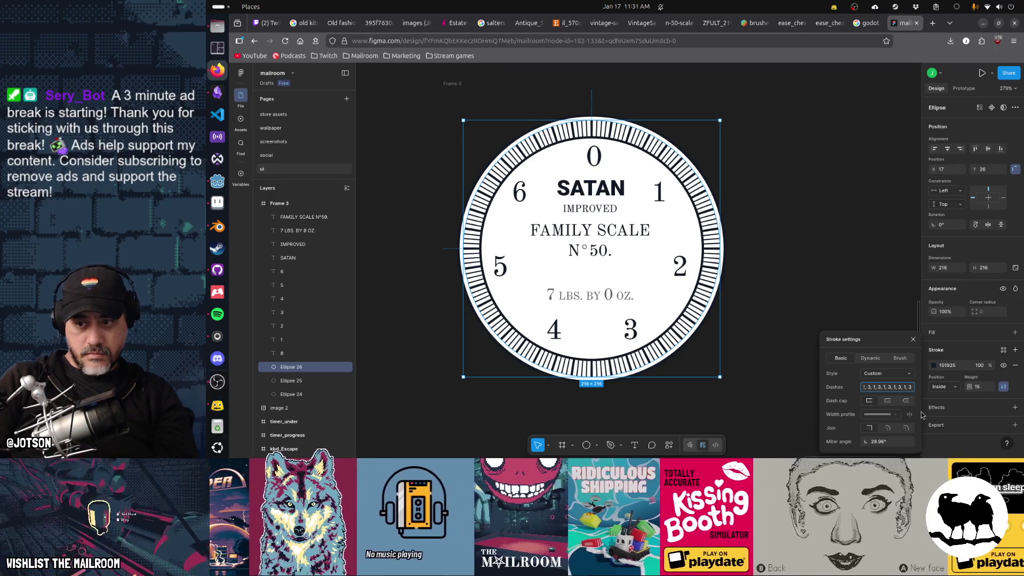
{"action": "key", "text": "BackSpace"}
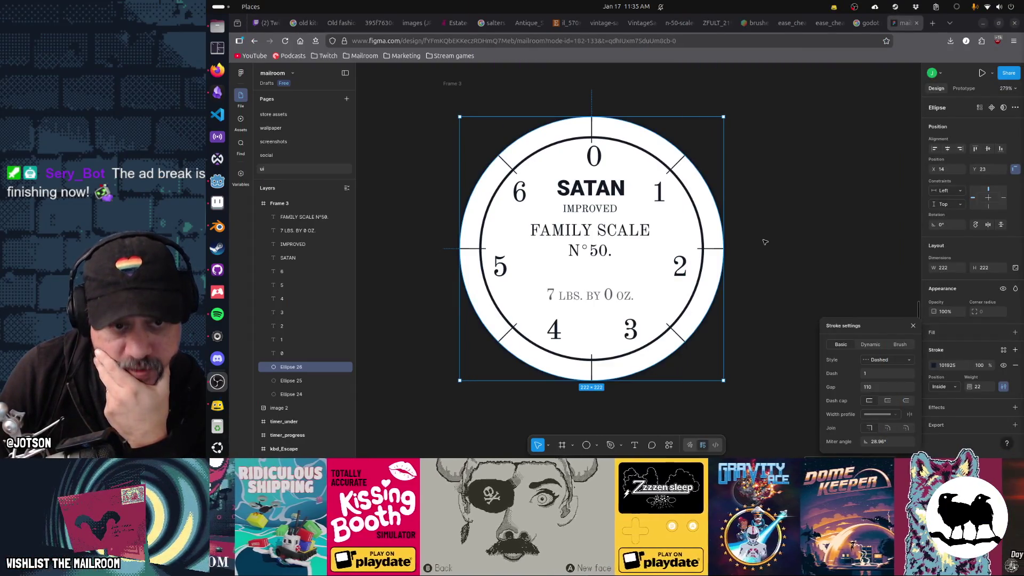
Centre the 0 numeral at X 118, Y 45 and hide the Ellipse 26 tick ring.
{"action": "left_click", "coordinate": [601, 160]}
{"action": "left_click_drag", "start_coordinate": [598, 163], "coordinate": [597, 165]}
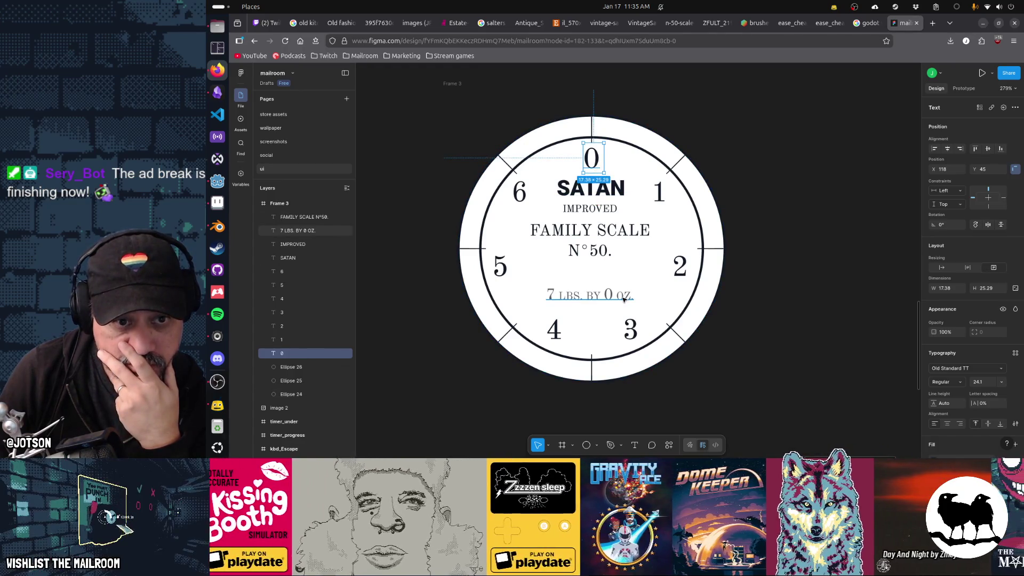
{"action": "left_click", "coordinate": [676, 167]}
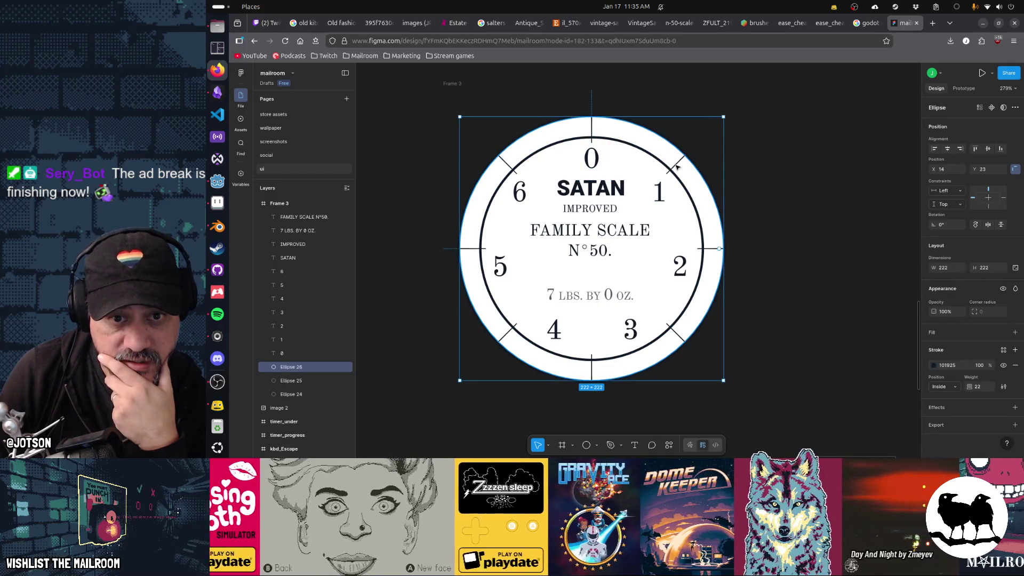
{"action": "left_click", "coordinate": [850, 356]}
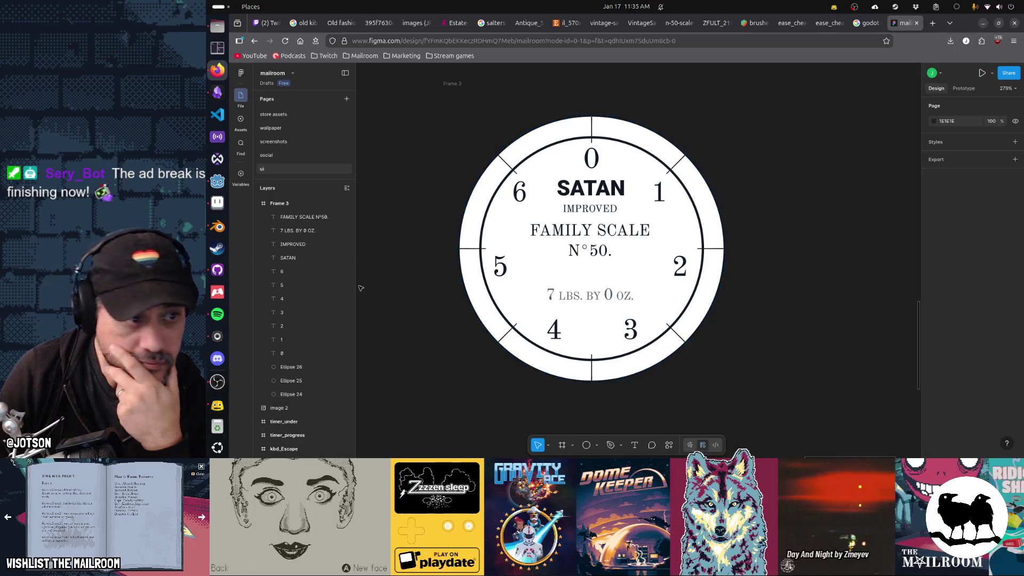
{"action": "left_click", "coordinate": [293, 380]}
{"action": "left_click", "coordinate": [305, 368]}
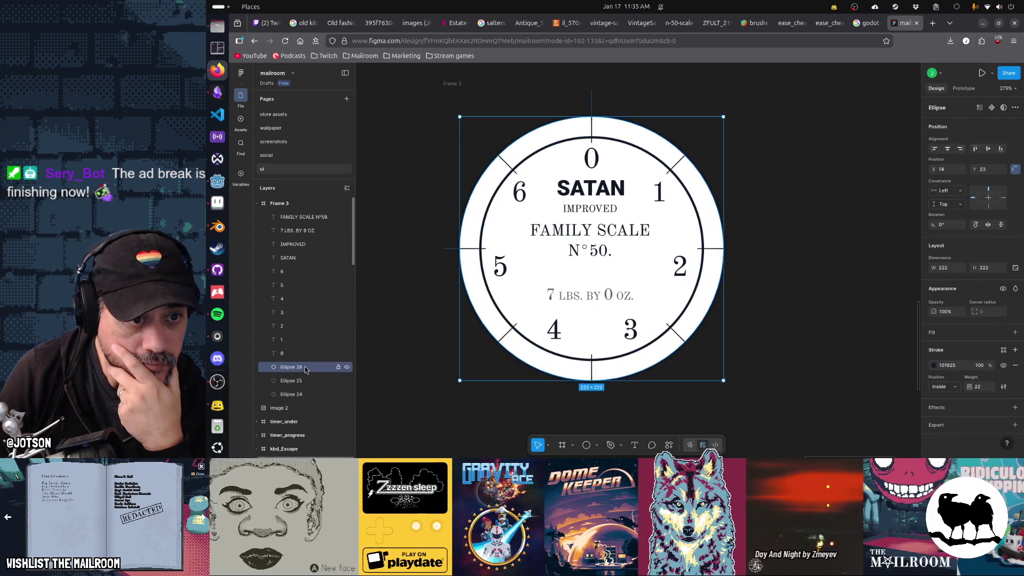
{"action": "left_click", "coordinate": [346, 367]}
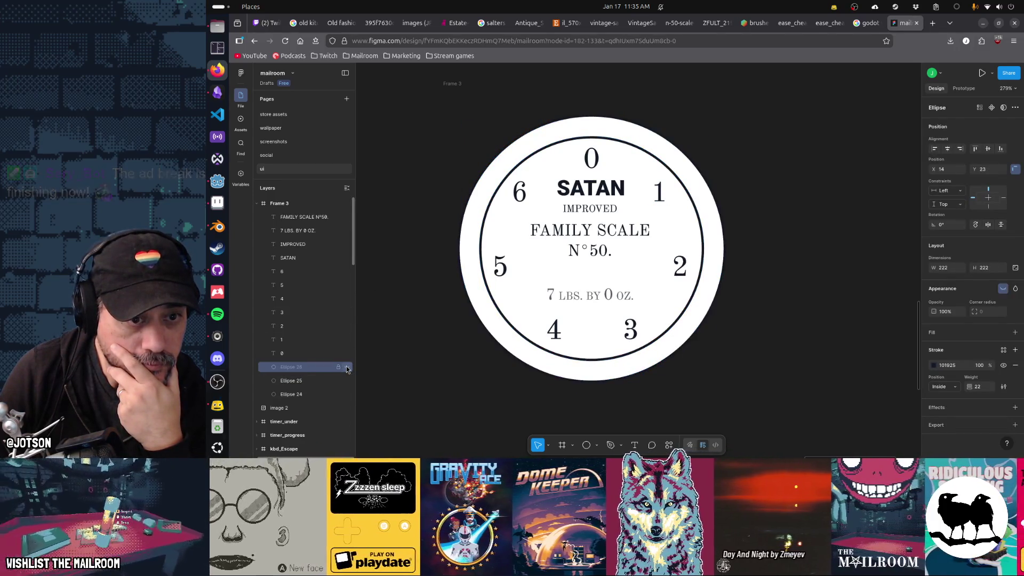
Rename the Ellipse 26 layer to 'primary'.
{"action": "double_click", "coordinate": [319, 367]}
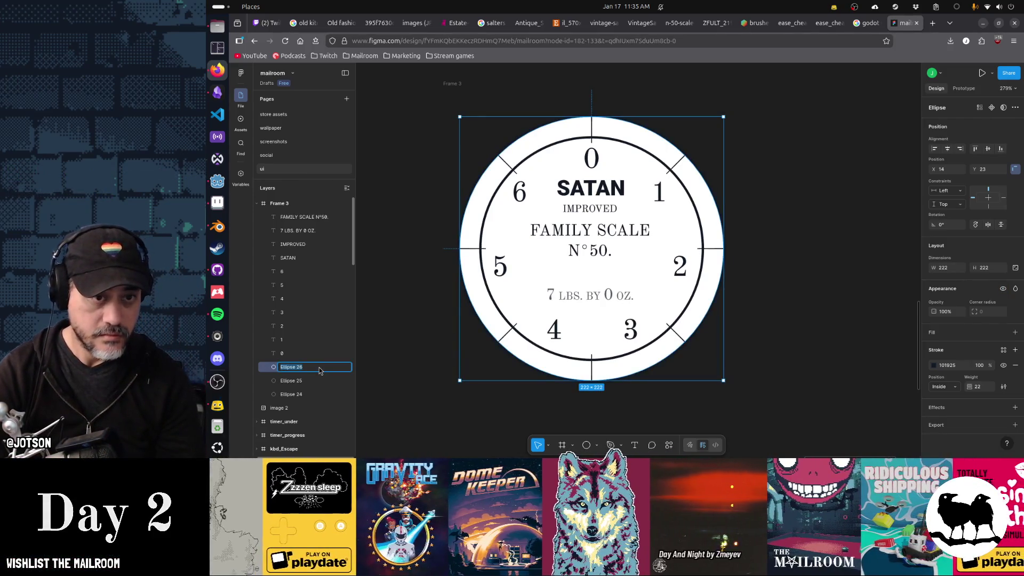
{"action": "type", "text": "prima"}
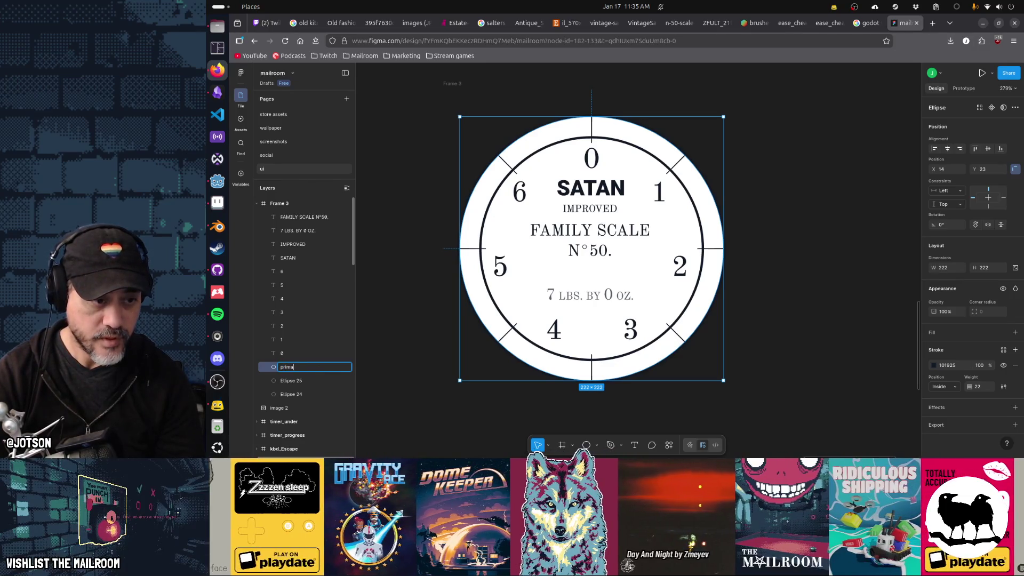
{"action": "key", "text": "Return"}
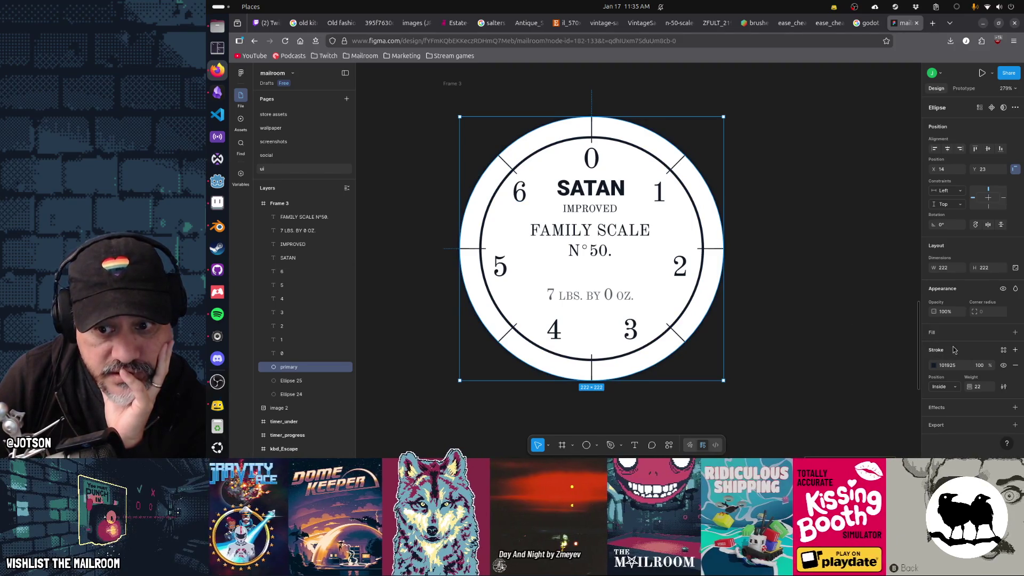
Set the ring's dash gap to 80, then reduce it to 60.
{"action": "left_click", "coordinate": [1003, 386]}
{"action": "left_click", "coordinate": [886, 388]}
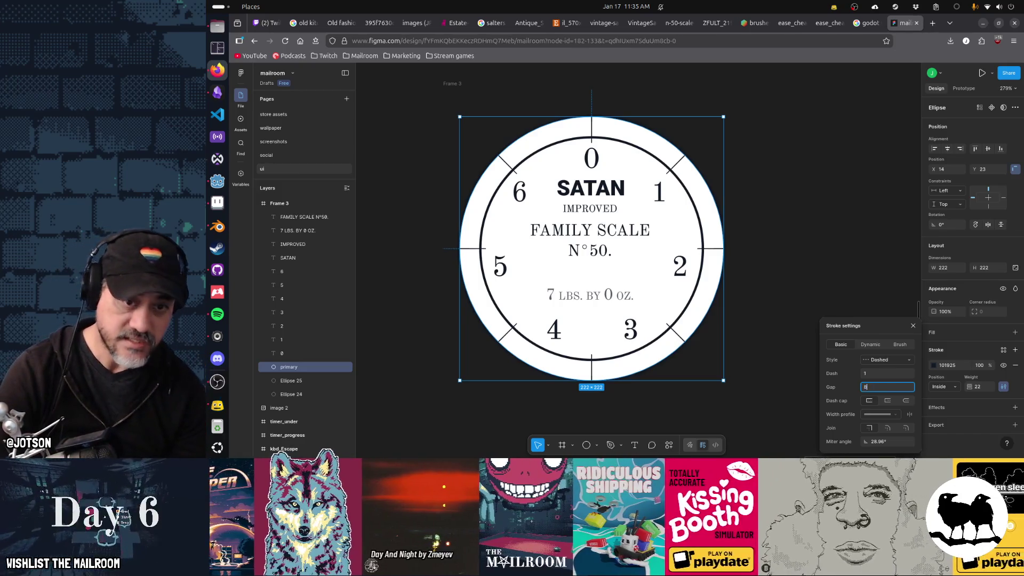
{"action": "type", "text": "0"}
{"action": "key", "text": "Return"}
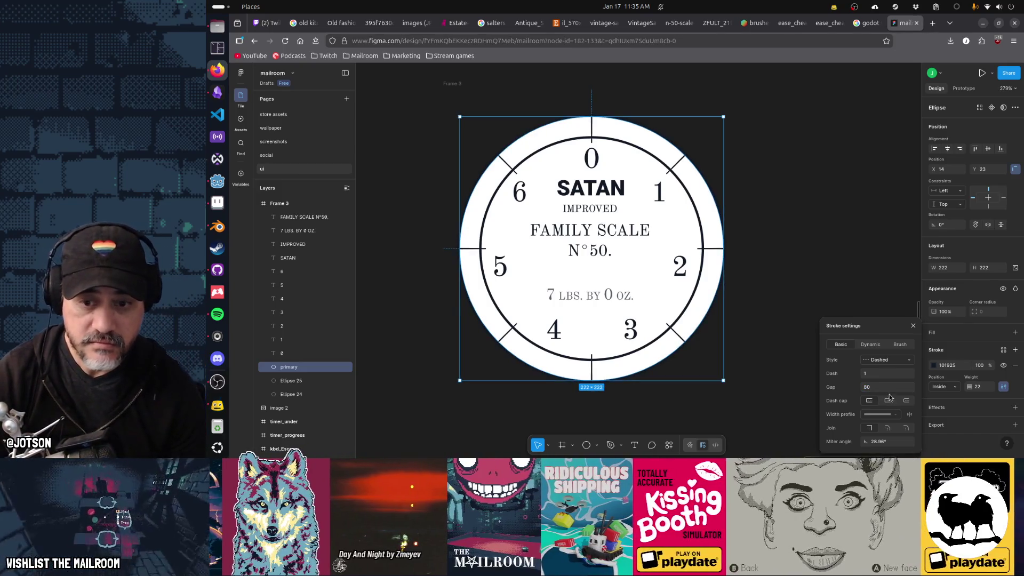
{"action": "left_click", "coordinate": [887, 388]}
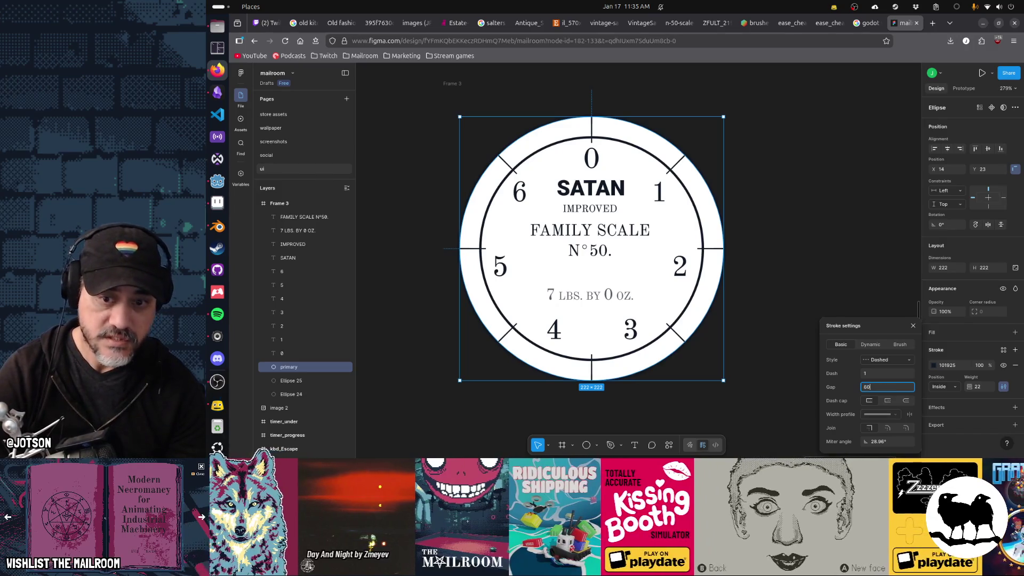
{"action": "key", "text": "BackSpace"}
{"action": "key", "text": "BackSpace"}
{"action": "type", "text": "60"}
{"action": "key", "text": "Return"}
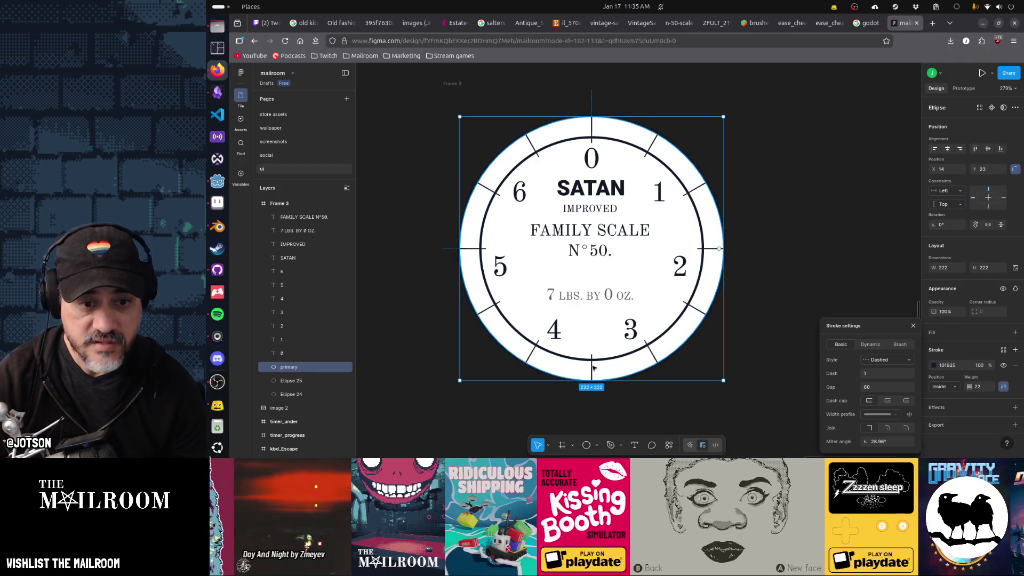
{"action": "left_click", "coordinate": [883, 387]}
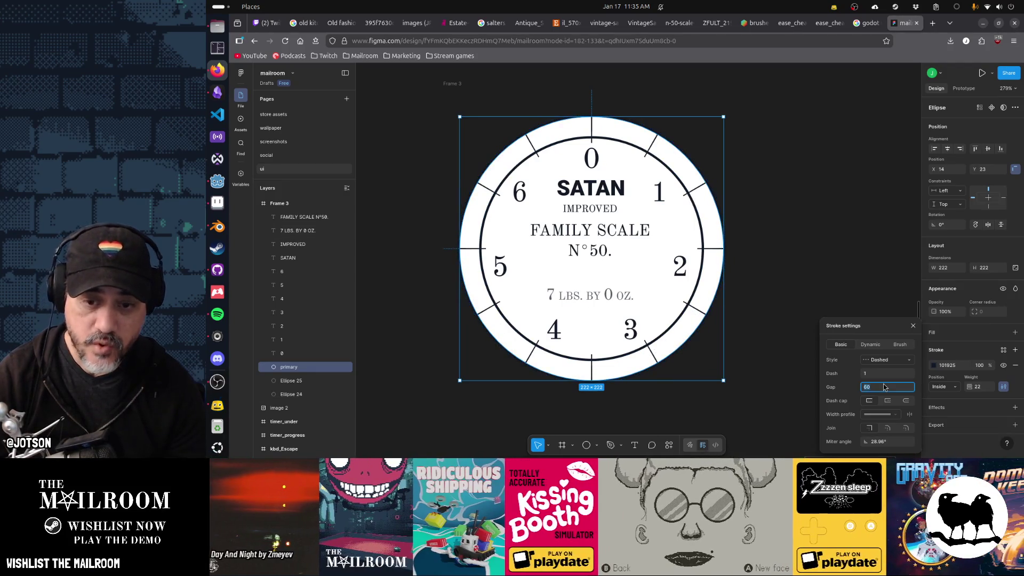
Try dash gaps of 150, 130, 120 and 100 on the primary ring.
{"action": "type", "text": "150"}
{"action": "key", "text": "Return"}
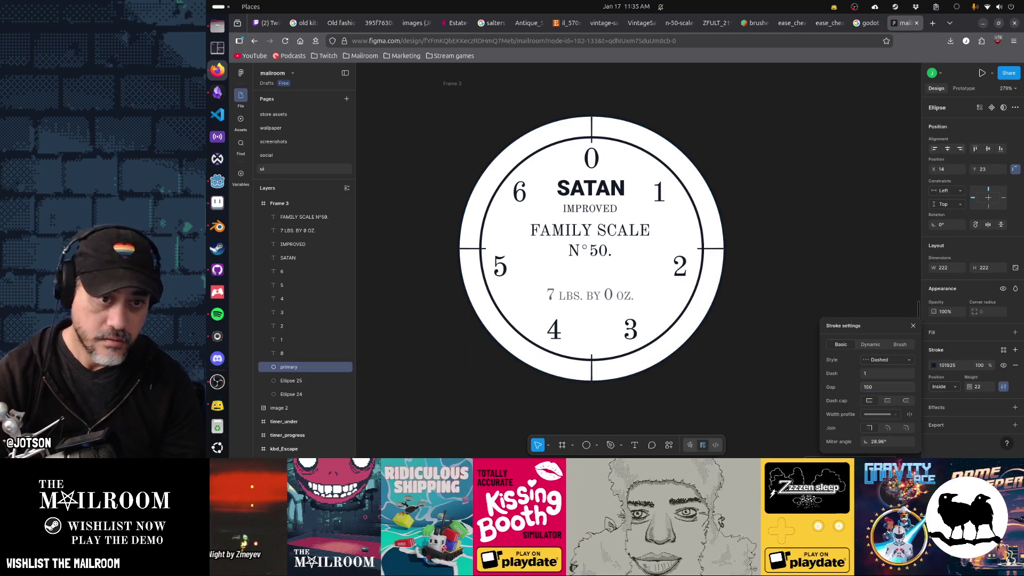
{"action": "left_click", "coordinate": [888, 389]}
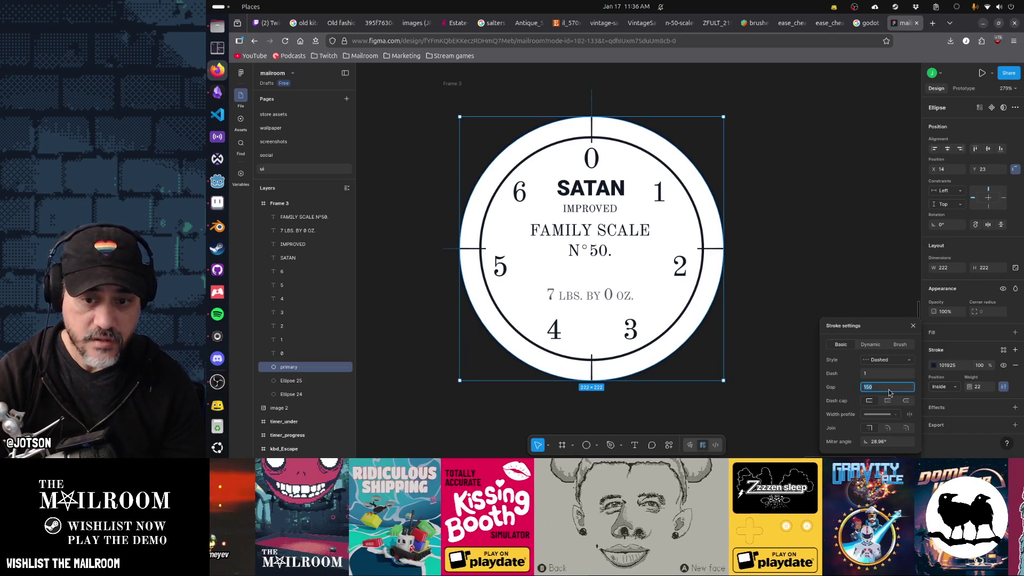
{"action": "type", "text": "130"}
{"action": "key", "text": "Return"}
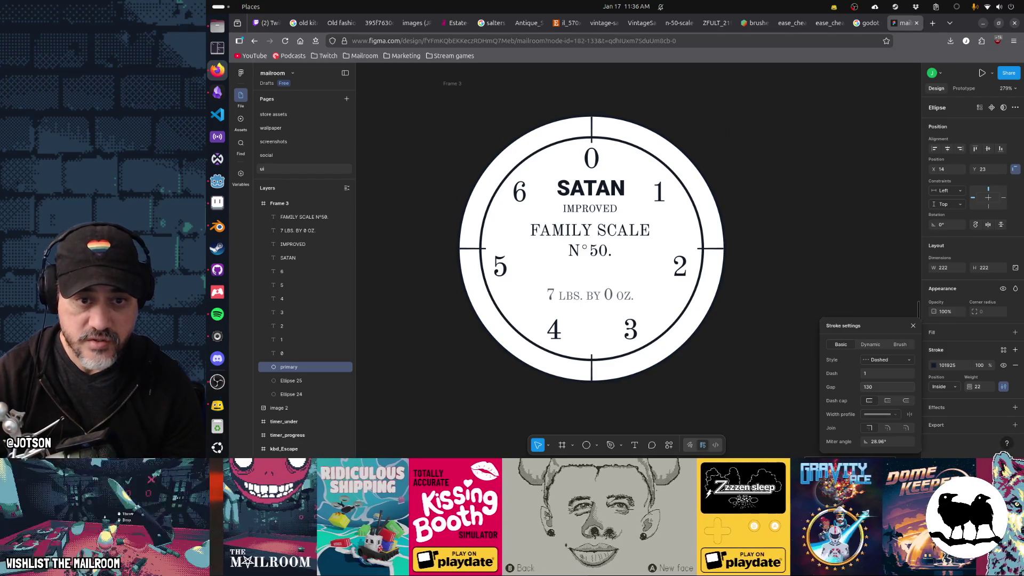
{"action": "left_click", "coordinate": [887, 388]}
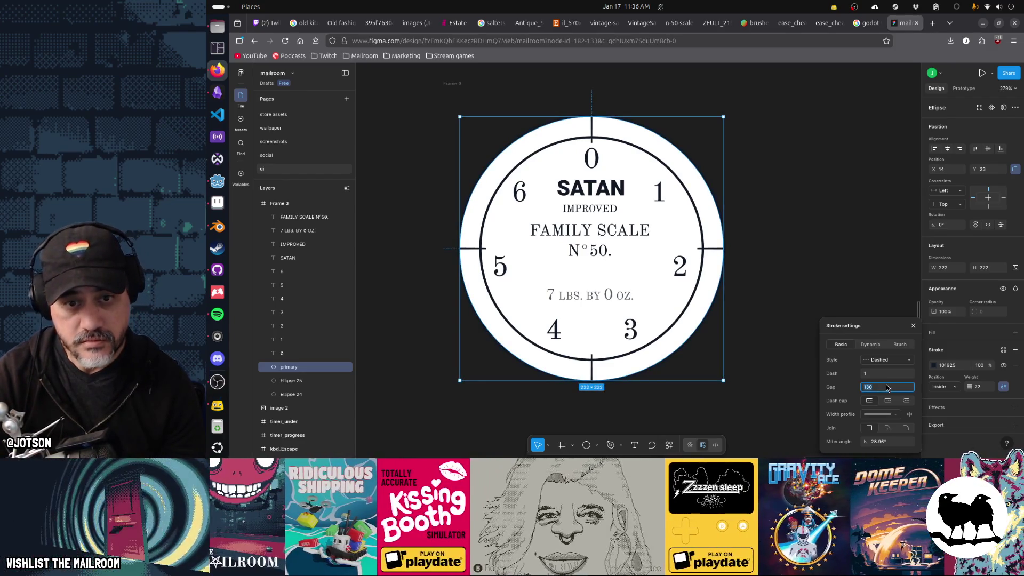
{"action": "type", "text": "120"}
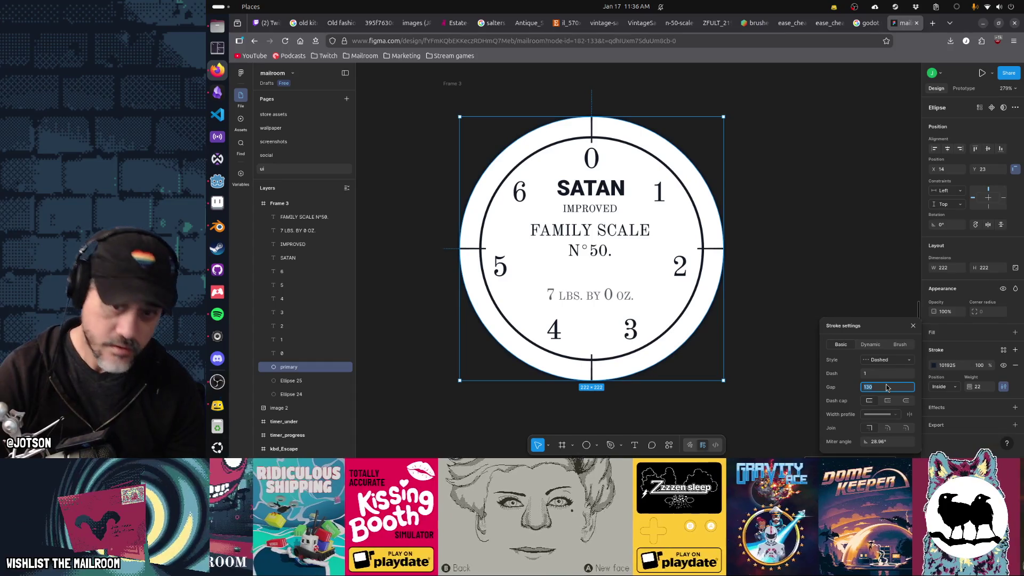
{"action": "key", "text": "Return"}
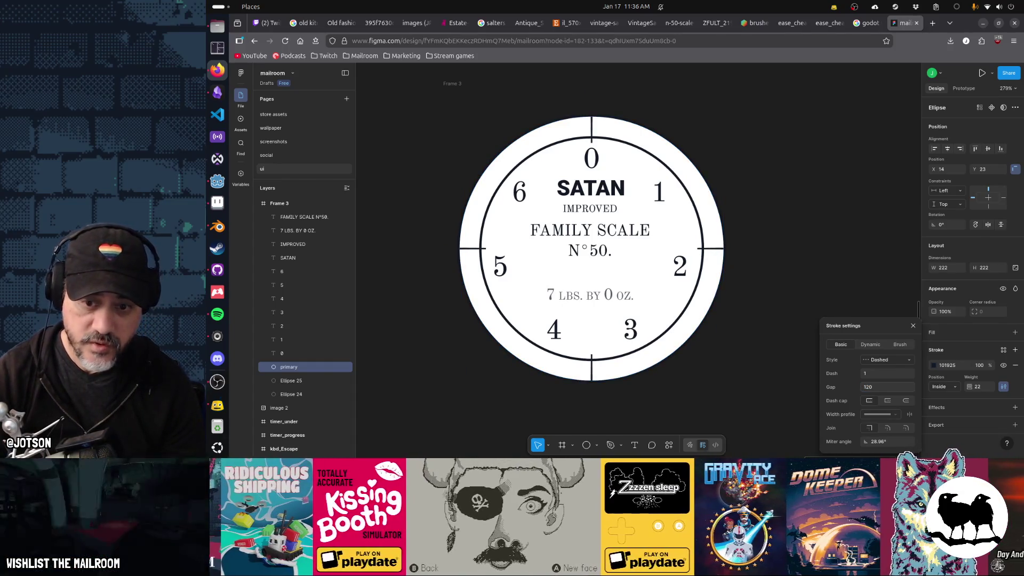
{"action": "left_click", "coordinate": [887, 386]}
{"action": "type", "text": "100"}
{"action": "key", "text": "Return"}
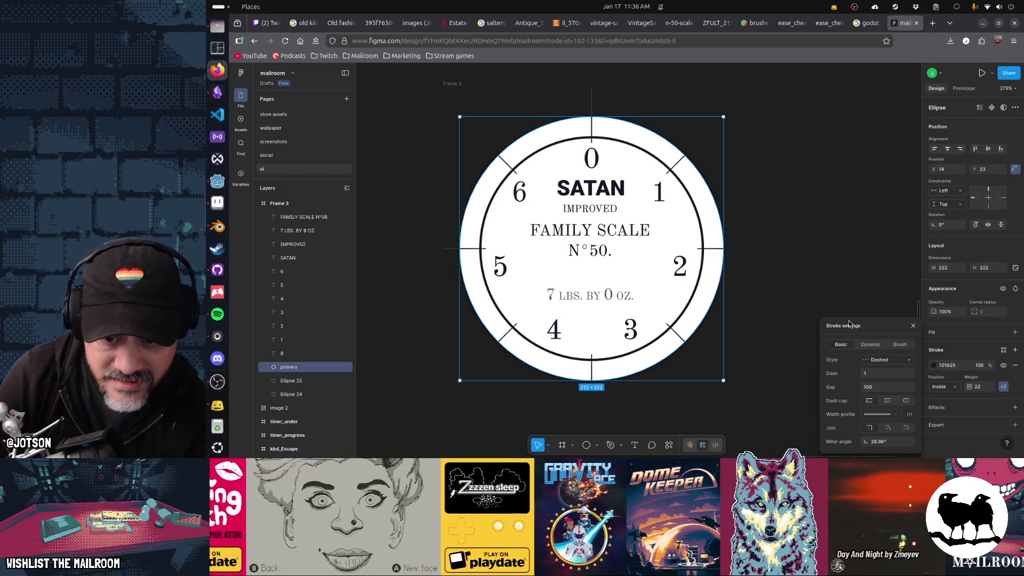
Settle the dash gap at 115 after trying 110 and 120, then close stroke settings.
{"action": "left_click", "coordinate": [892, 389]}
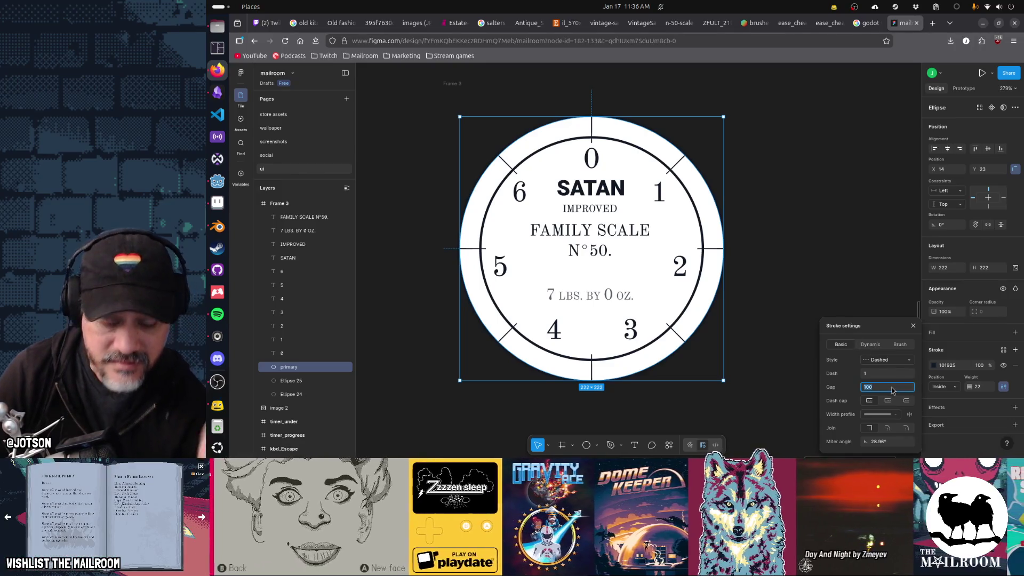
{"action": "type", "text": "1"}
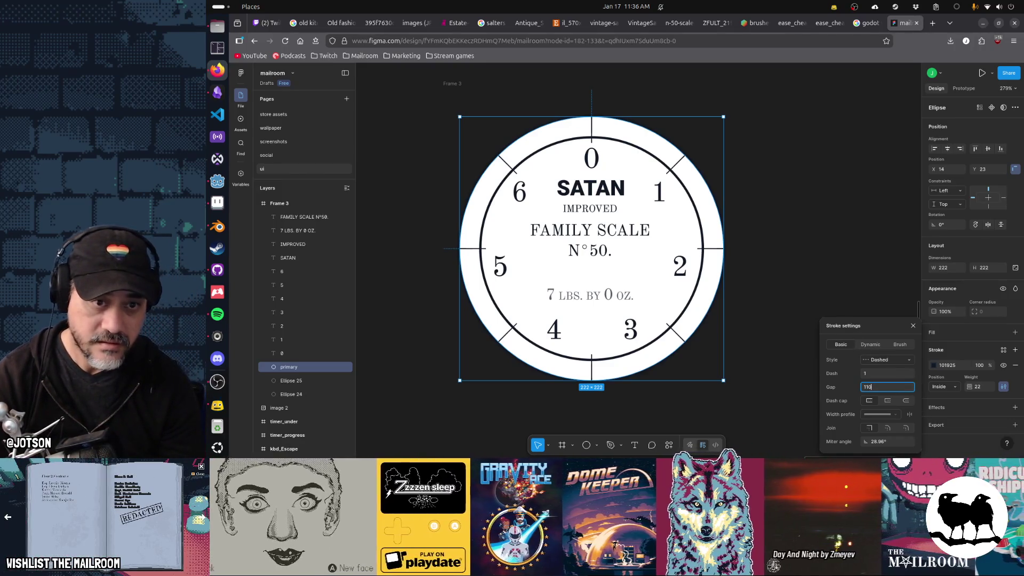
{"action": "key", "text": "Return"}
{"action": "left_click", "coordinate": [886, 387]}
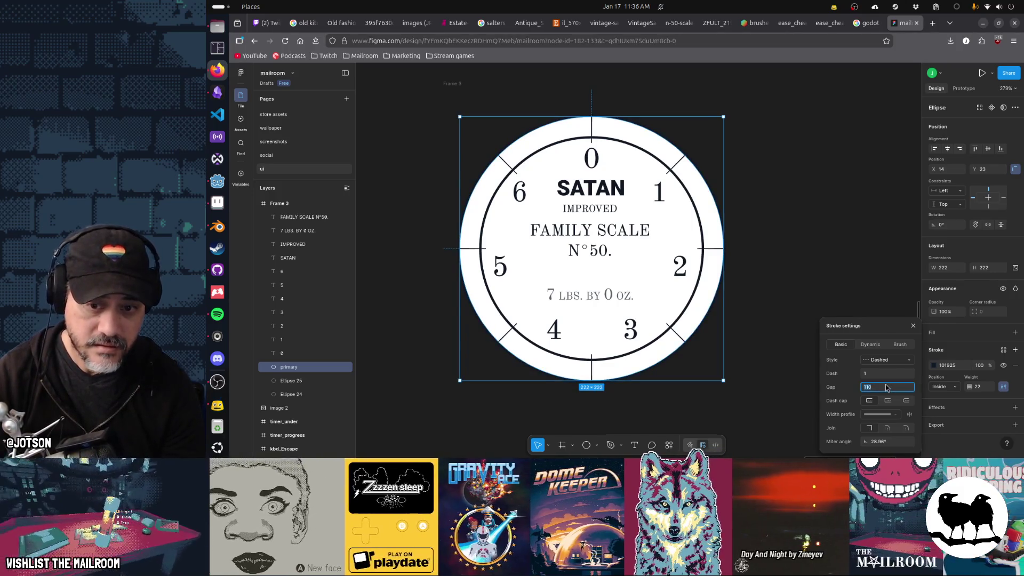
{"action": "type", "text": "120"}
{"action": "key", "text": "Return"}
{"action": "left_click", "coordinate": [887, 386]}
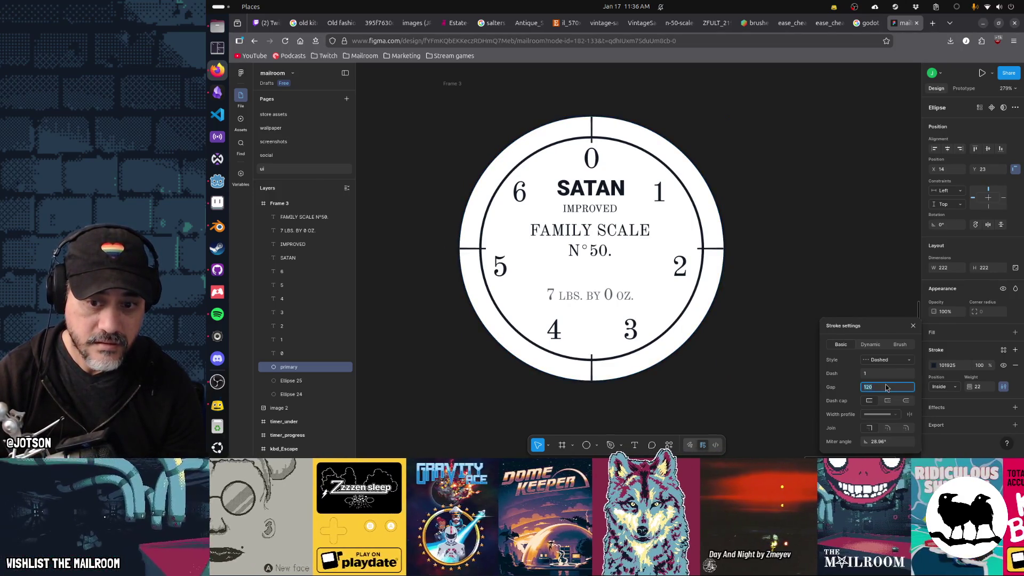
{"action": "type", "text": "115"}
{"action": "key", "text": "Return"}
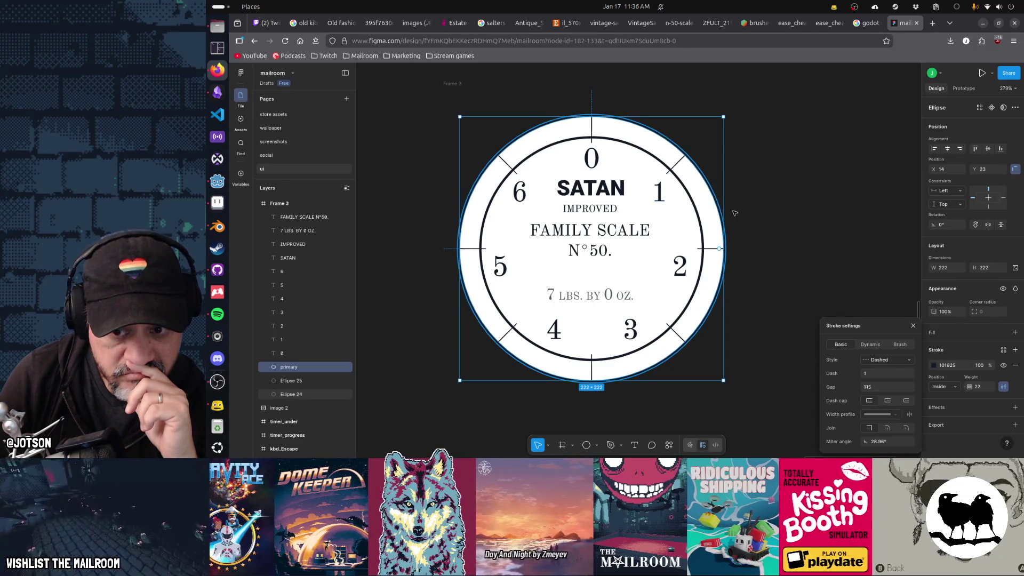
{"action": "left_click", "coordinate": [913, 326]}
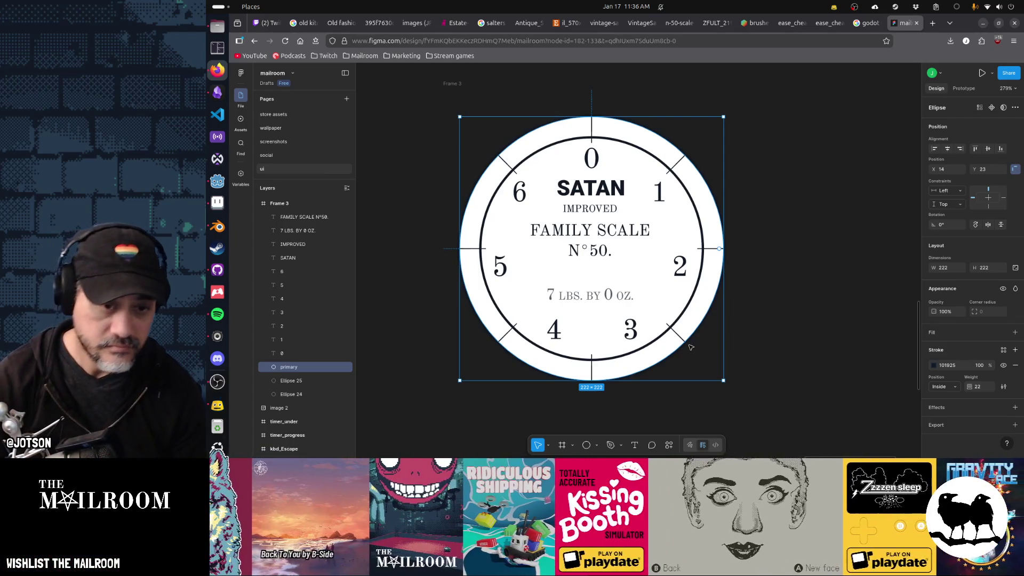
Delete the primary tick ring and start a new Pen path above the 0 numeral.
{"action": "key", "text": "Delete"}
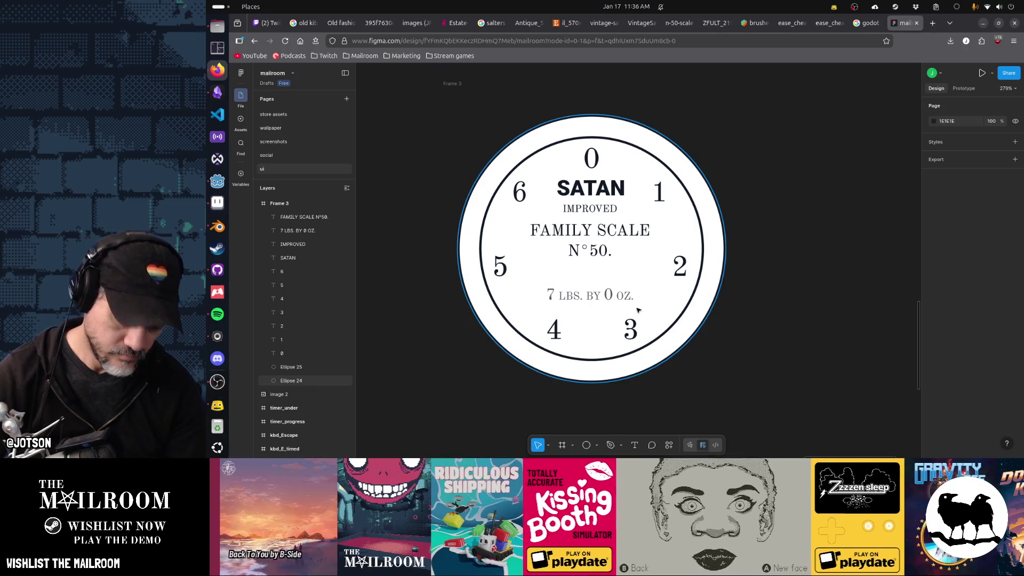
{"action": "key", "text": "p"}
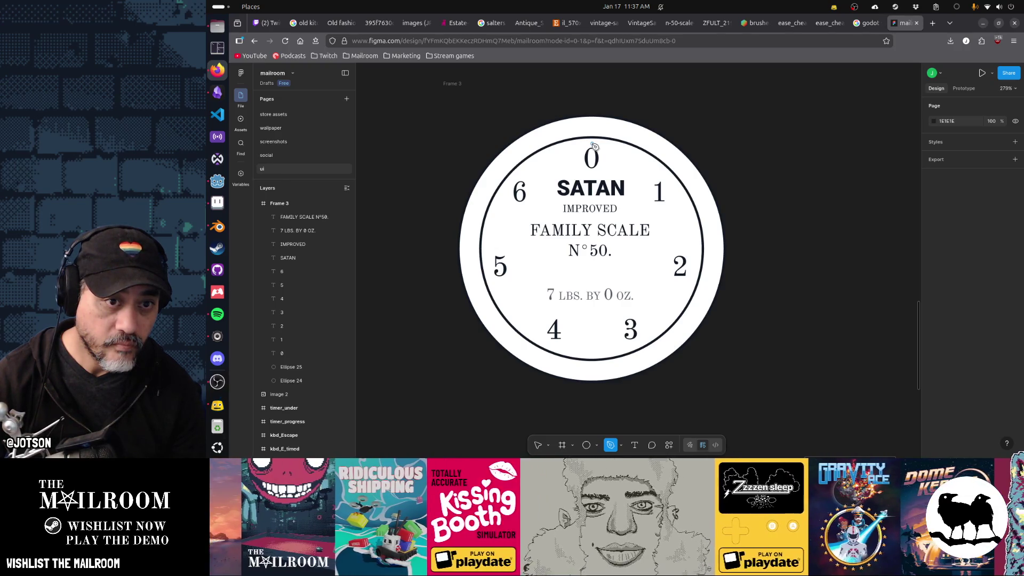
{"action": "left_click", "coordinate": [592, 143]}
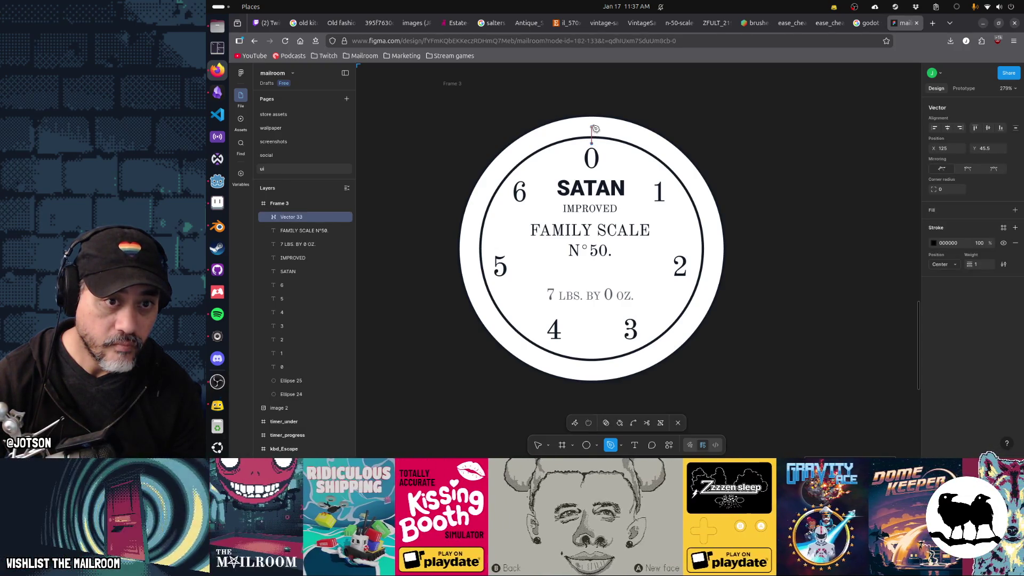
Finish the vertical tick line at the top of the rim and stretch it to 25 px.
{"action": "left_click", "coordinate": [593, 117]}
{"action": "key", "text": "Escape"}
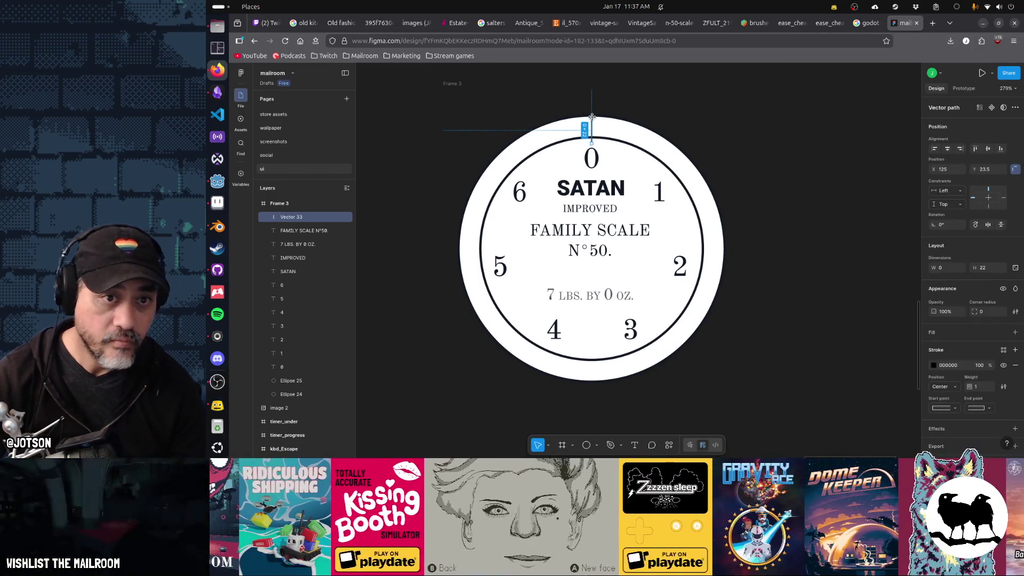
{"action": "key", "text": "Escape"}
{"action": "scroll", "coordinate": [600, 143], "scroll_direction": "up", "scroll_amount": 3}
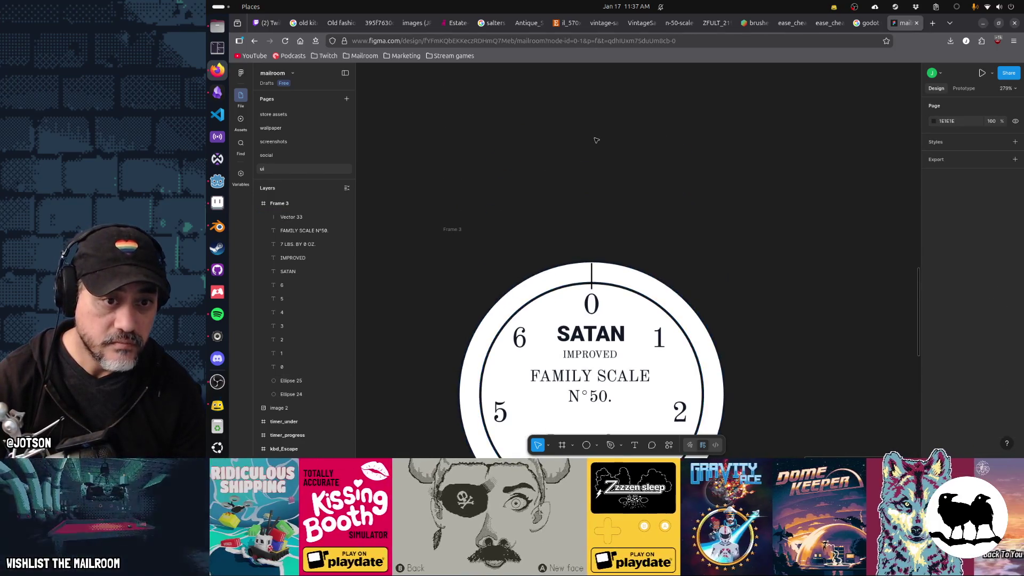
{"action": "scroll", "coordinate": [600, 170], "scroll_direction": "up", "scroll_amount": 5, "text": "ctrl"}
{"action": "left_click", "coordinate": [590, 184]}
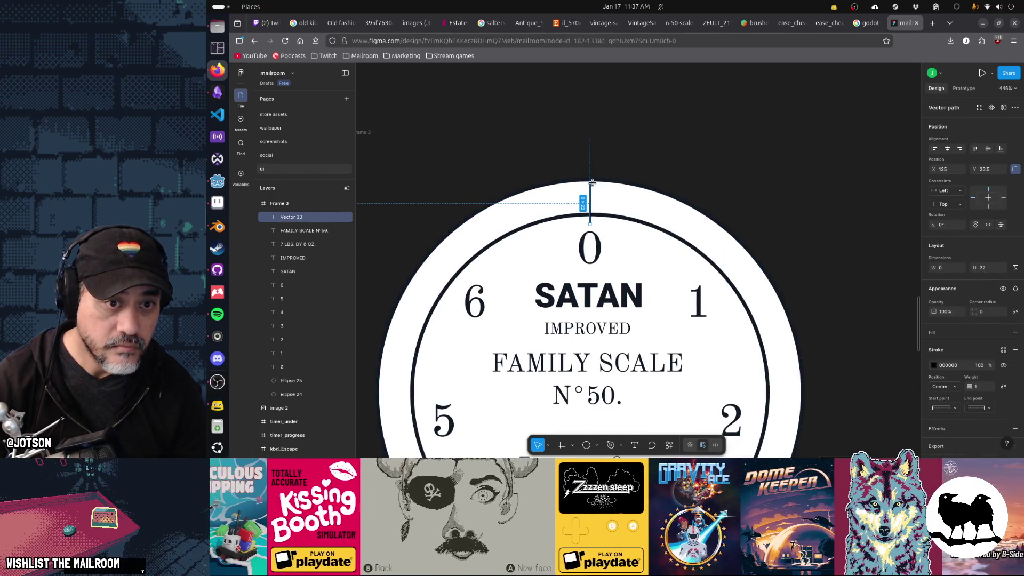
{"action": "left_click_drag", "start_coordinate": [590, 179], "coordinate": [626, 179]}
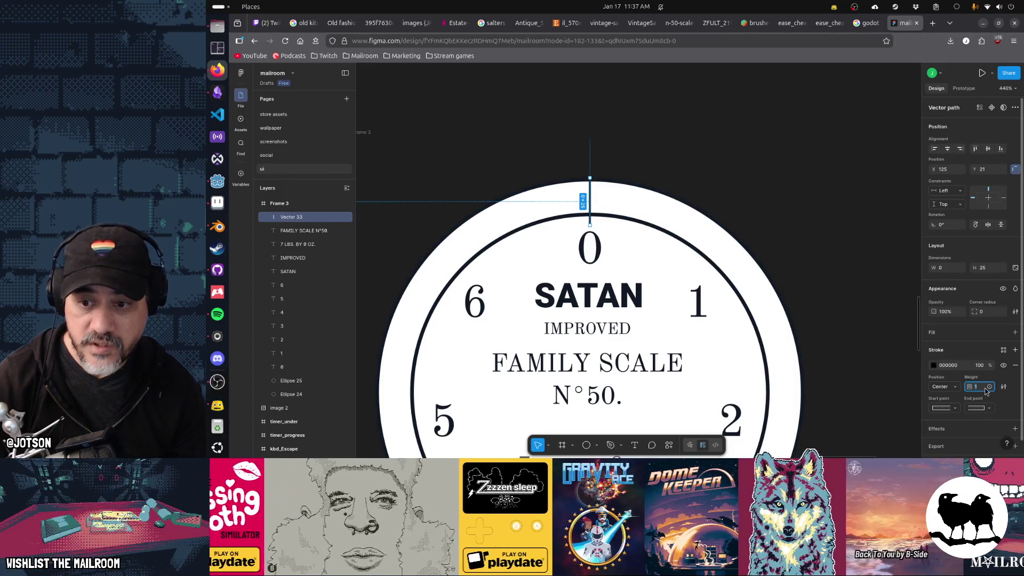
Give the top tick a stroke weight of 3 and duplicate it in place.
{"action": "type", "text": "3"}
{"action": "key", "text": "Return"}
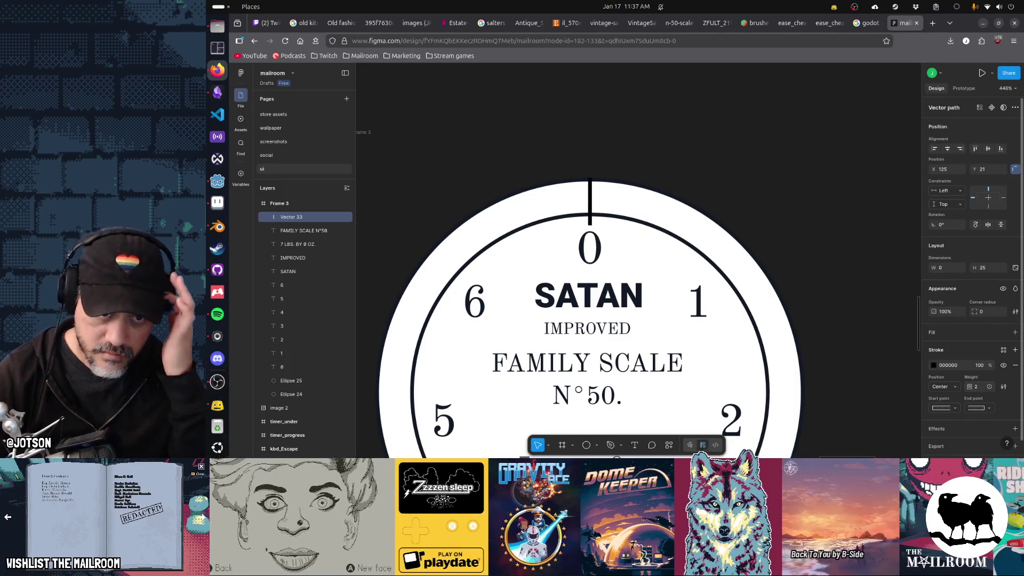
{"action": "type", "text": "3"}
{"action": "key", "text": "Return"}
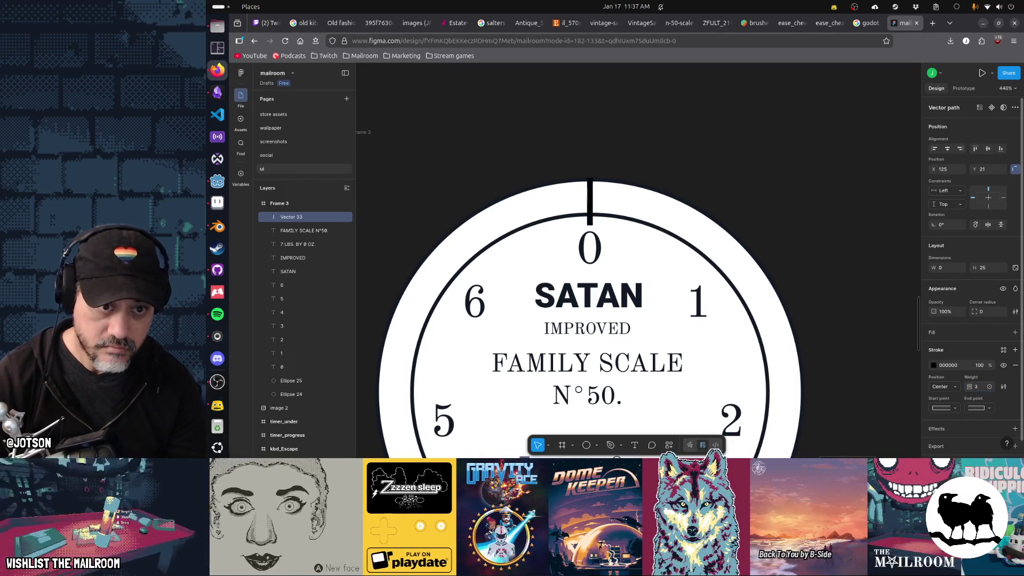
{"action": "left_click", "coordinate": [1003, 350]}
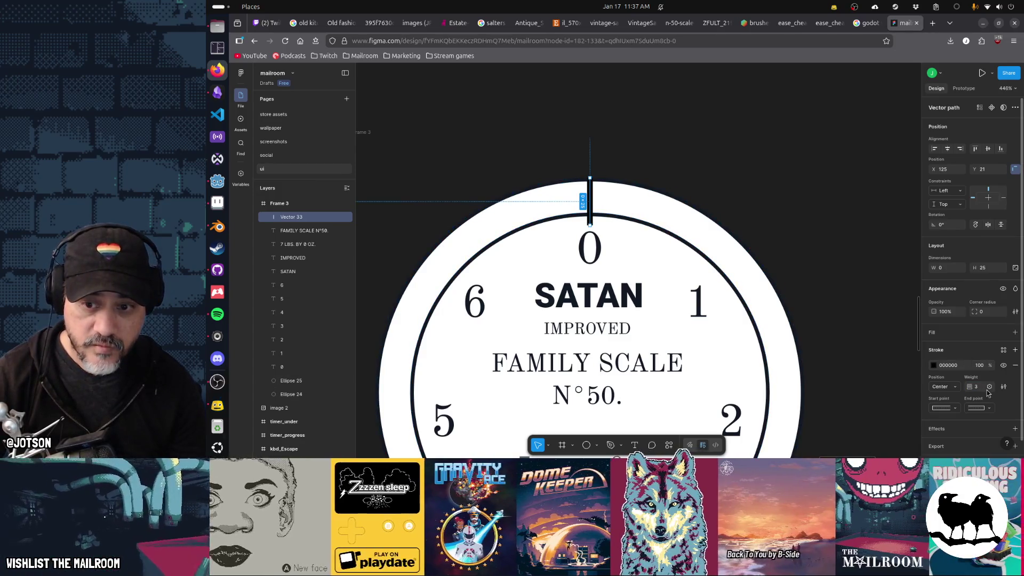
{"action": "key", "text": "Escape"}
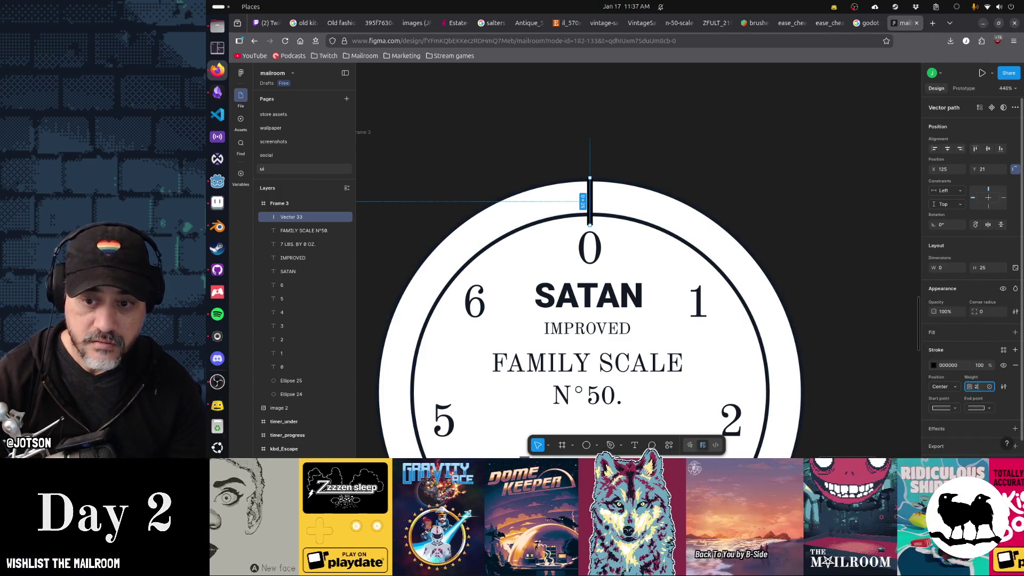
{"action": "key", "text": "Return"}
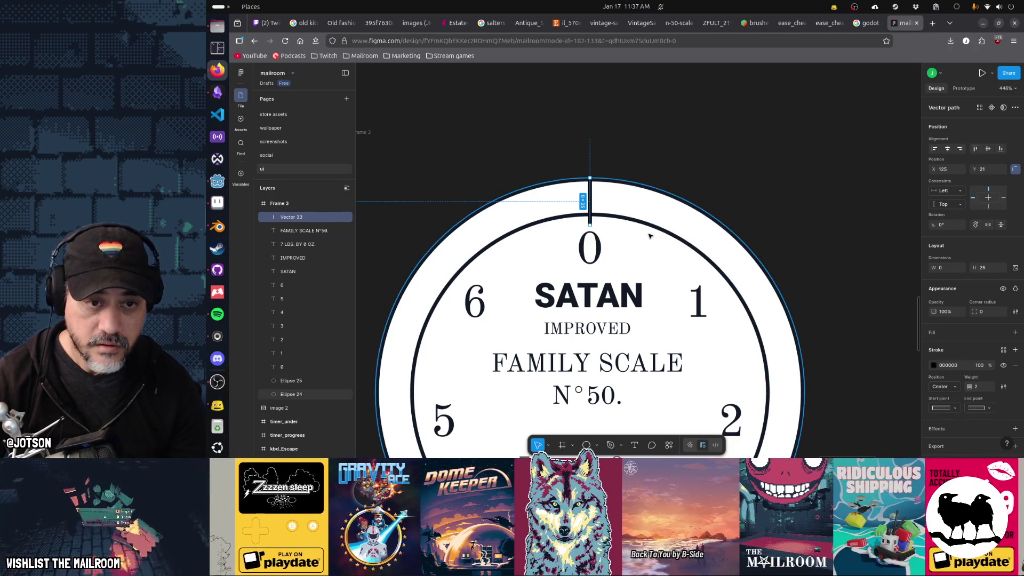
{"action": "key", "text": "ctrl+d"}
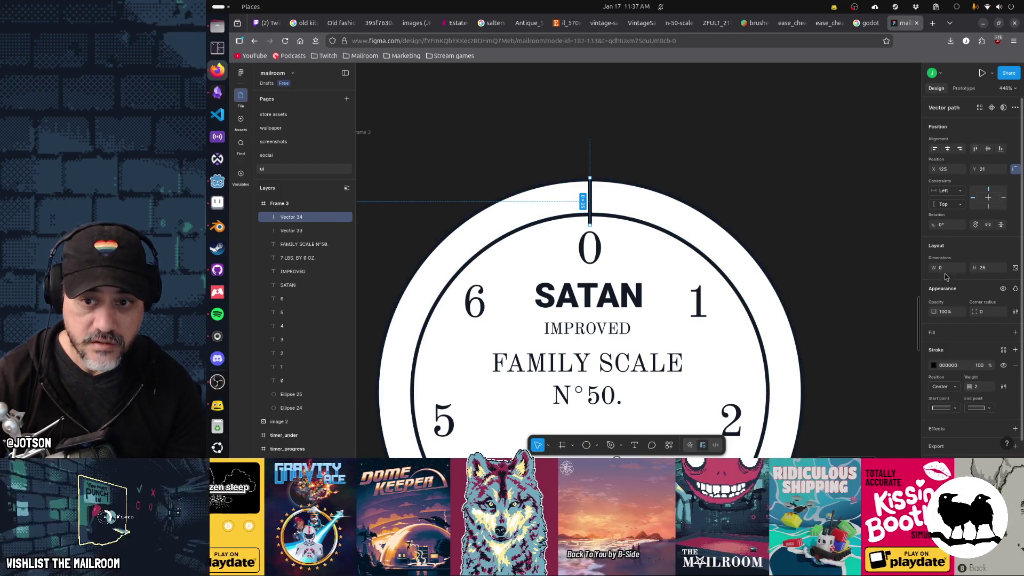
{"action": "type", "text": "51"}
Tilt the copied tick to -51° and position it on the rim beside the 1 numeral.
{"action": "key", "text": "Return"}
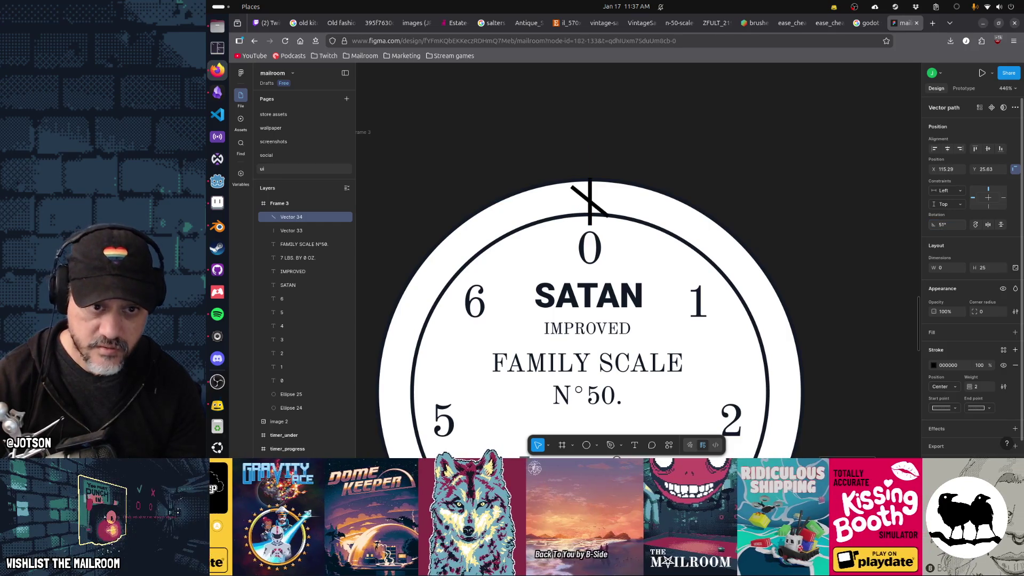
{"action": "left_click", "coordinate": [942, 224]}
{"action": "type", "text": "-51"}
{"action": "key", "text": "Return"}
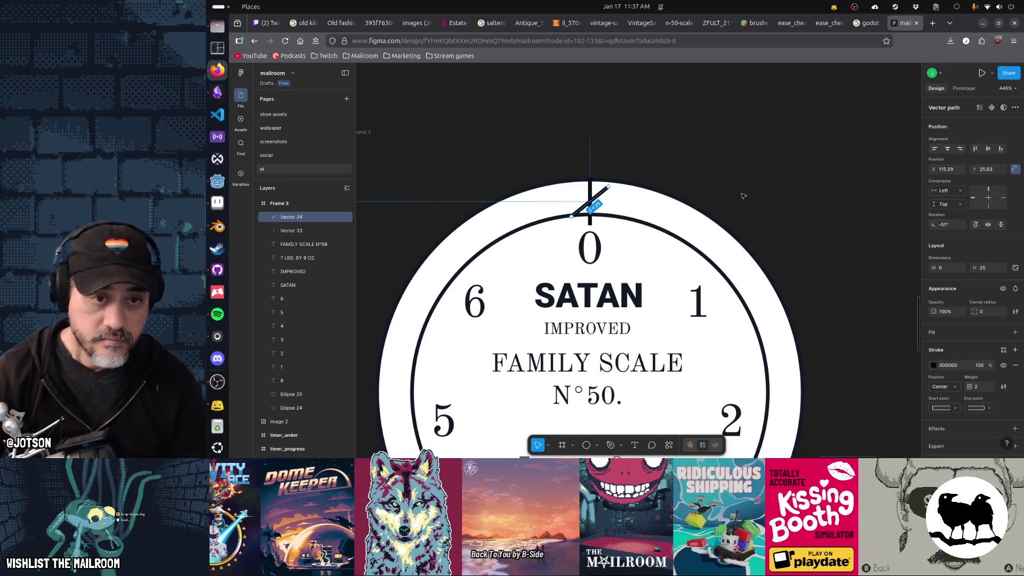
{"action": "mouse_move", "coordinate": [589, 204]}
{"action": "left_mouse_down"}
{"action": "mouse_move", "coordinate": [733, 255]}
{"action": "mouse_move", "coordinate": [732, 272]}
{"action": "left_mouse_up"}
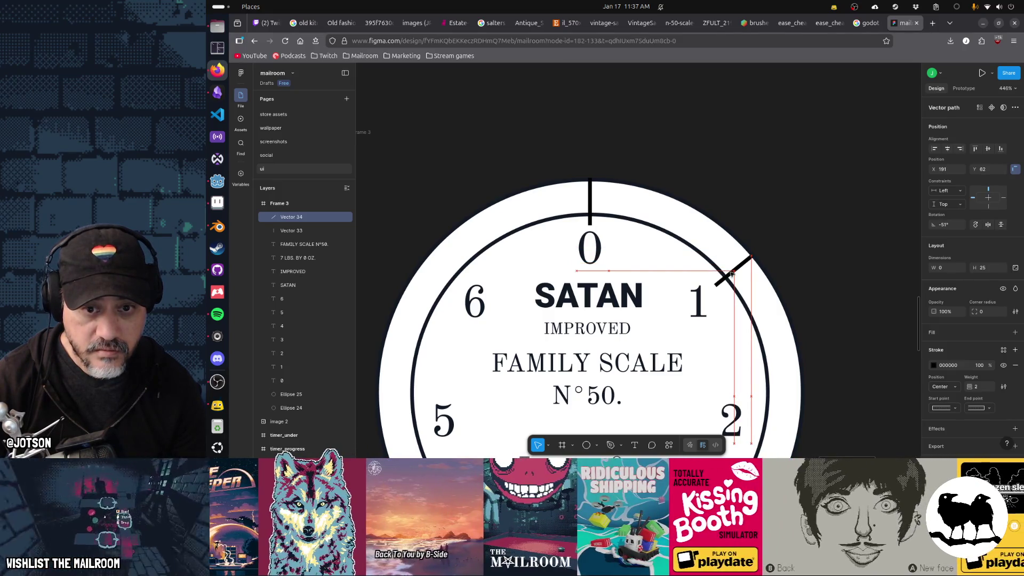
{"action": "left_click_drag", "start_coordinate": [731, 273], "coordinate": [732, 274]}
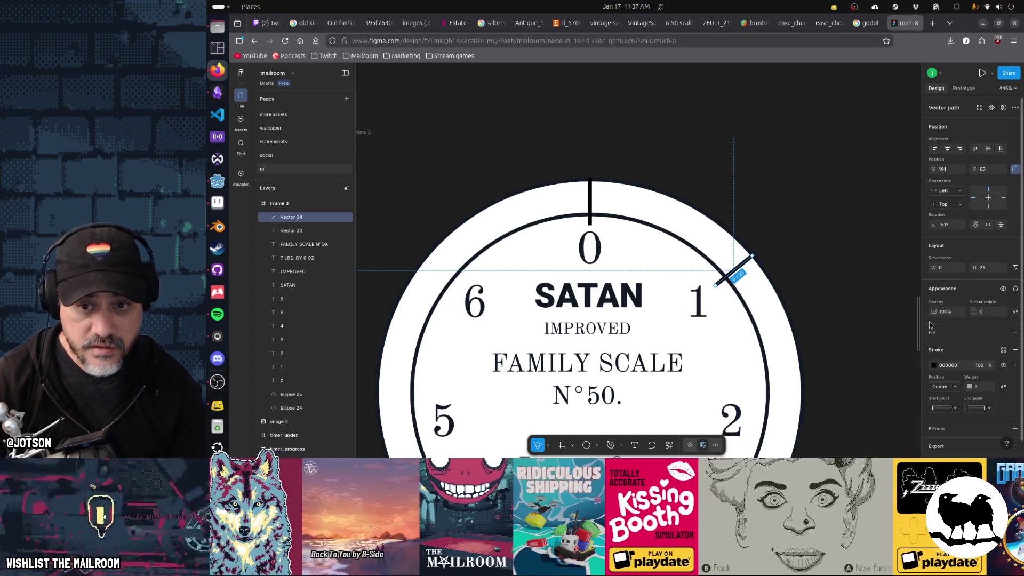
{"action": "left_click", "coordinate": [944, 225]}
{"action": "type", "text": "-25.5"}
{"action": "key", "text": "Return"}
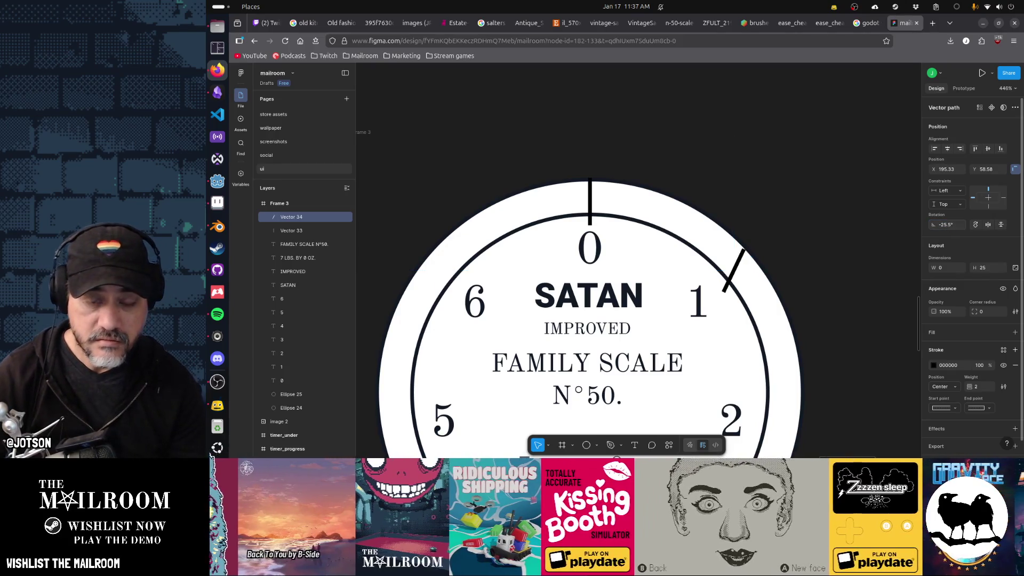
{"action": "key", "text": "ctrl+z"}
{"action": "key", "text": "ctrl+d"}
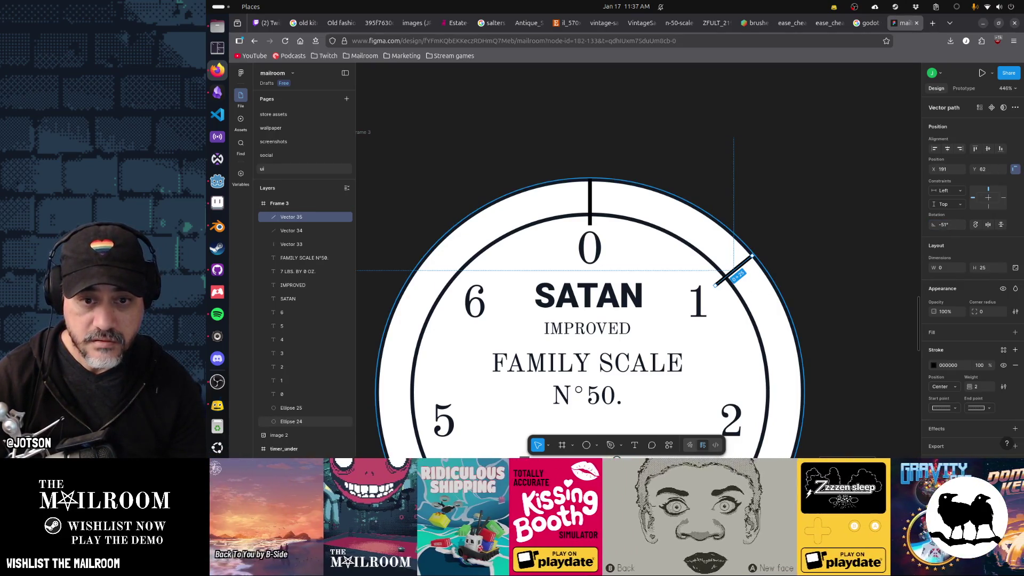
Rotate the new copy to -25.5°, place it between 0 and 1, and thin its stroke to 1.
{"action": "left_click", "coordinate": [955, 225]}
{"action": "type", "text": "-25.5"}
{"action": "key", "text": "Return"}
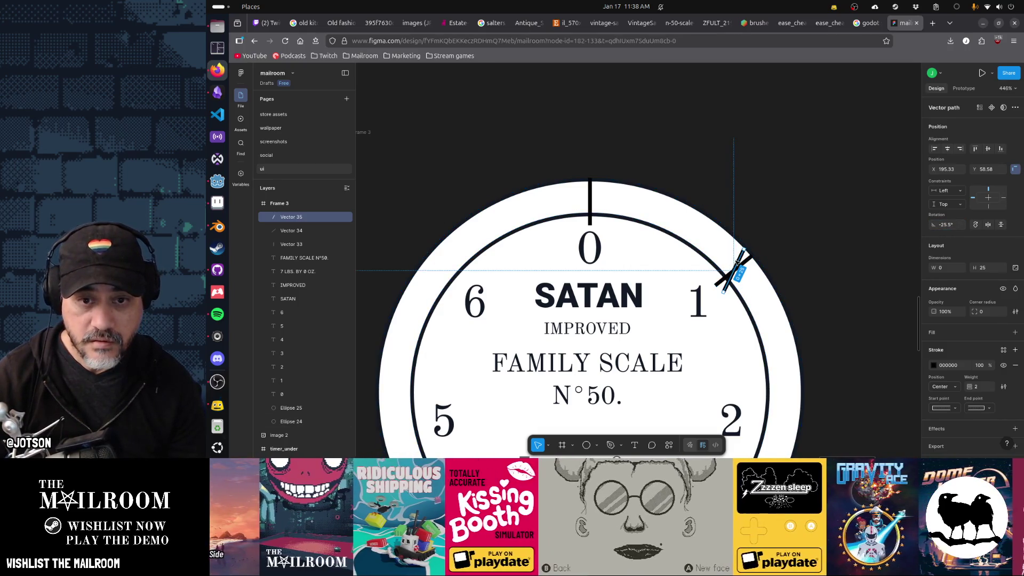
{"action": "left_click_drag", "start_coordinate": [740, 262], "coordinate": [678, 212]}
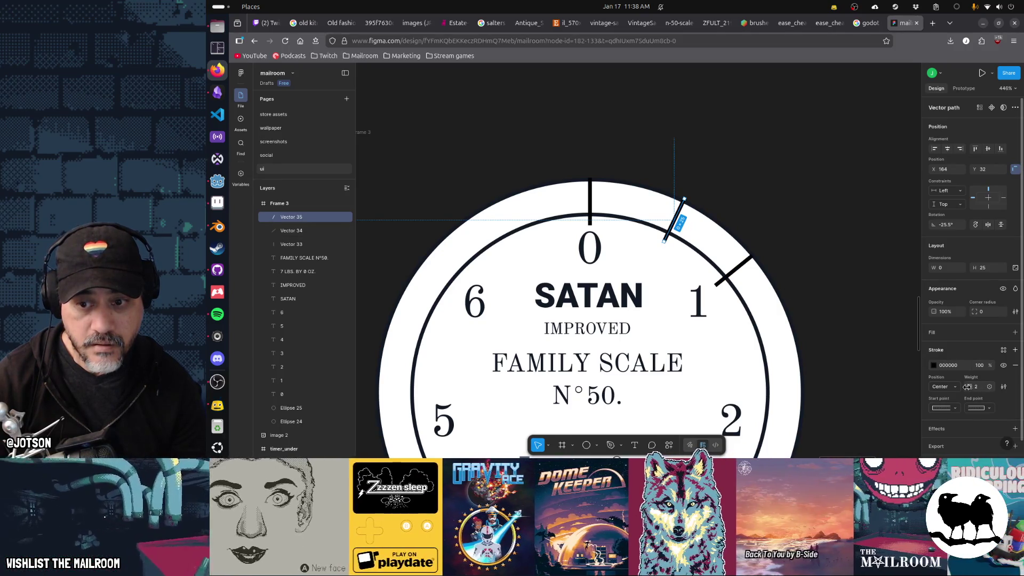
{"action": "left_click_drag", "start_coordinate": [966, 386], "coordinate": [962, 386]}
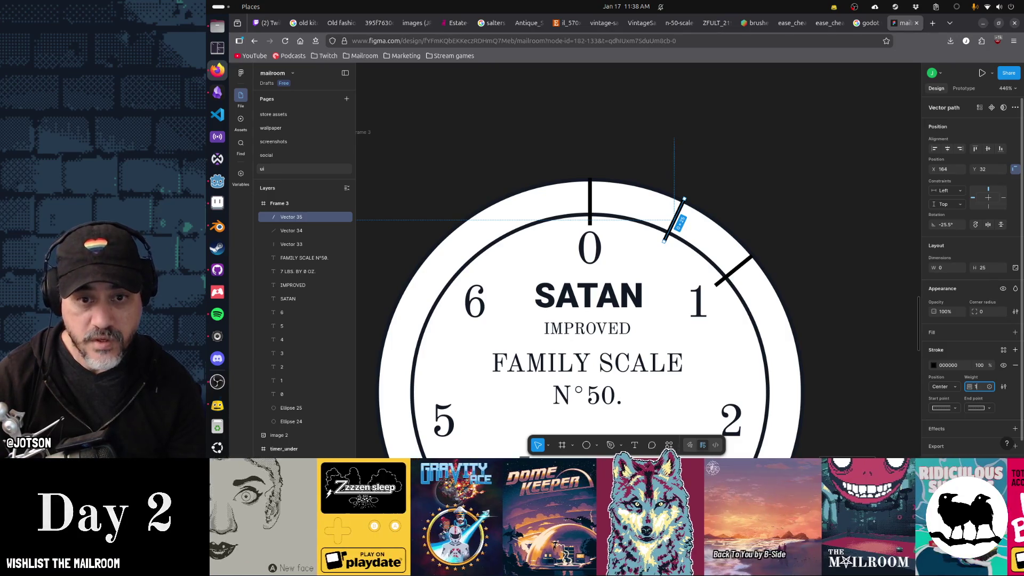
{"action": "key", "text": "Escape"}
{"action": "scroll", "coordinate": [693, 257], "scroll_direction": "up", "scroll_amount": 2}
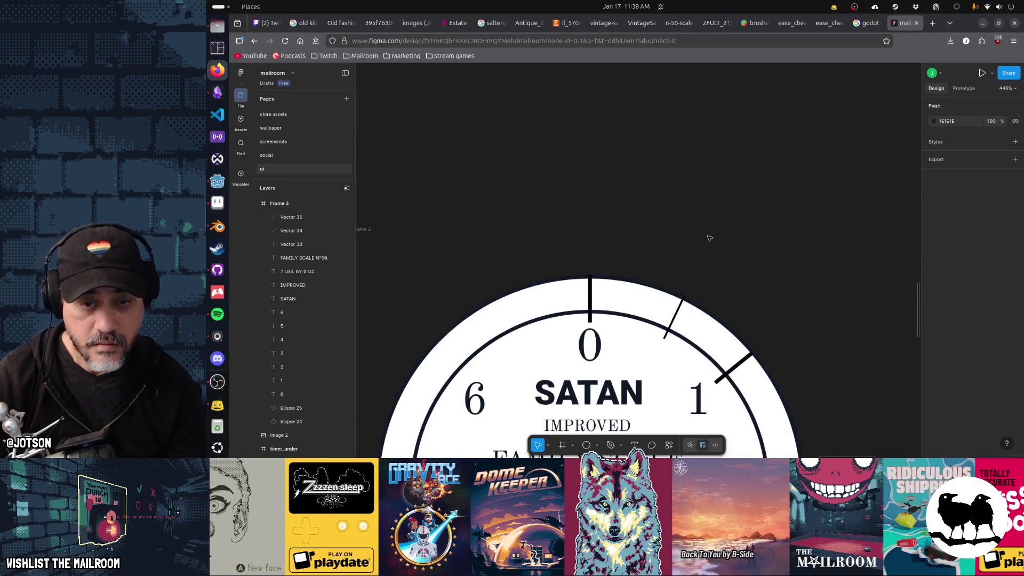
Shorten the minor tick between 0 and 1 by raising its lower endpoint.
{"action": "scroll", "coordinate": [693, 257], "scroll_direction": "up", "scroll_amount": 4}
{"action": "double_click", "coordinate": [651, 301]}
{"action": "left_click_drag", "start_coordinate": [654, 298], "coordinate": [675, 276]}
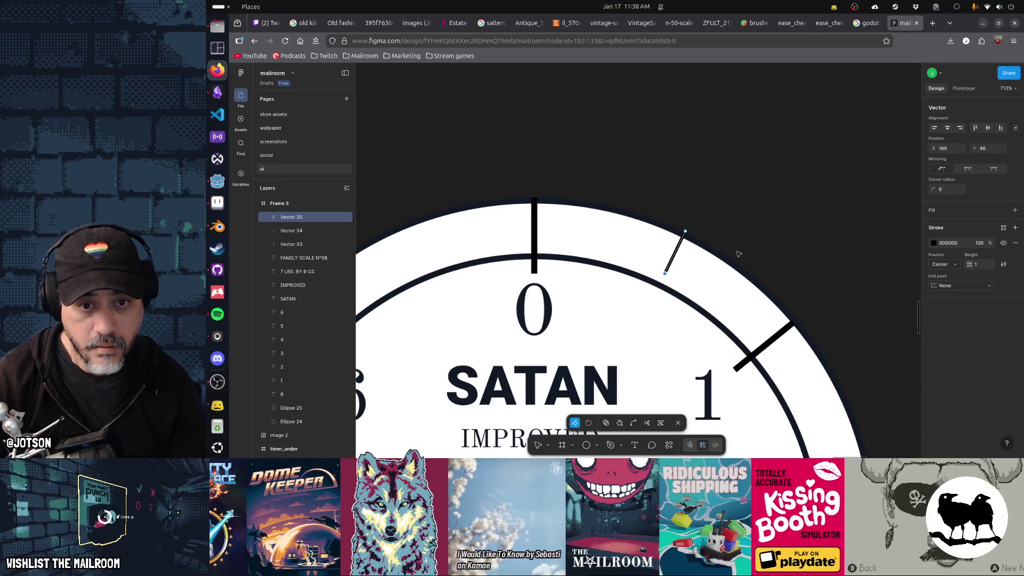
{"action": "scroll", "coordinate": [738, 253], "scroll_direction": "down", "scroll_amount": 3}
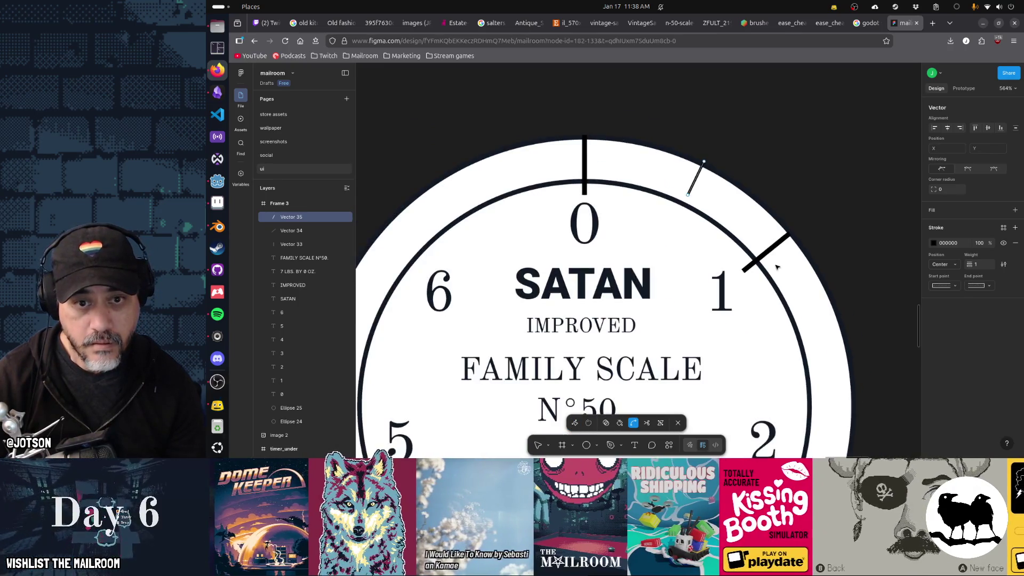
{"action": "key", "text": "Escape"}
{"action": "key", "text": "Escape"}
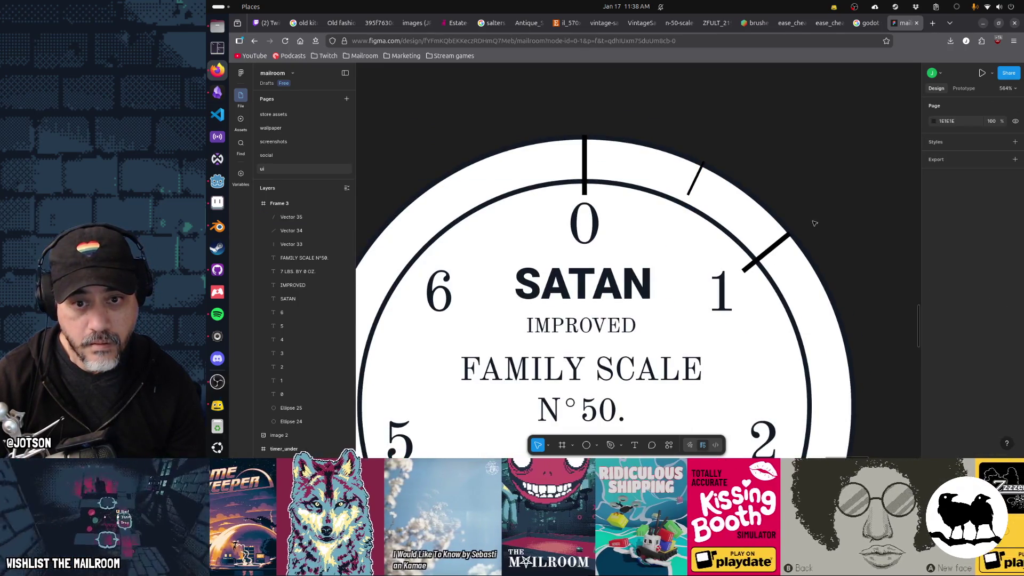
Reselect the minor tick and adjust its lower endpoint's position.
{"action": "scroll", "coordinate": [812, 226], "scroll_direction": "down", "scroll_amount": 4}
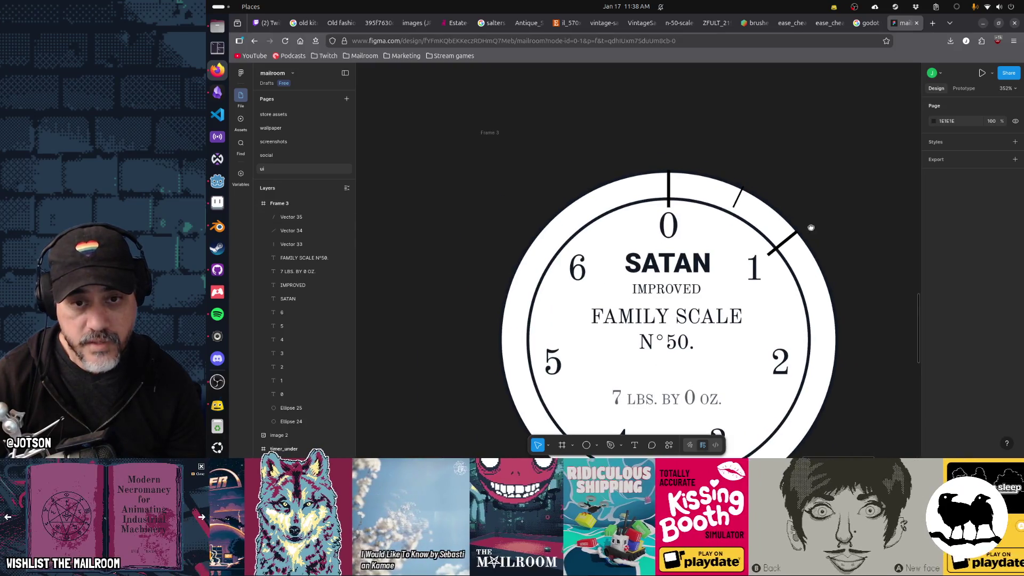
{"action": "scroll", "coordinate": [810, 227], "scroll_direction": "right", "scroll_amount": 1}
{"action": "left_click", "coordinate": [718, 216]}
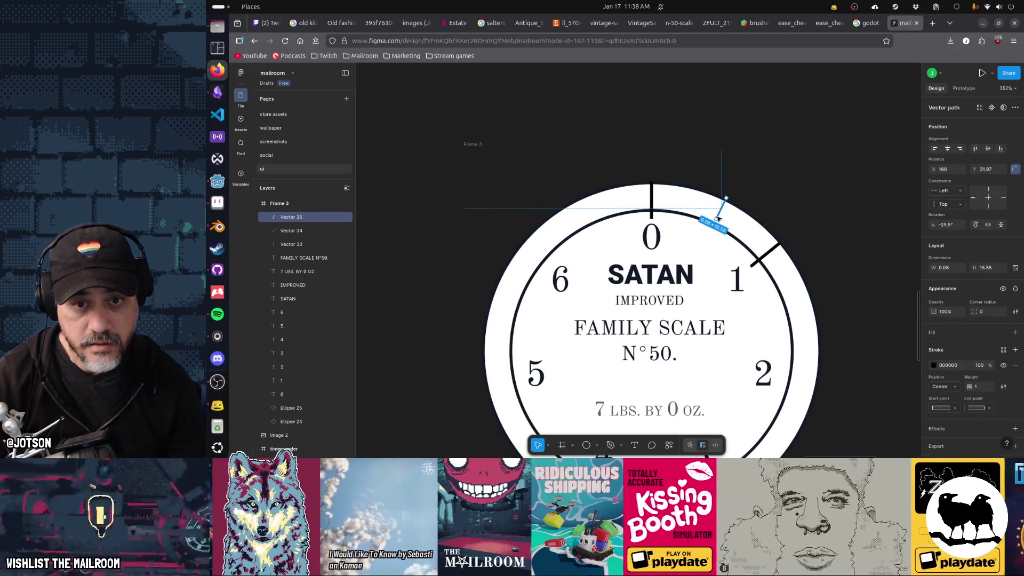
{"action": "scroll", "coordinate": [733, 226], "scroll_direction": "up", "scroll_amount": 2}
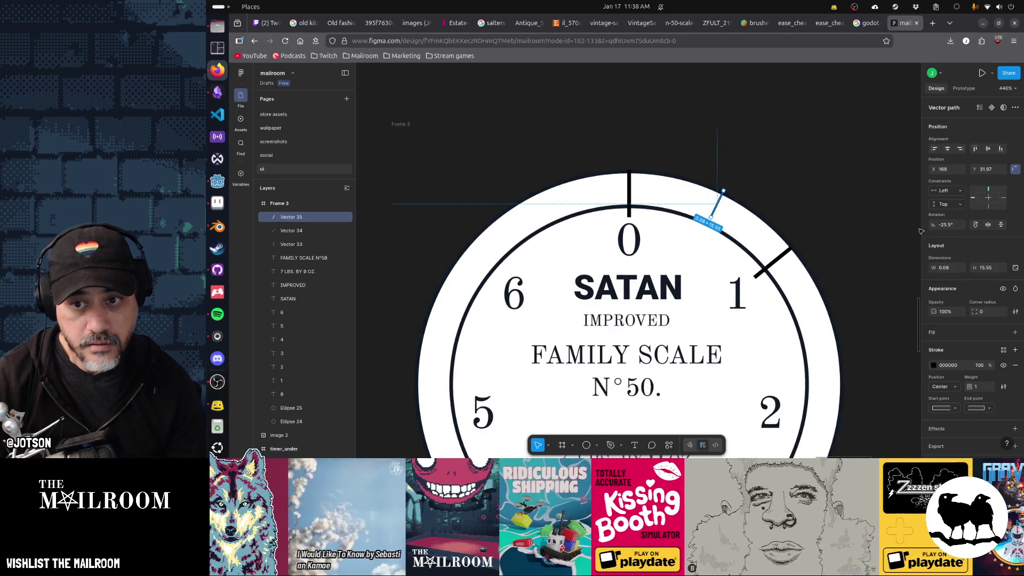
{"action": "left_click", "coordinate": [944, 225]}
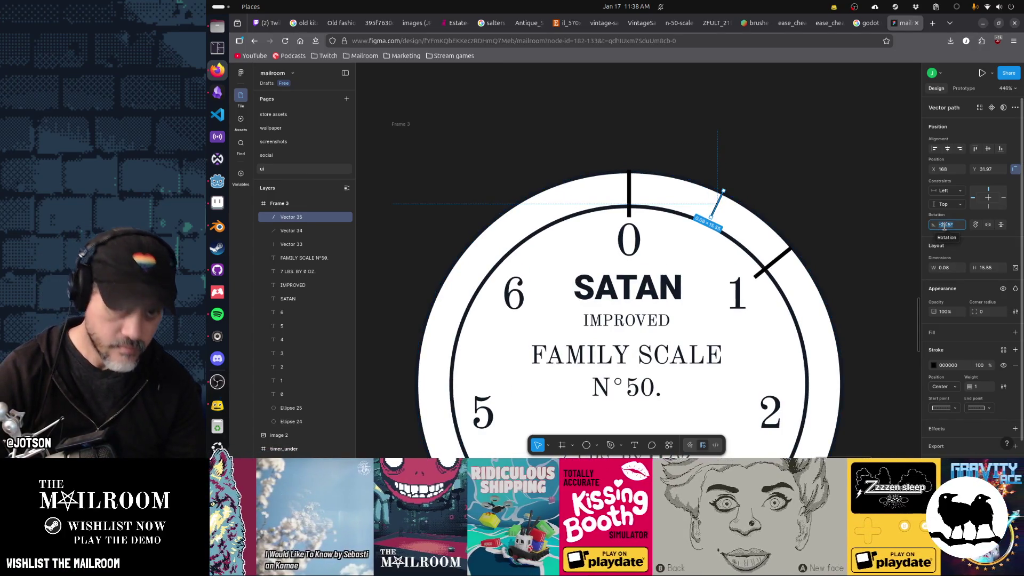
{"action": "left_click", "coordinate": [746, 197]}
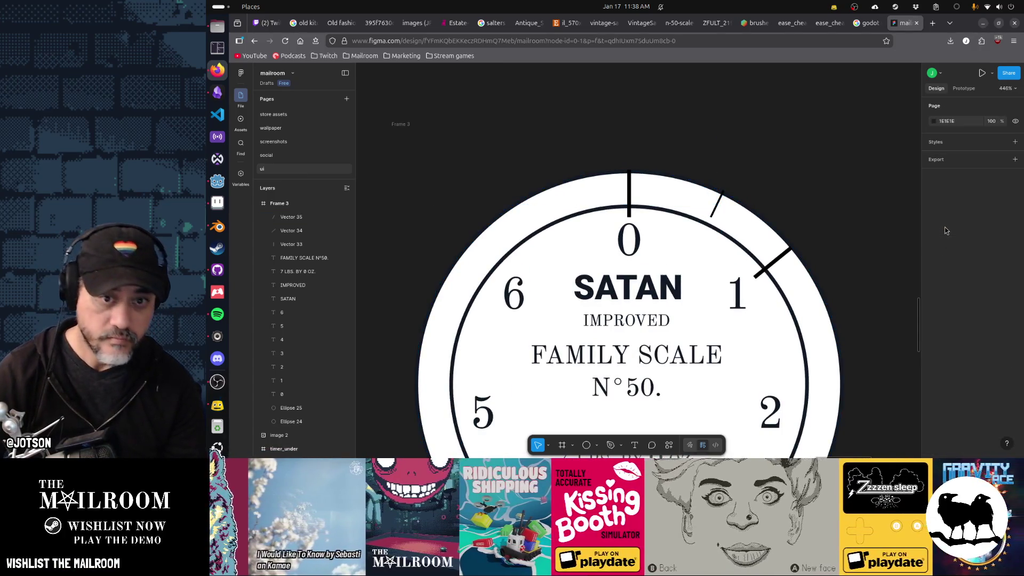
{"action": "double_click", "coordinate": [716, 212]}
{"action": "left_click_drag", "start_coordinate": [712, 217], "coordinate": [720, 218]}
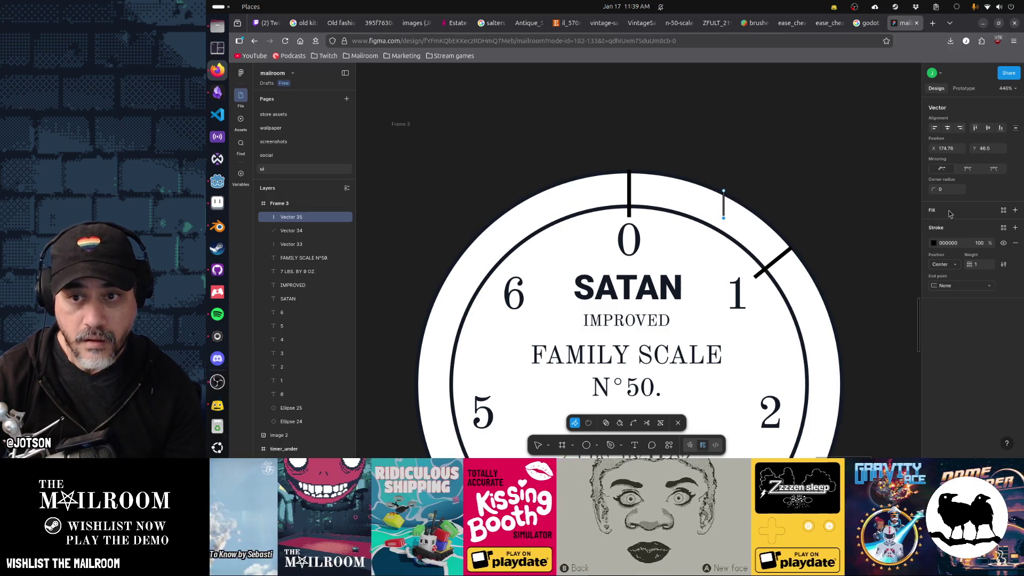
{"action": "left_click", "coordinate": [735, 222]}
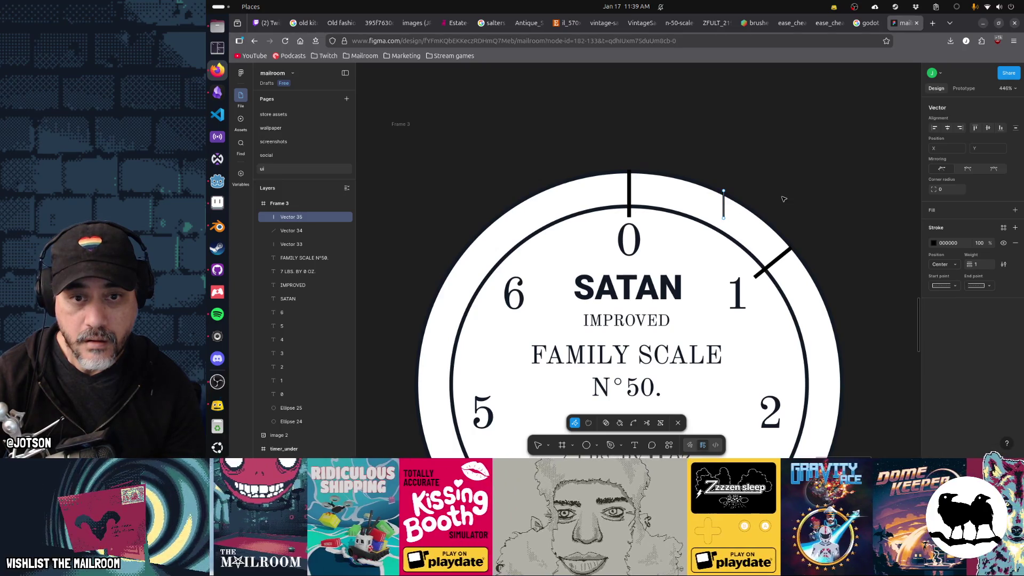
{"action": "key", "text": "Escape"}
Reset the minor tick's rotation to 0 and straighten it into a vertical line.
{"action": "left_click", "coordinate": [934, 221]}
{"action": "type", "text": "0"}
{"action": "key", "text": "Return"}
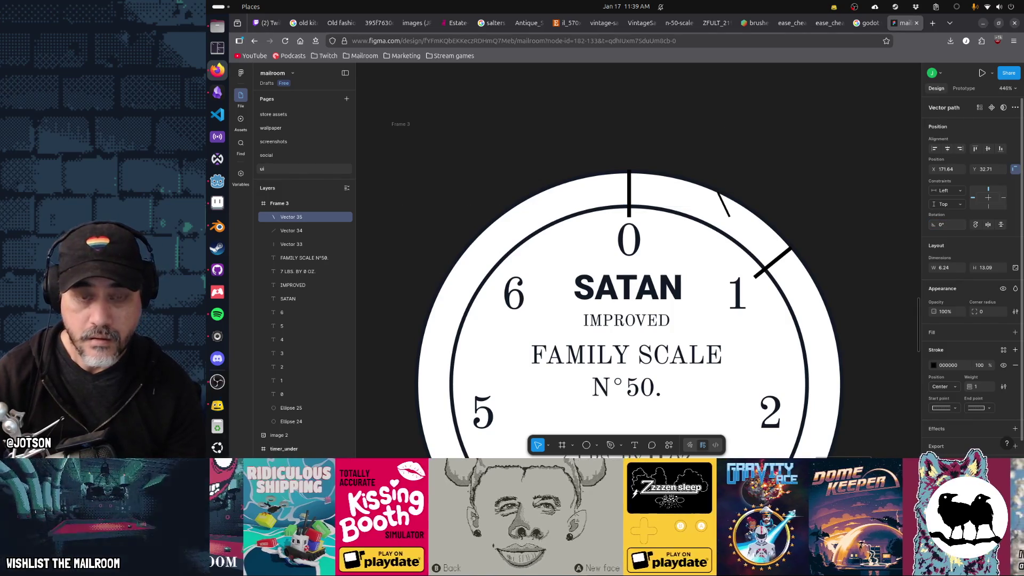
{"action": "double_click", "coordinate": [728, 213]}
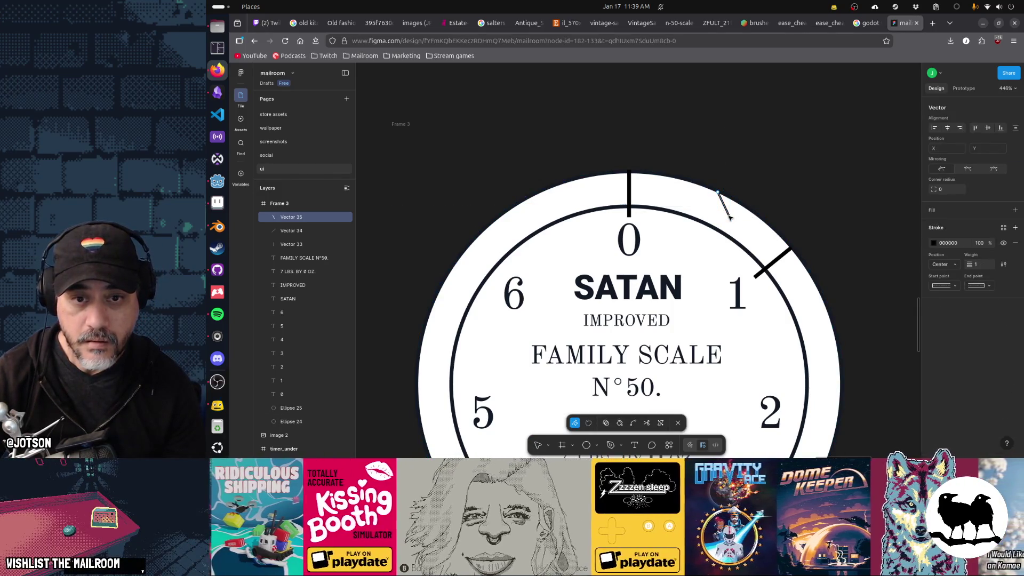
{"action": "left_click_drag", "start_coordinate": [728, 215], "coordinate": [718, 217]}
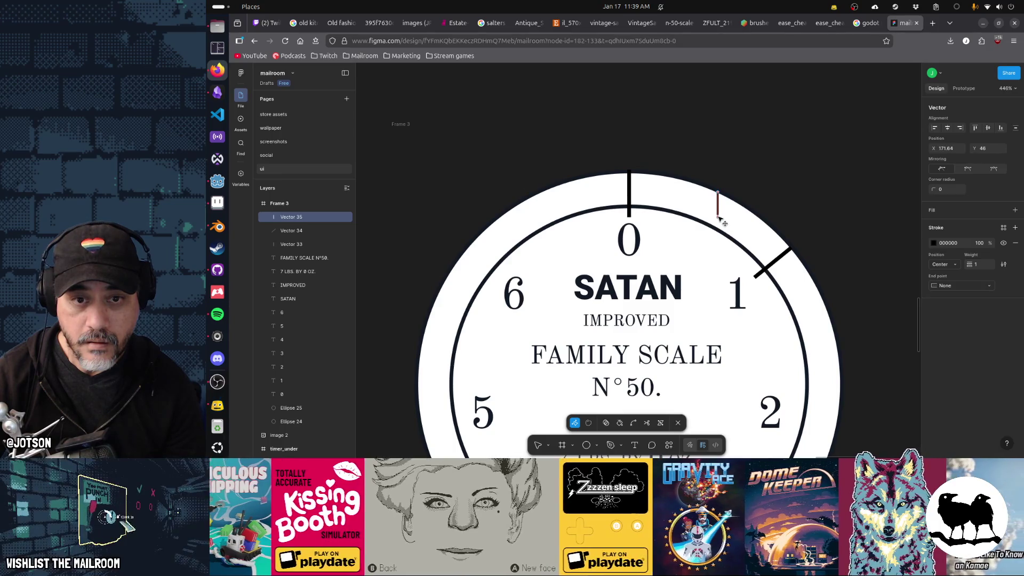
{"action": "key", "text": "Escape"}
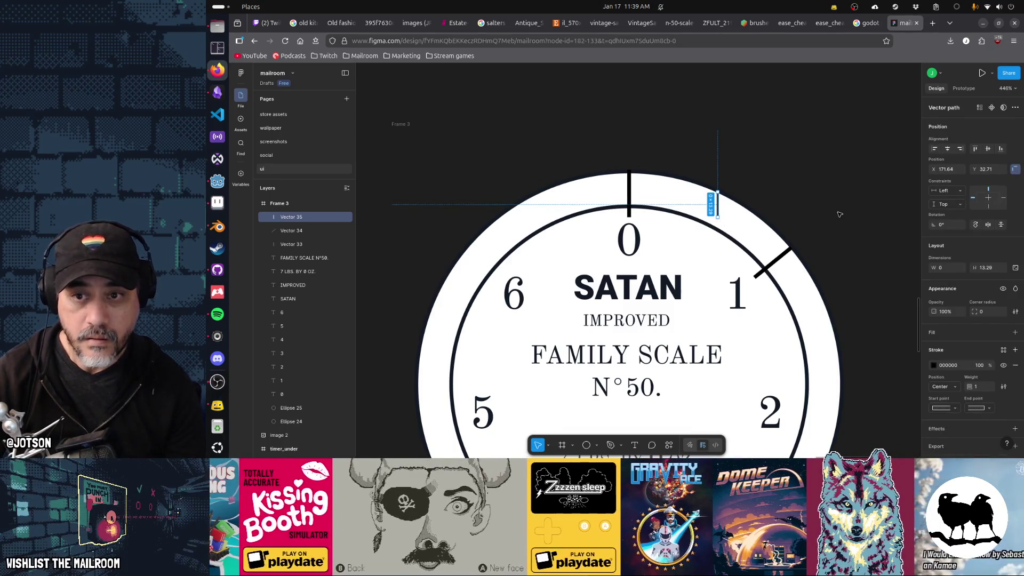
Tilt the shortened minor tick back to -25.5° rotation.
{"action": "left_click", "coordinate": [944, 225]}
{"action": "type", "text": "-25.5"}
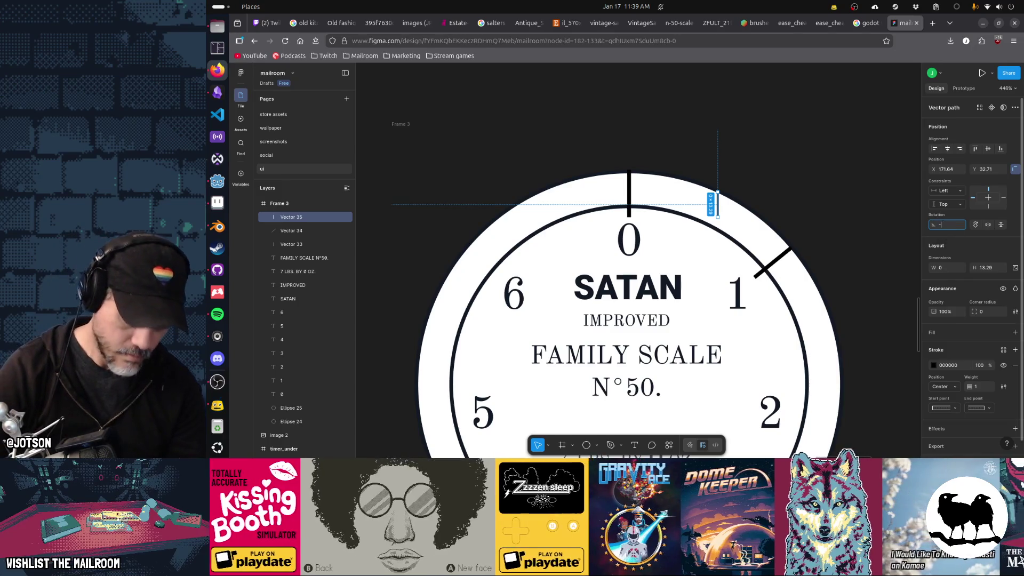
{"action": "key", "text": "Return"}
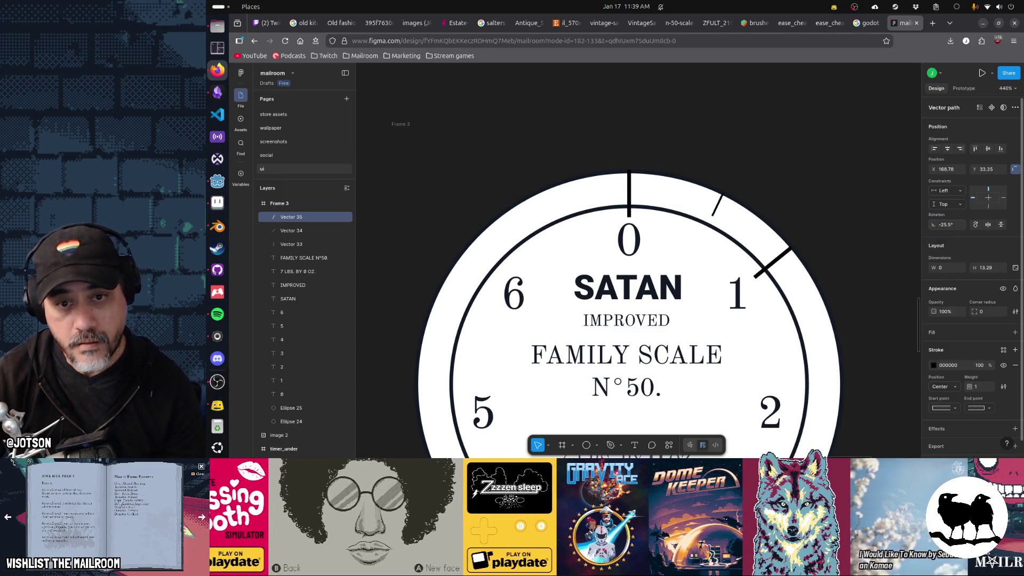
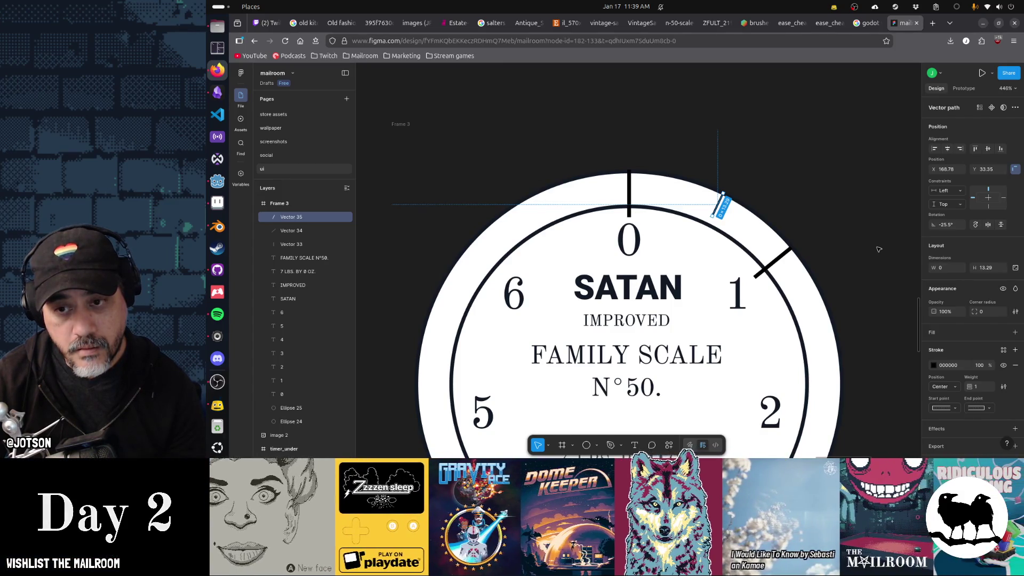
Duplicate the tick mark toward the 0 and give it height 8 and rotation -12.75°.
{"action": "key", "text": "ctrl+d"}
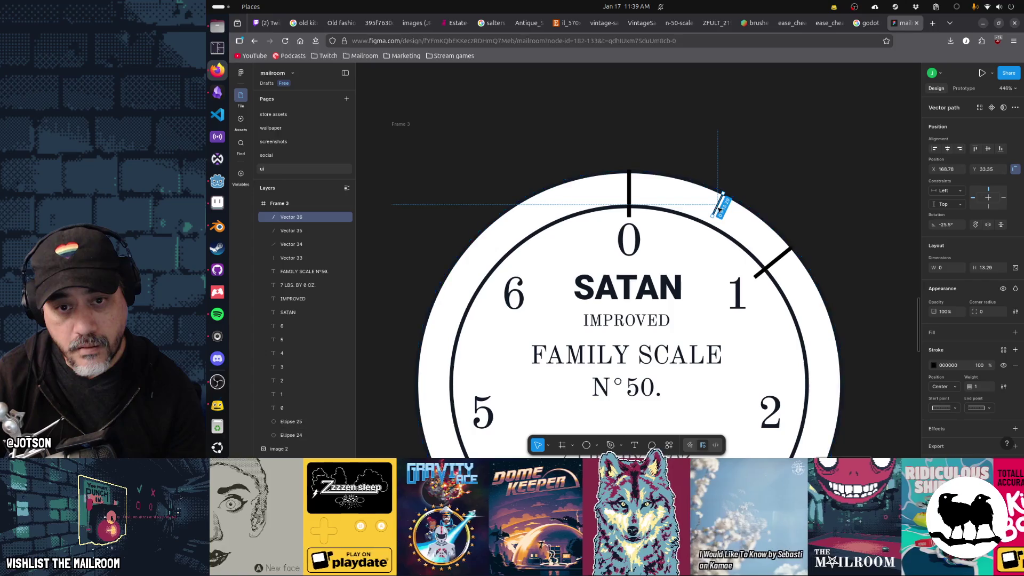
{"action": "left_click_drag", "start_coordinate": [720, 210], "coordinate": [675, 193]}
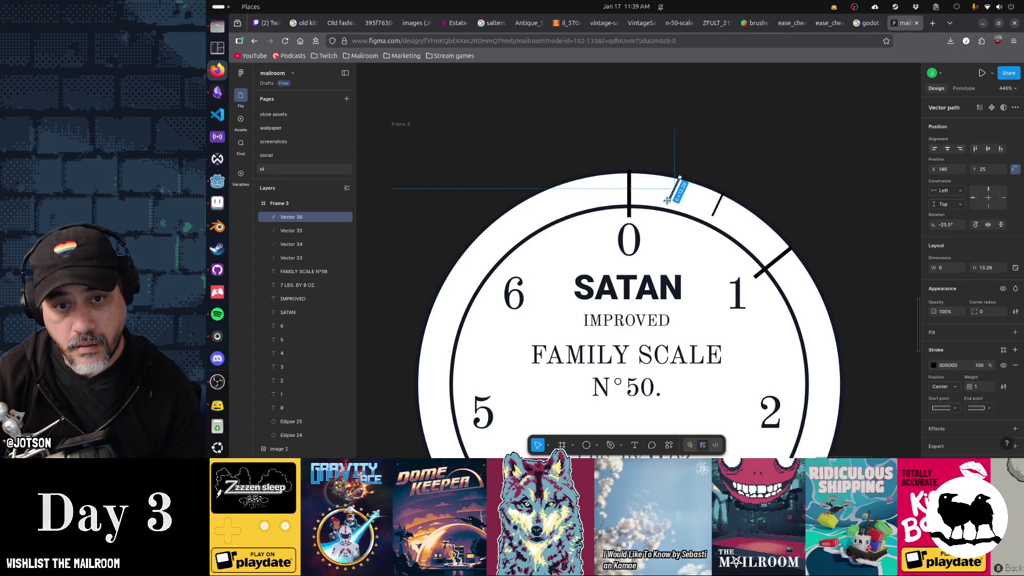
{"action": "left_click", "coordinate": [981, 268]}
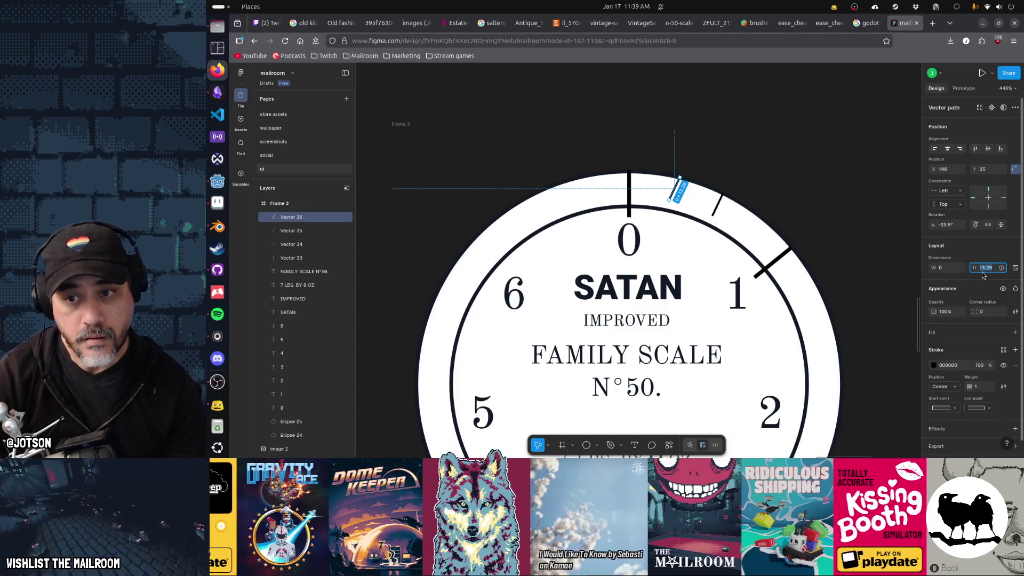
{"action": "type", "text": "8"}
{"action": "key", "text": "Return"}
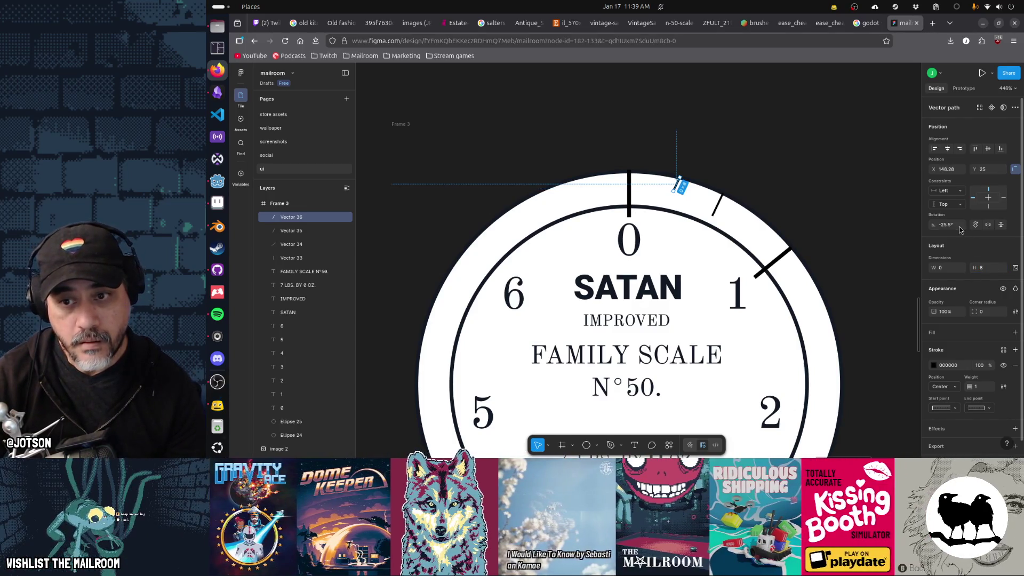
{"action": "left_click", "coordinate": [955, 225]}
{"action": "type", "text": "-12.75"}
{"action": "key", "text": "Return"}
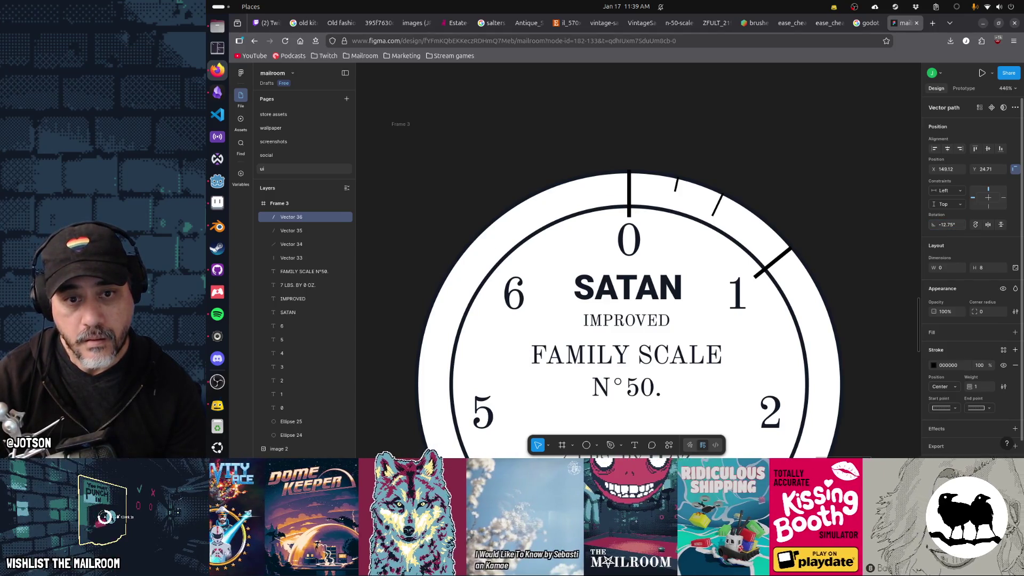
Duplicate the short tick and set the copy's rotation to -38.25°.
{"action": "key", "text": "ctrl+d"}
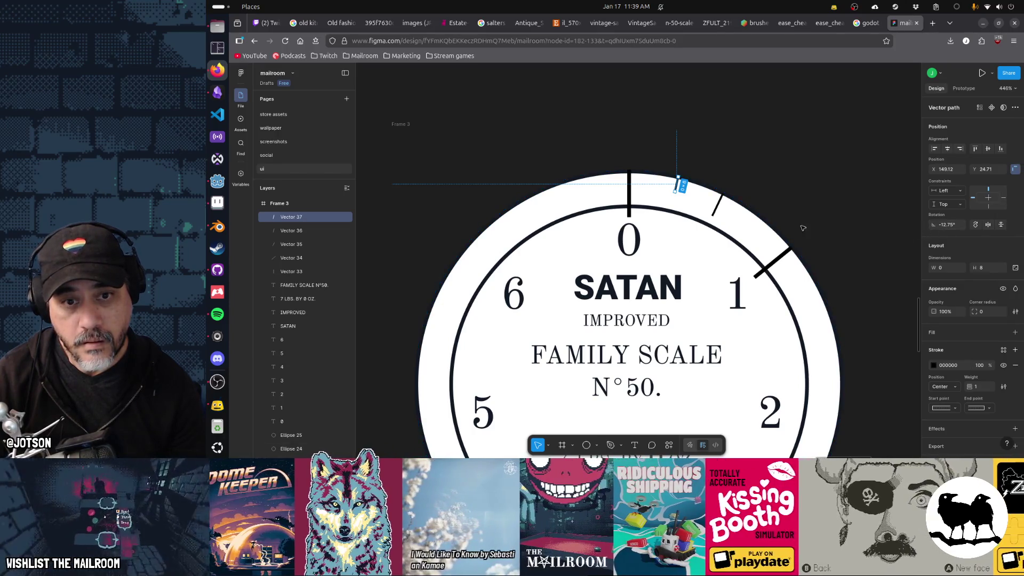
{"action": "left_click", "coordinate": [946, 225]}
{"action": "type", "text": "-12.75"}
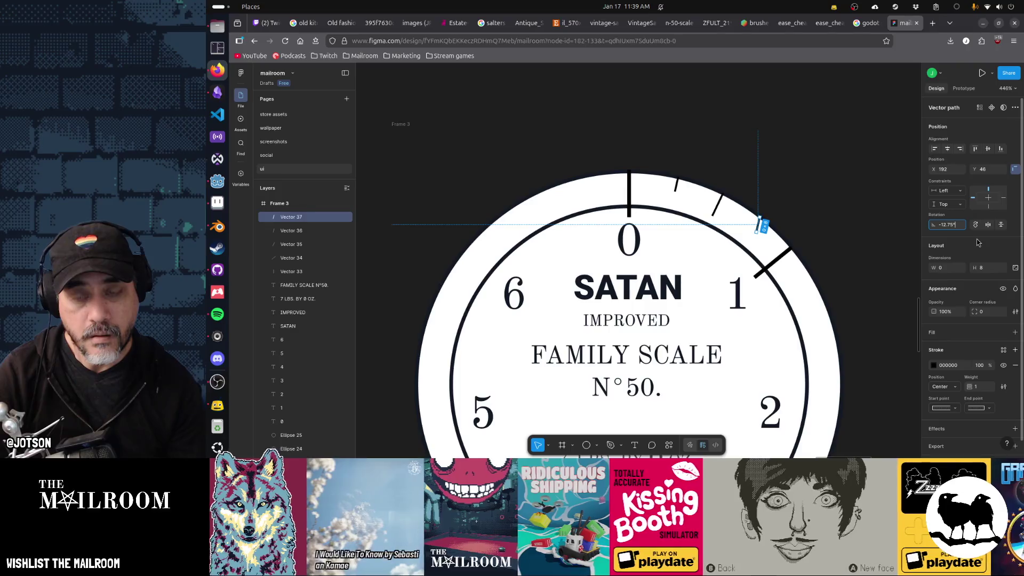
{"action": "key", "text": "Return"}
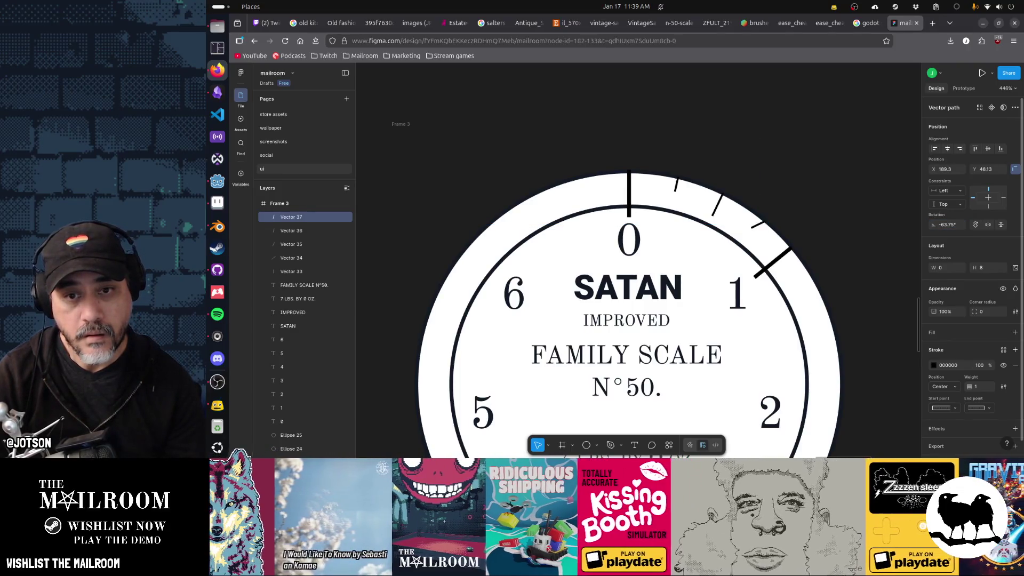
{"action": "left_click", "coordinate": [952, 224]}
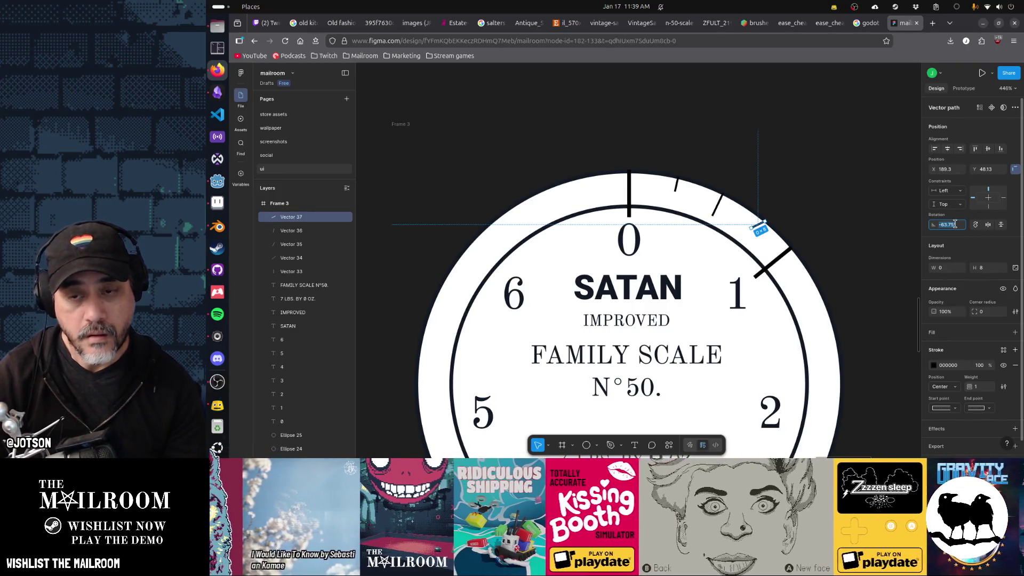
{"action": "key", "text": "ctrl+z"}
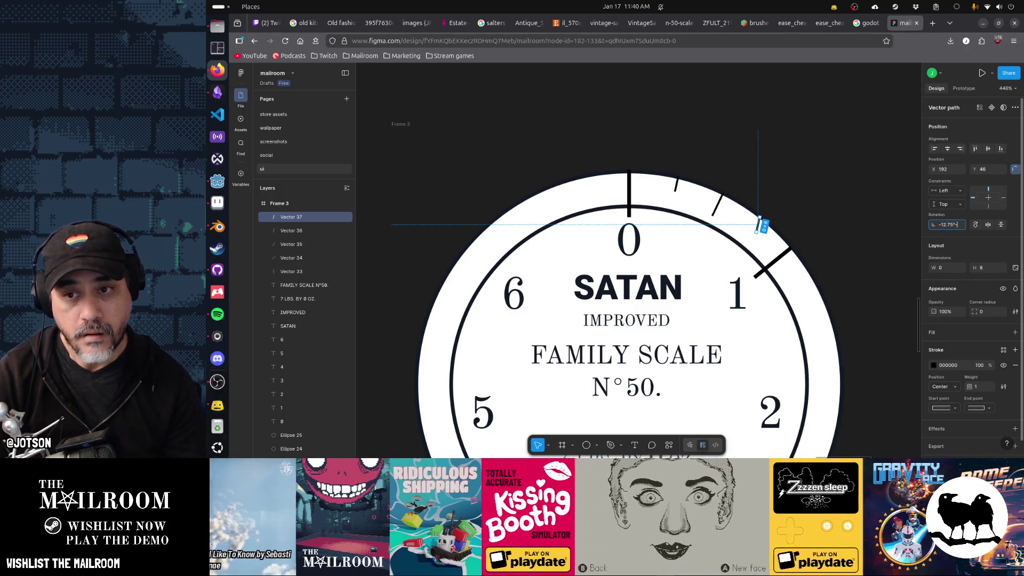
{"action": "type", "text": "25/5"}
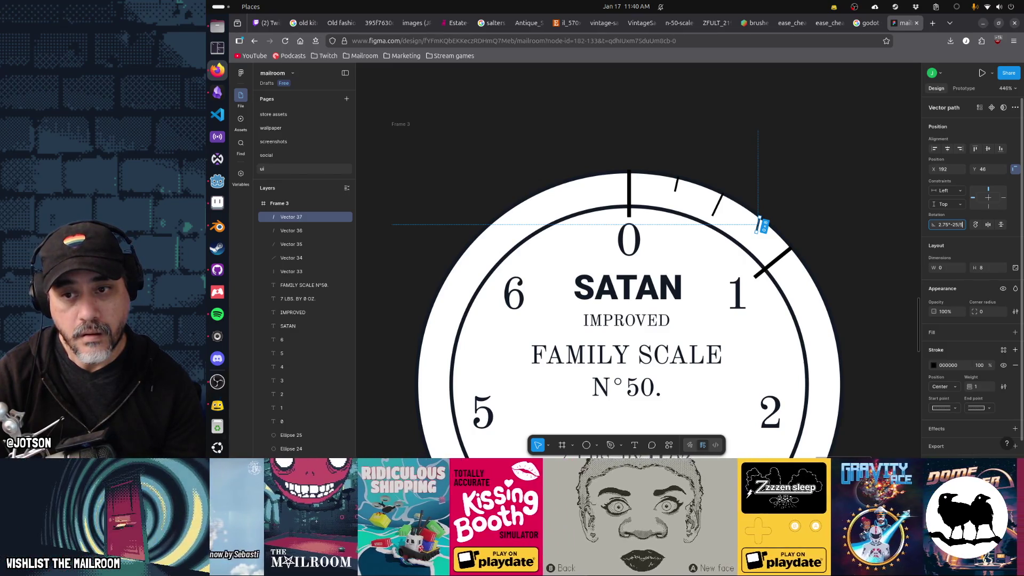
{"action": "key", "text": "BackSpace"}
{"action": "key", "text": "BackSpace"}
{"action": "type", "text": ".5"}
{"action": "key", "text": "Return"}
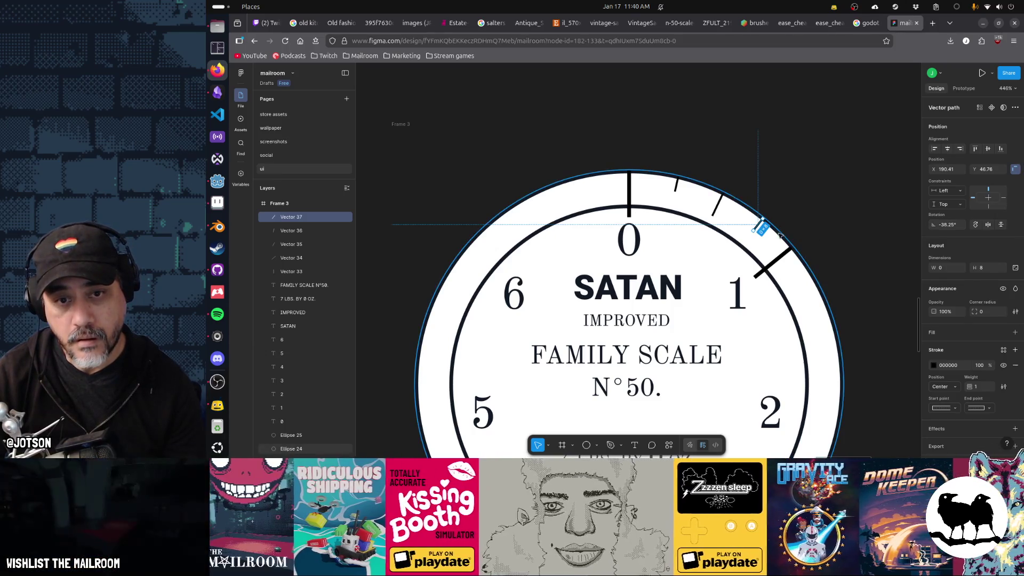
Nudge the -38.25° tick into place on the rim between the 0 and 1.
{"action": "left_click", "coordinate": [814, 247]}
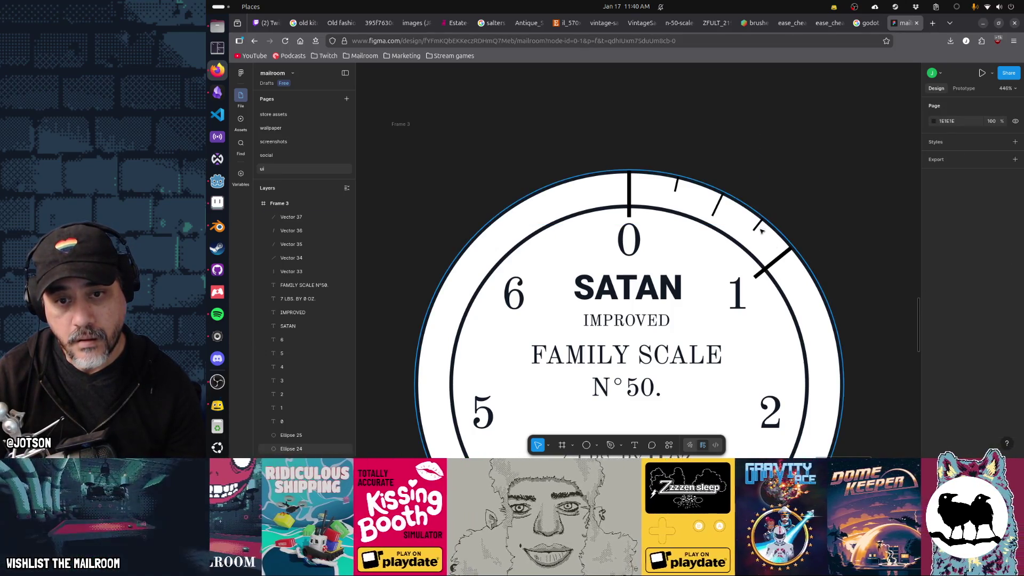
{"action": "left_click", "coordinate": [761, 228]}
{"action": "key", "text": "Left"}
{"action": "key", "text": "Left"}
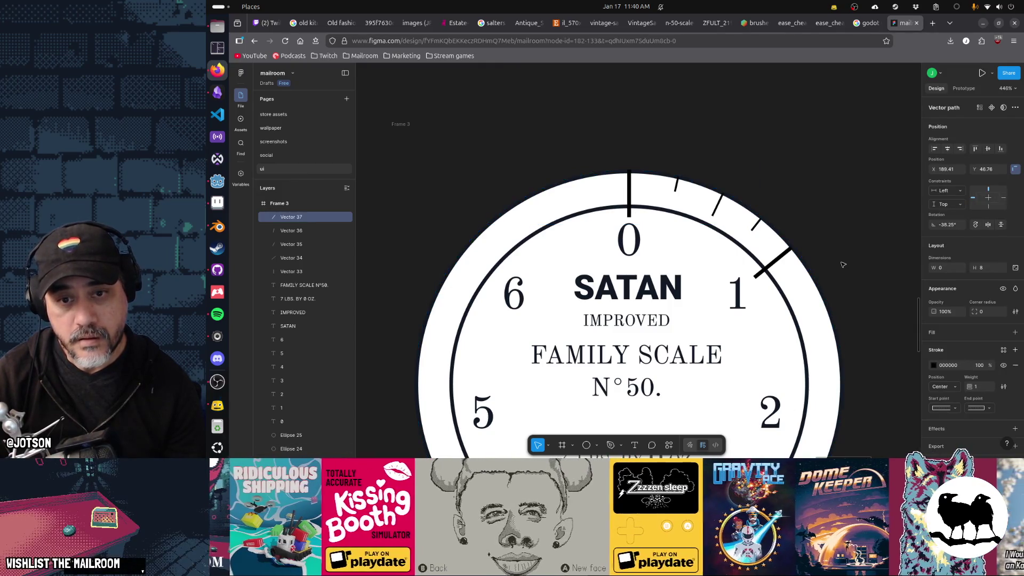
{"action": "key", "text": "Right"}
{"action": "key", "text": "Up"}
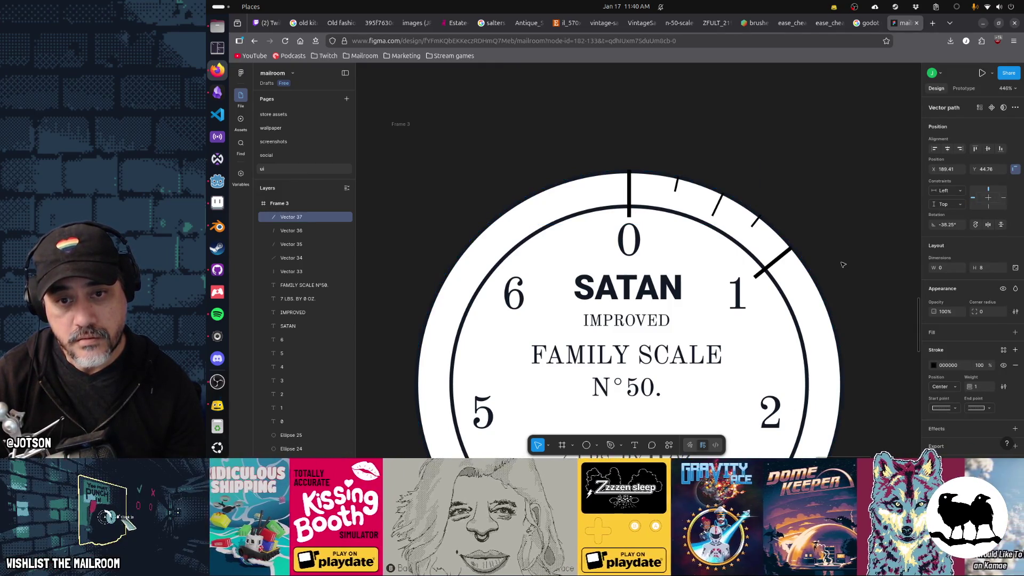
{"action": "left_click", "coordinate": [842, 265]}
{"action": "scroll", "coordinate": [845, 237], "scroll_direction": "down", "scroll_amount": 5}
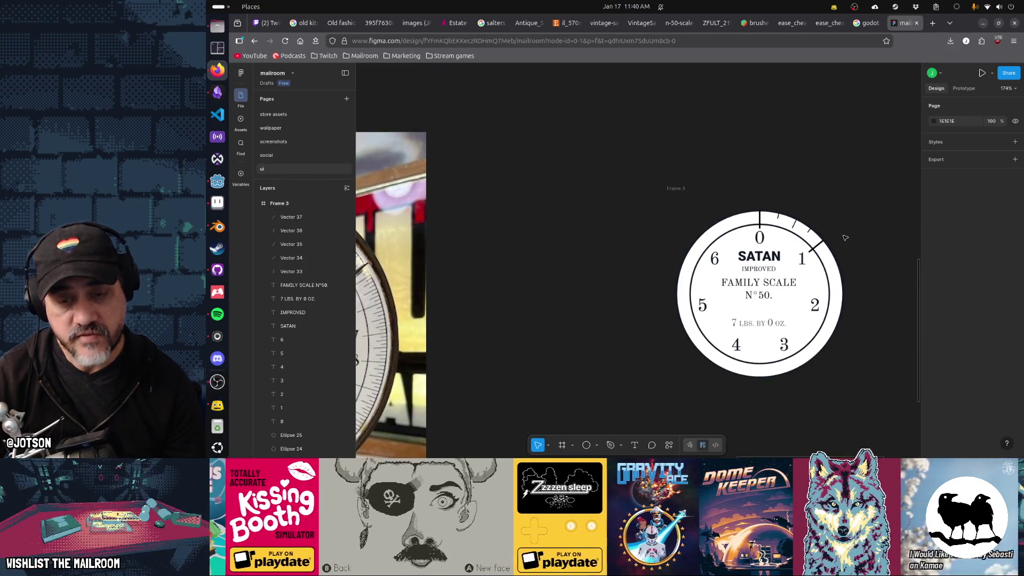
Delete the two small ticks and the long tick at the 1 mark.
{"action": "scroll", "coordinate": [844, 237], "scroll_direction": "up", "scroll_amount": 2}
{"action": "scroll", "coordinate": [845, 238], "scroll_direction": "down", "scroll_amount": 2}
{"action": "scroll", "coordinate": [843, 236], "scroll_direction": "up", "scroll_amount": 4}
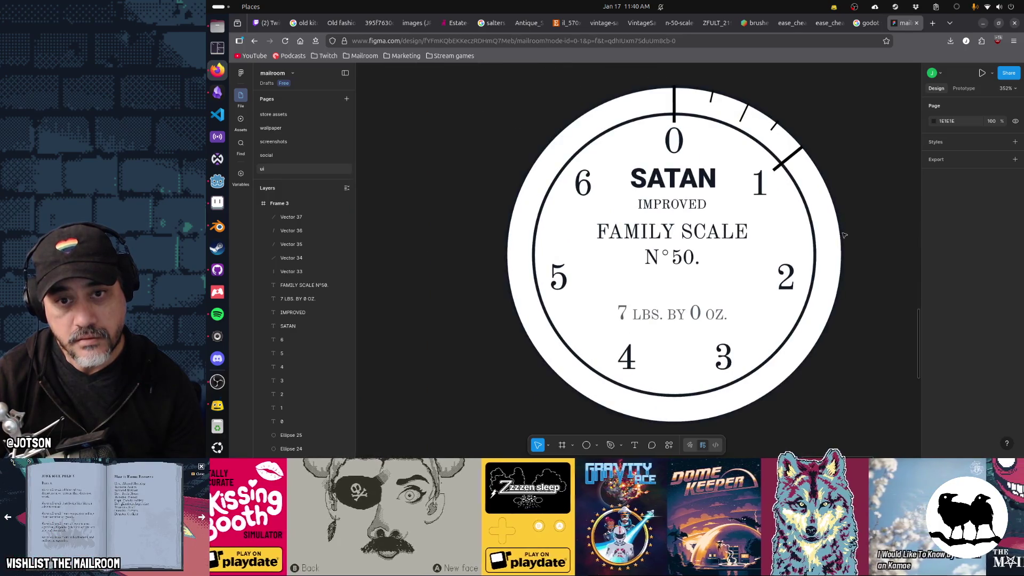
{"action": "scroll", "coordinate": [844, 235], "scroll_direction": "up", "scroll_amount": 3}
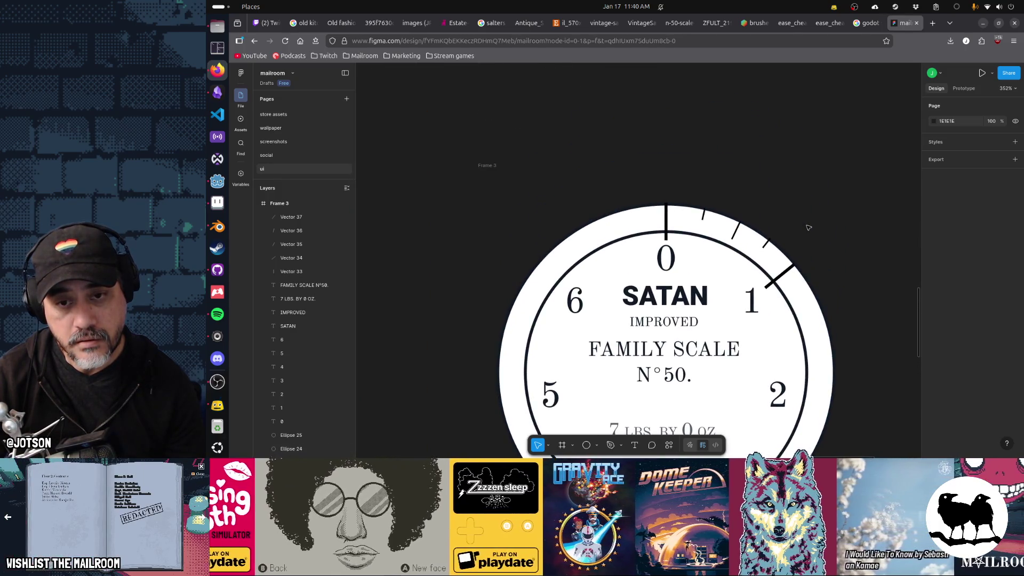
{"action": "left_click", "coordinate": [766, 246]}
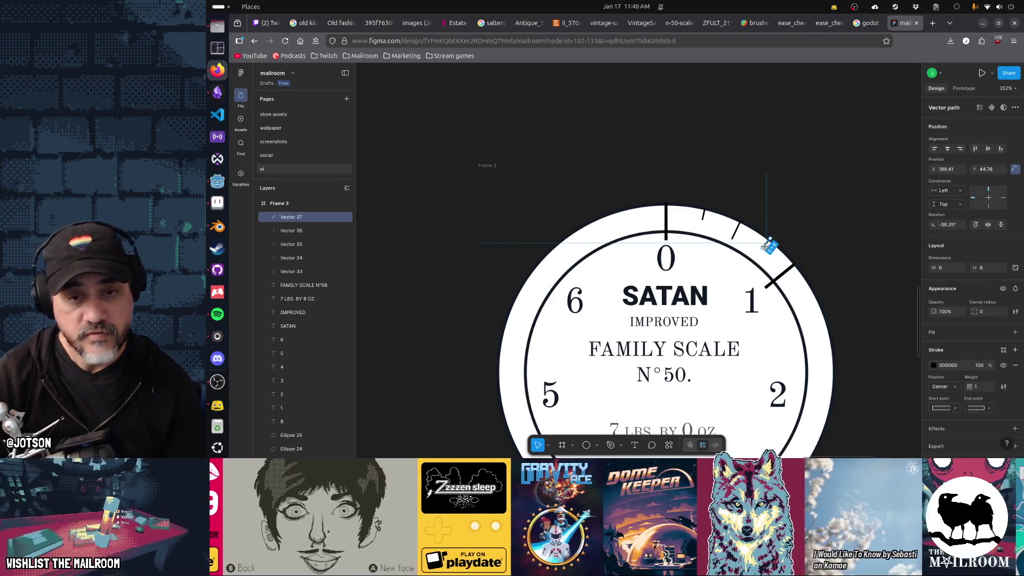
{"action": "key", "text": "Delete"}
{"action": "left_click", "coordinate": [703, 216]}
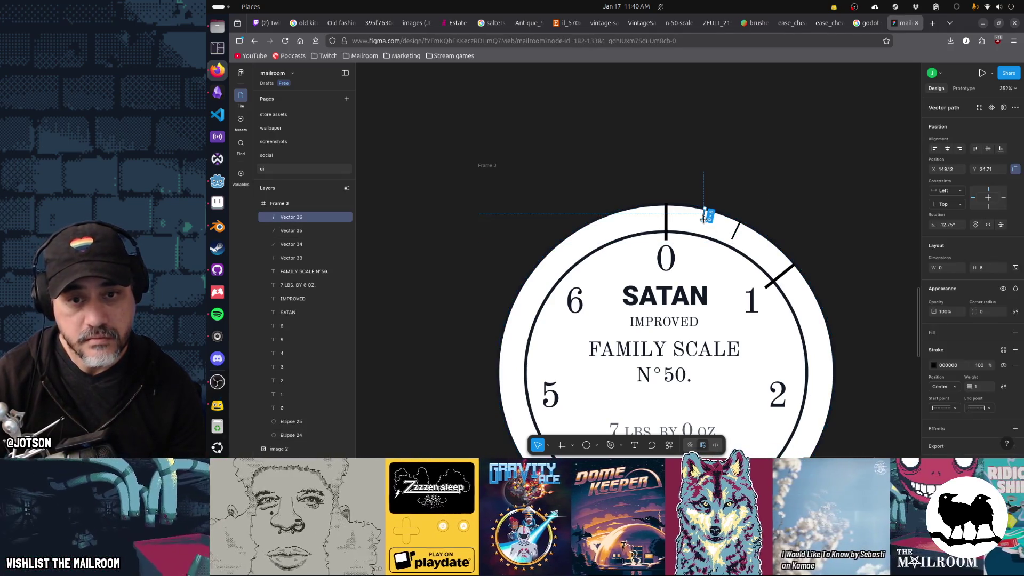
{"action": "key", "text": "Delete"}
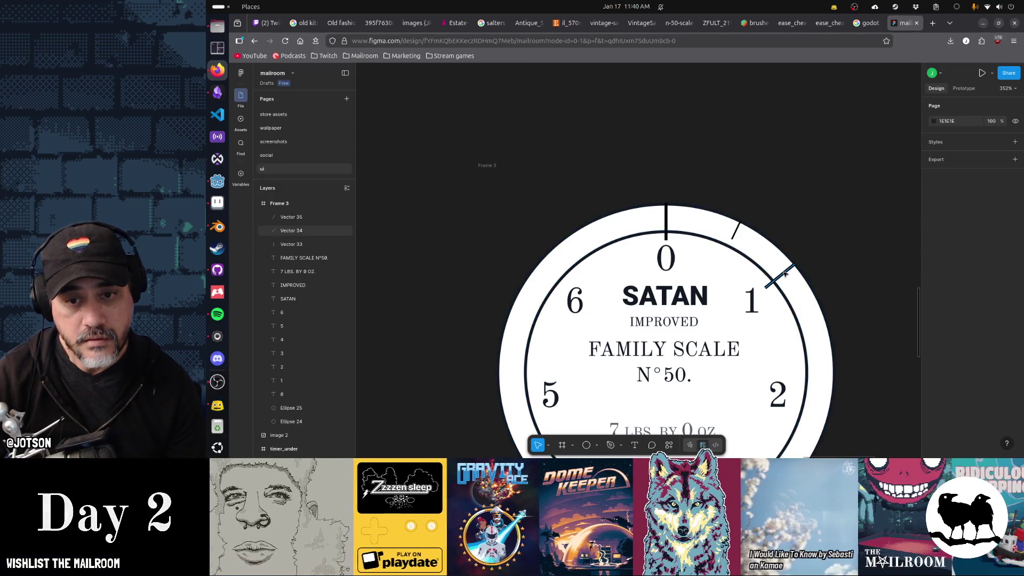
{"action": "left_click", "coordinate": [783, 274]}
{"action": "key", "text": "Delete"}
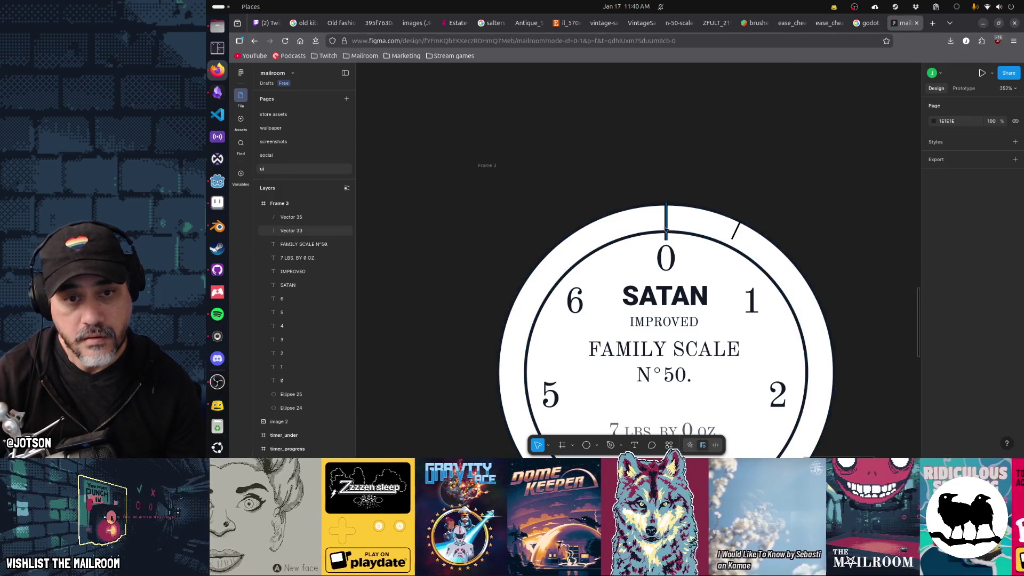
Duplicate the 0 tick and diagonal tick, group the copies, and rotate the group -51°.
{"action": "left_click", "coordinate": [666, 227]}
{"action": "left_click", "coordinate": [737, 230], "text": "shift"}
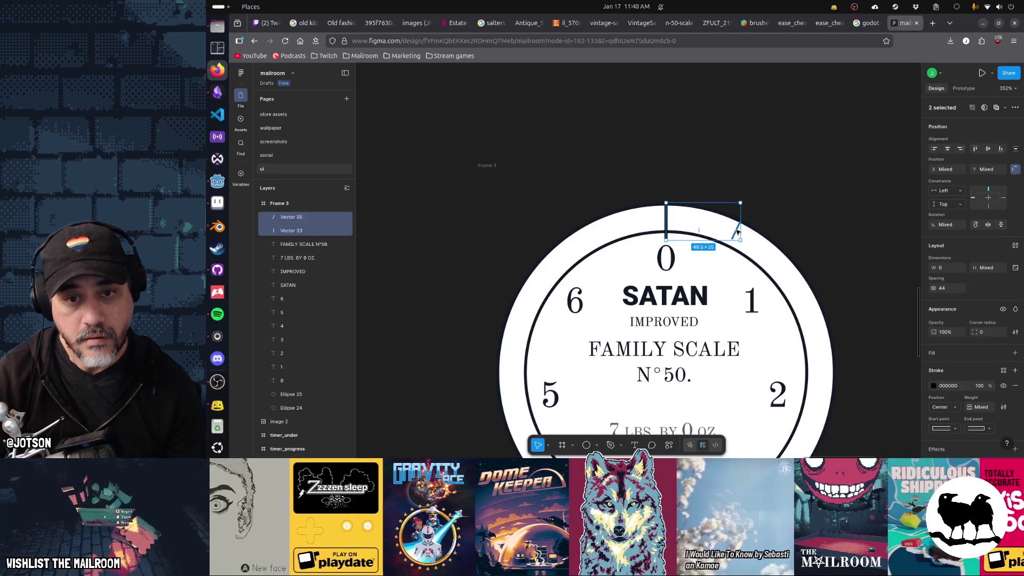
{"action": "key", "text": "ctrl+d"}
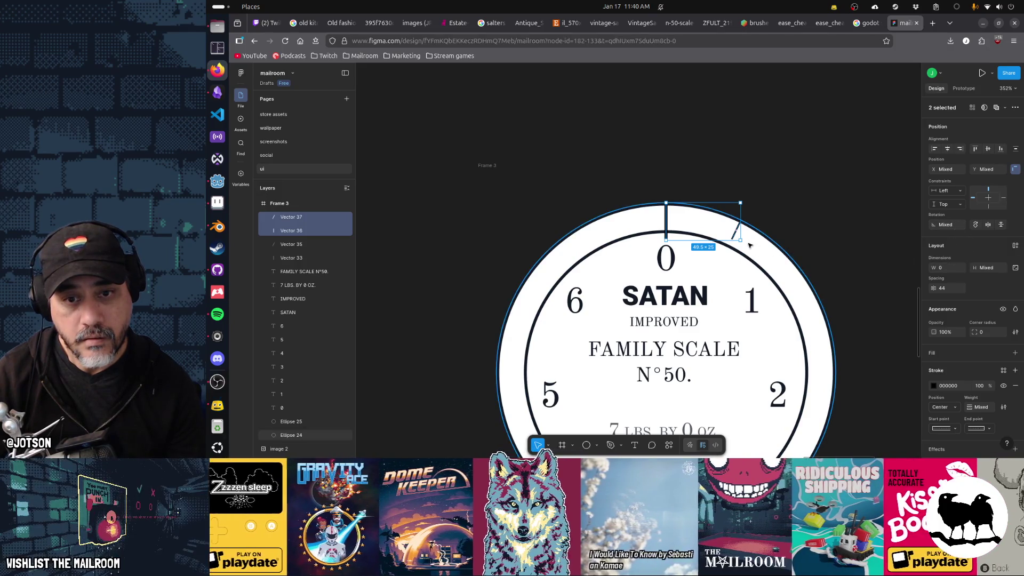
{"action": "left_click_drag", "start_coordinate": [710, 230], "coordinate": [814, 288]}
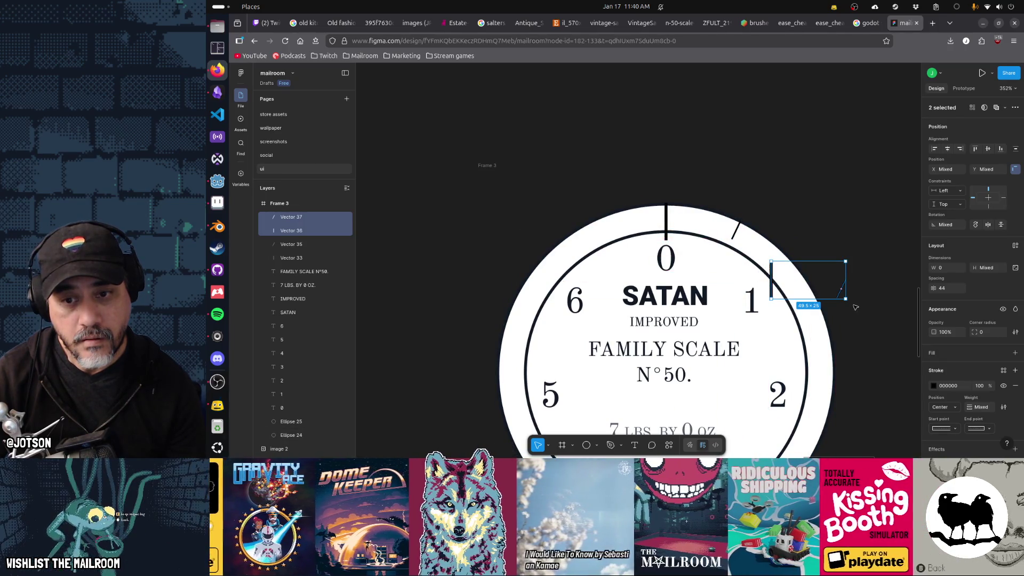
{"action": "mouse_move", "coordinate": [847, 318]}
{"action": "left_mouse_down"}
{"action": "mouse_move", "coordinate": [835, 345]}
{"action": "mouse_move", "coordinate": [847, 326]}
{"action": "left_mouse_up"}
{"action": "key", "text": "ctrl+g"}
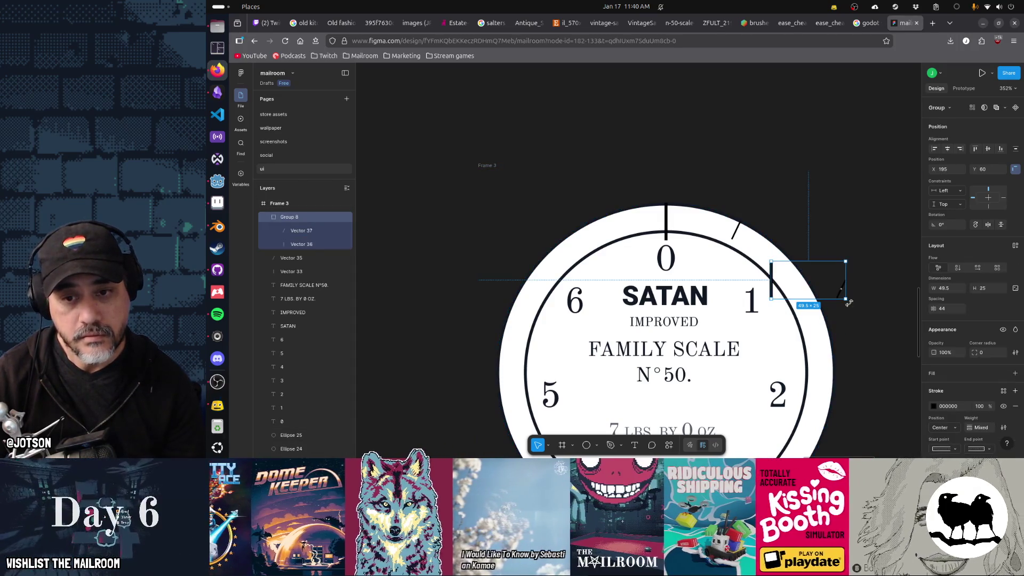
{"action": "left_click", "coordinate": [948, 225]}
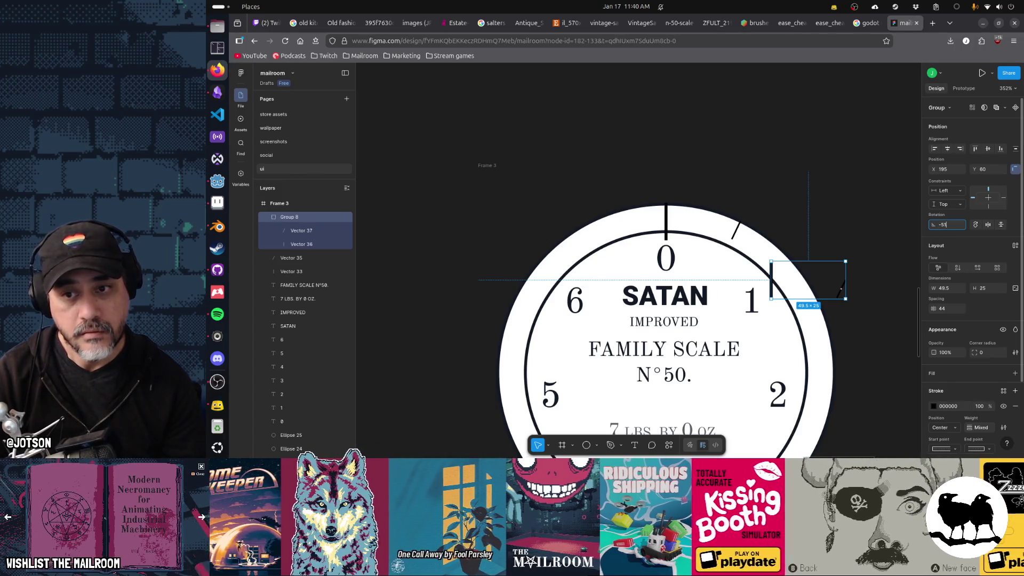
{"action": "key", "text": "Return"}
Delete the rotated tick pair and the leftover angled tick near the 1.
{"action": "left_click_drag", "start_coordinate": [833, 293], "coordinate": [825, 313]}
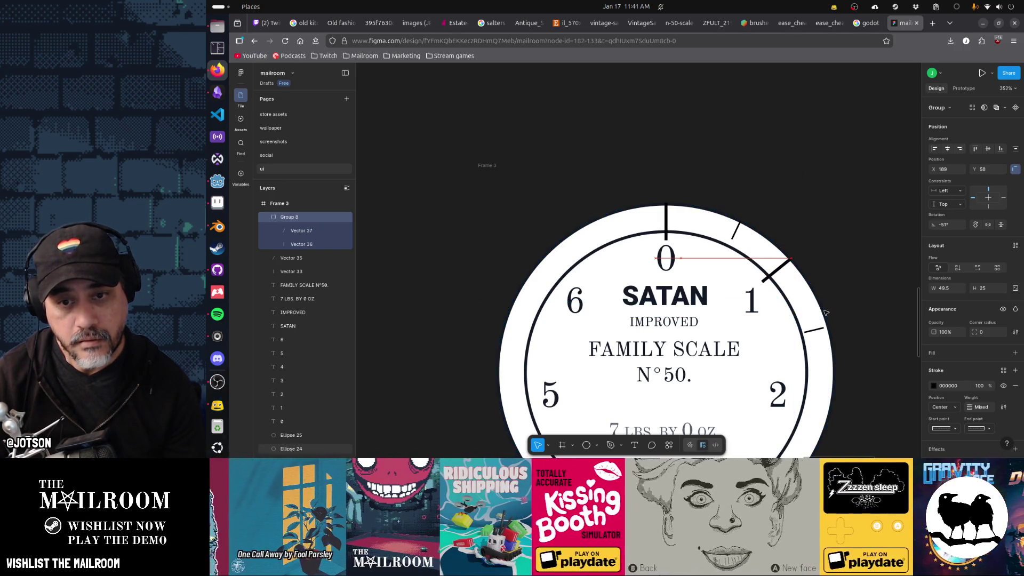
{"action": "left_click_drag", "start_coordinate": [826, 313], "coordinate": [825, 313]}
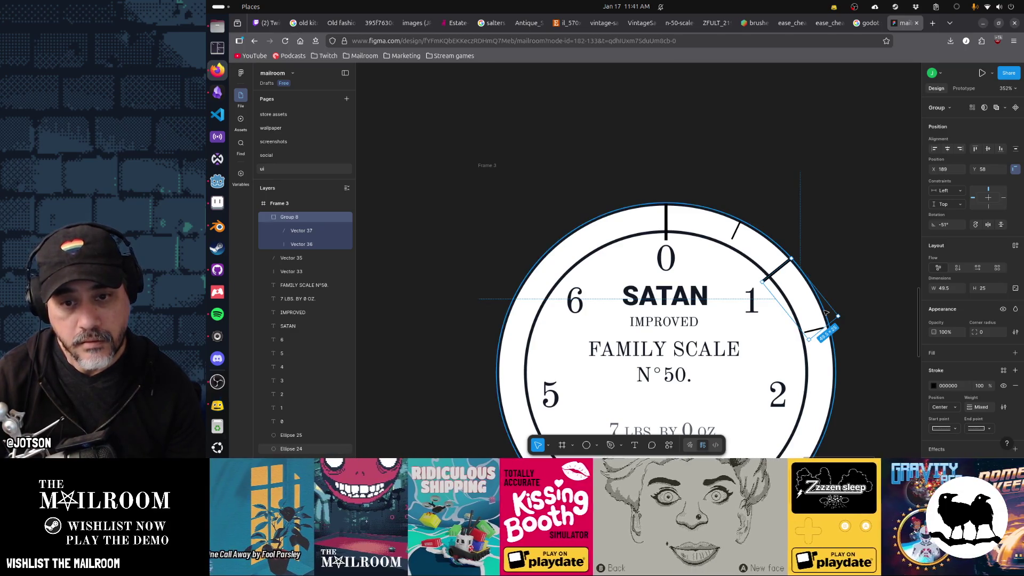
{"action": "key", "text": "Delete"}
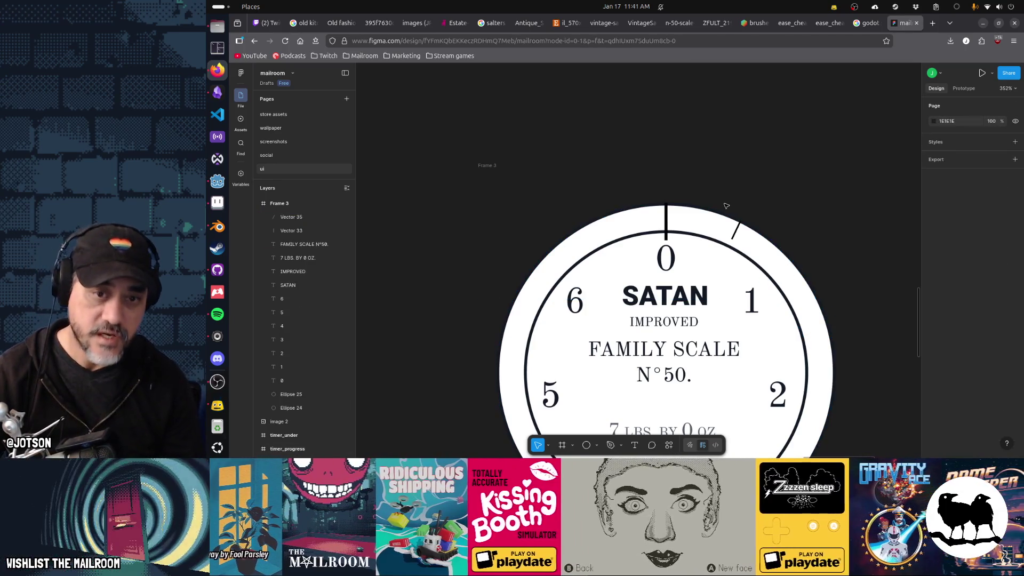
{"action": "left_click", "coordinate": [736, 233]}
{"action": "key", "text": "Delete"}
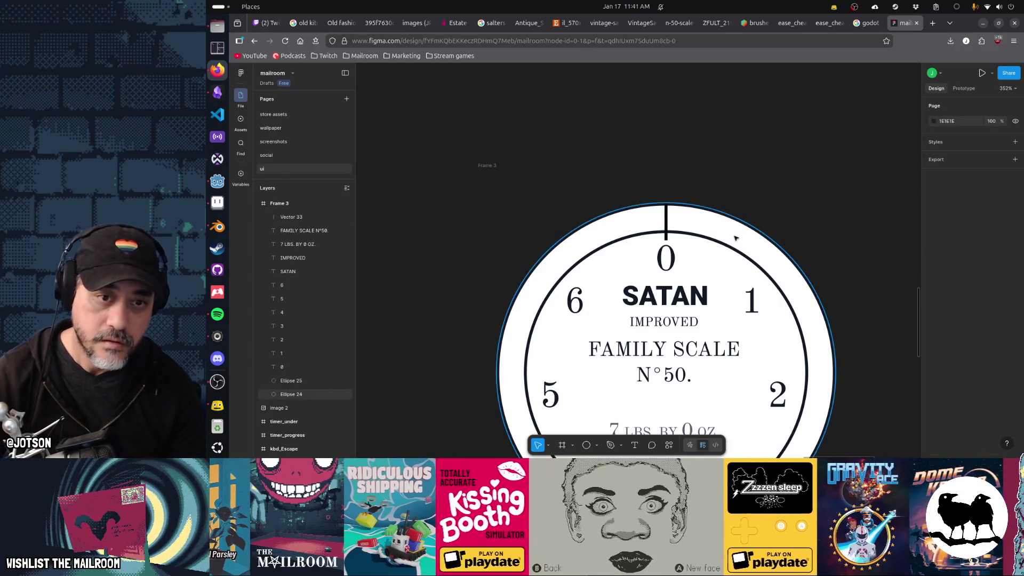
Duplicate the top tick, rotate it -51°, and place it beside the 1.
{"action": "left_click", "coordinate": [667, 218]}
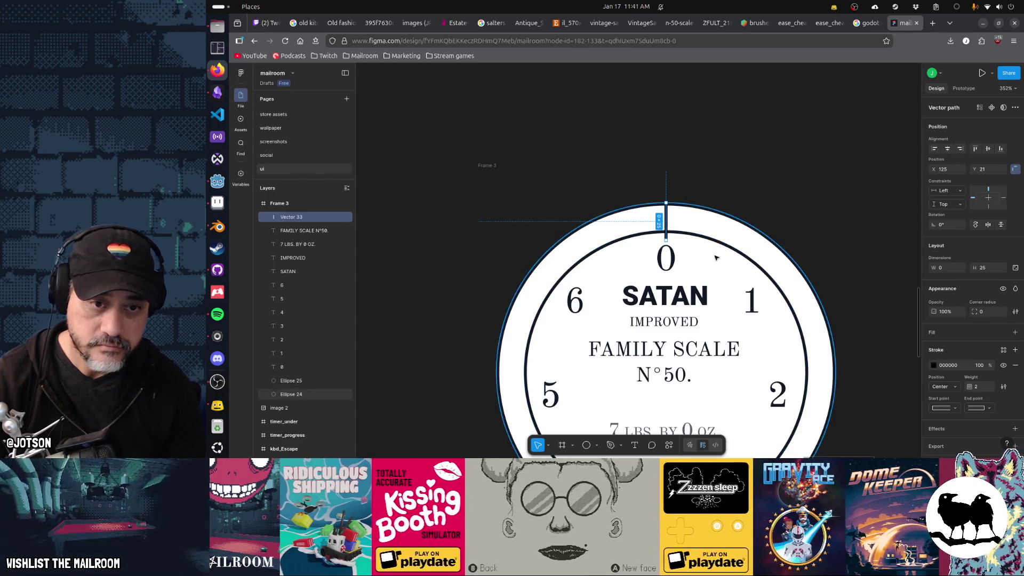
{"action": "scroll", "coordinate": [720, 224], "scroll_direction": "down", "scroll_amount": 3}
{"action": "key", "text": "ctrl+d"}
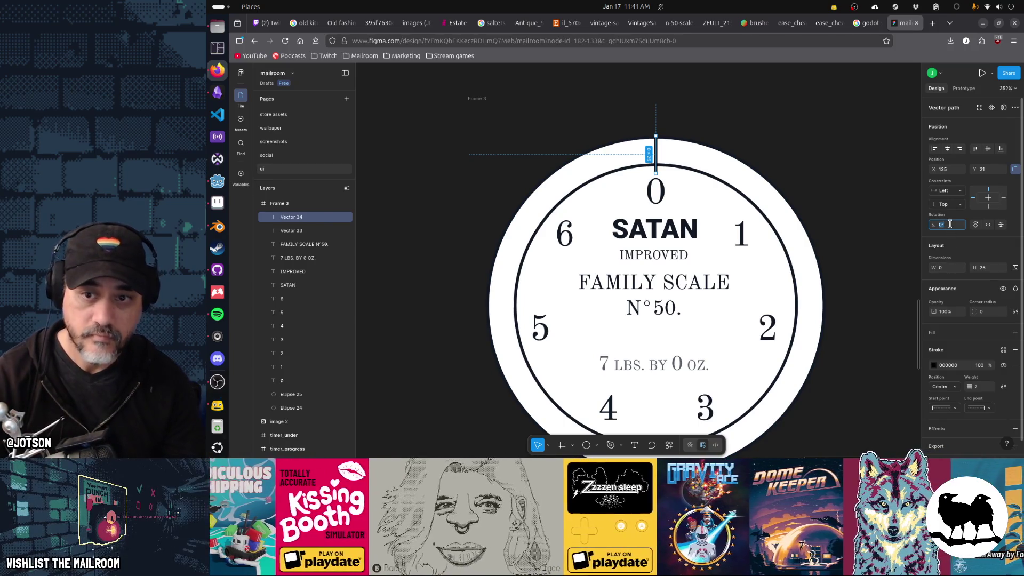
{"action": "type", "text": "-51"}
{"action": "key", "text": "Return"}
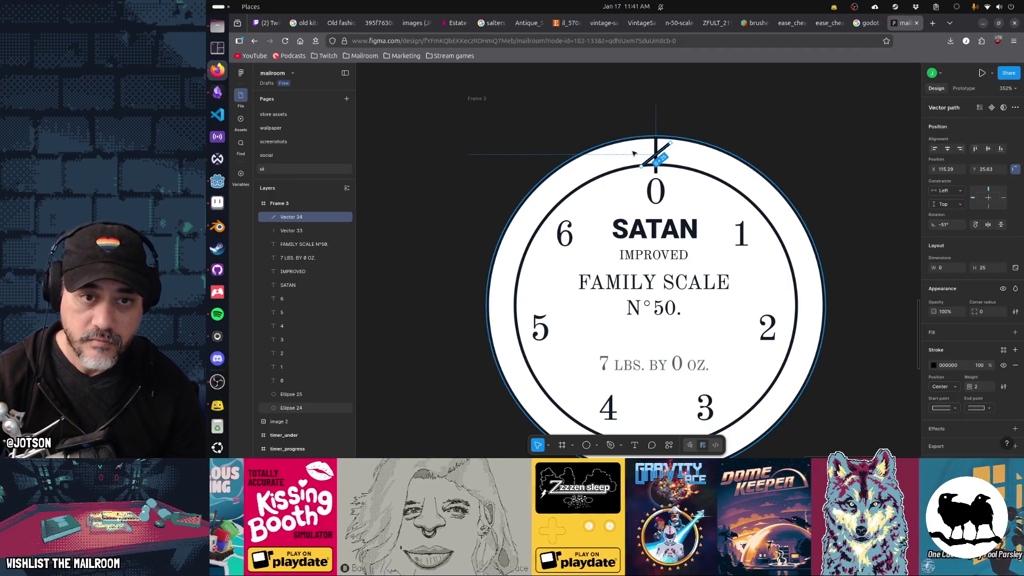
{"action": "left_click_drag", "start_coordinate": [660, 160], "coordinate": [767, 210]}
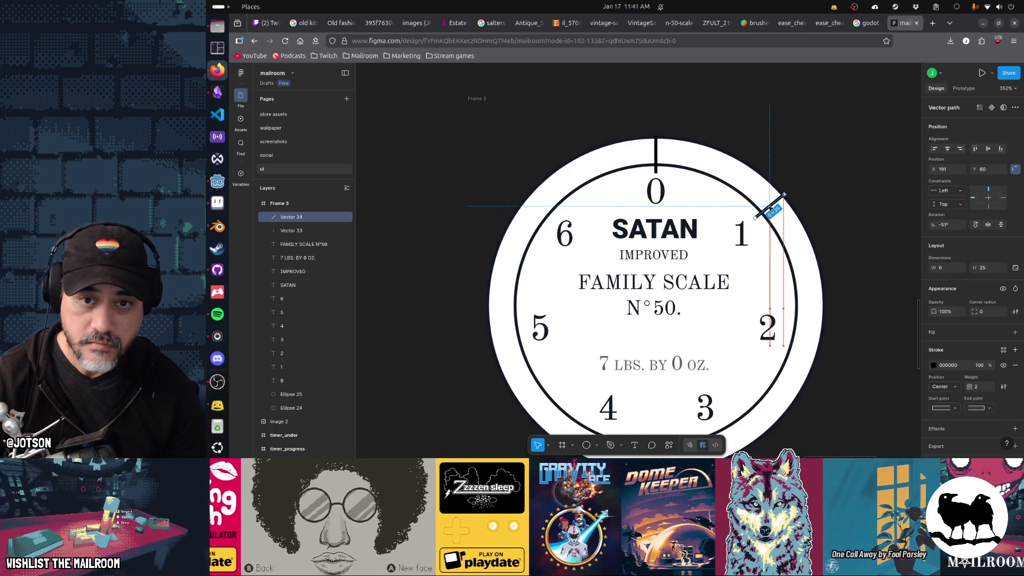
Add ticks beside the 2 and the 3, the latter rotated -153°.
{"action": "key", "text": "ctrl+d"}
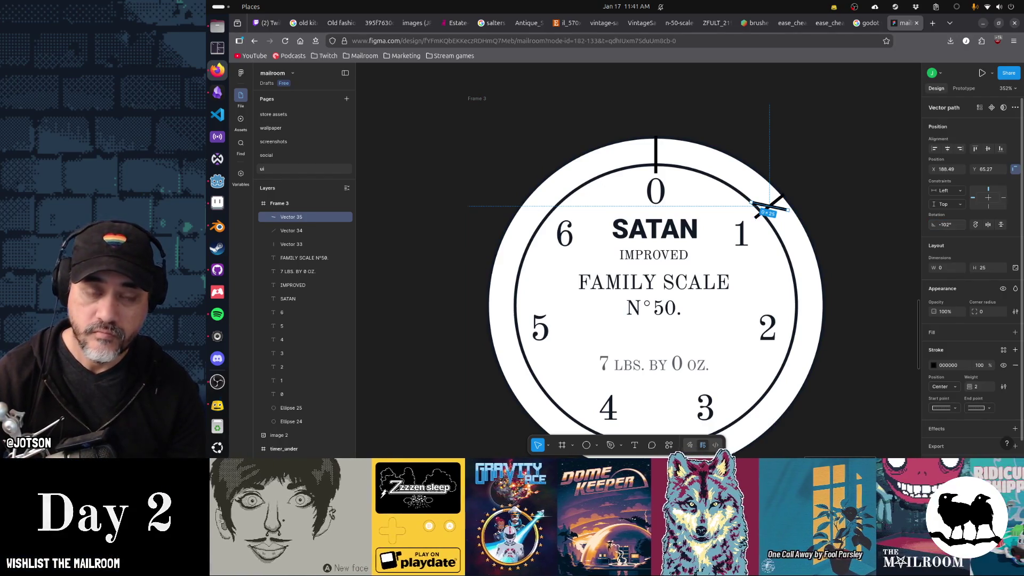
{"action": "mouse_move", "coordinate": [767, 209]}
{"action": "left_mouse_down"}
{"action": "mouse_move", "coordinate": [782, 286]}
{"action": "mouse_move", "coordinate": [810, 339]}
{"action": "left_mouse_up"}
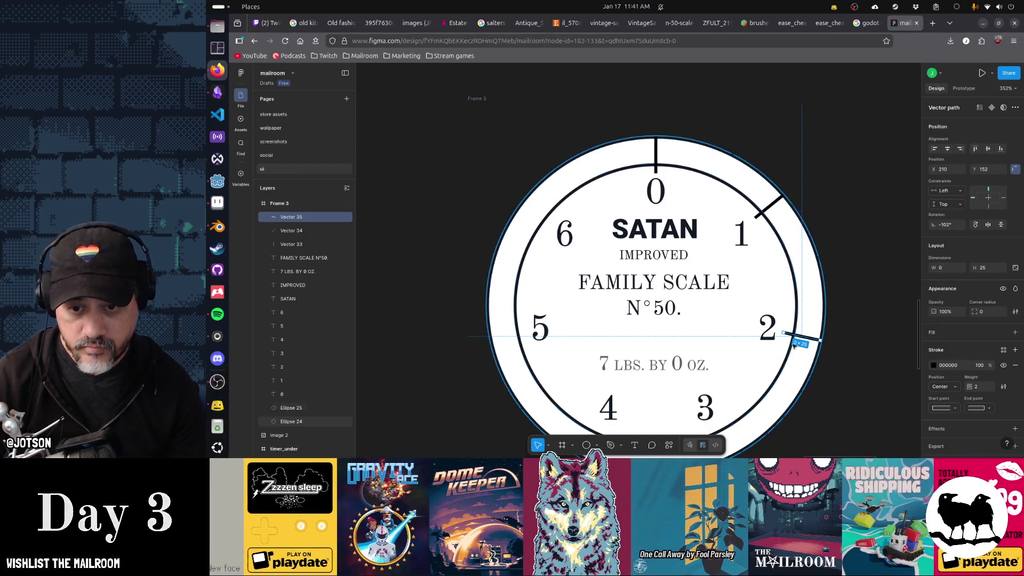
{"action": "left_click_drag", "start_coordinate": [810, 339], "coordinate": [808, 338]}
{"action": "key", "text": "ctrl+d"}
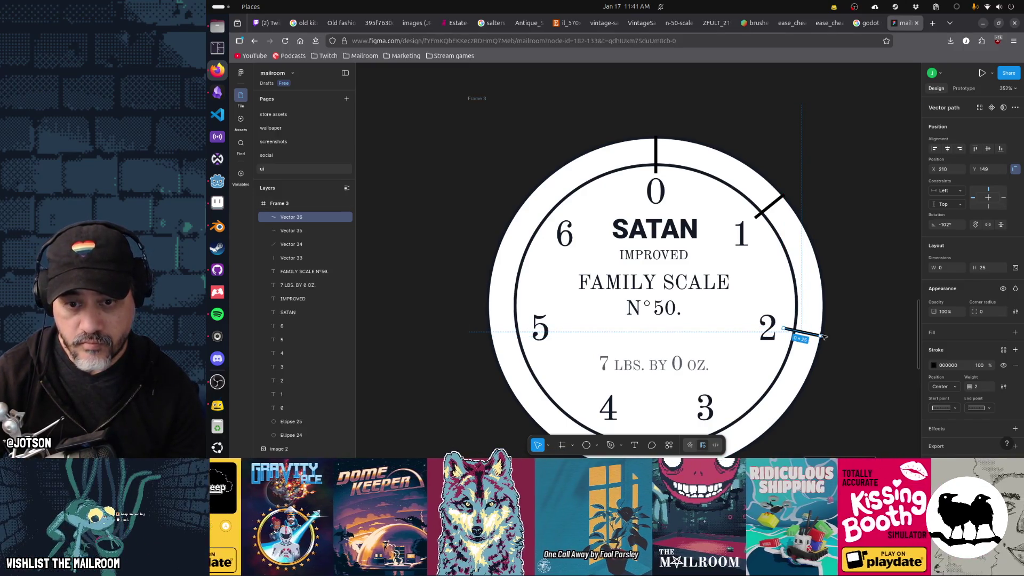
{"action": "left_click", "coordinate": [946, 224]}
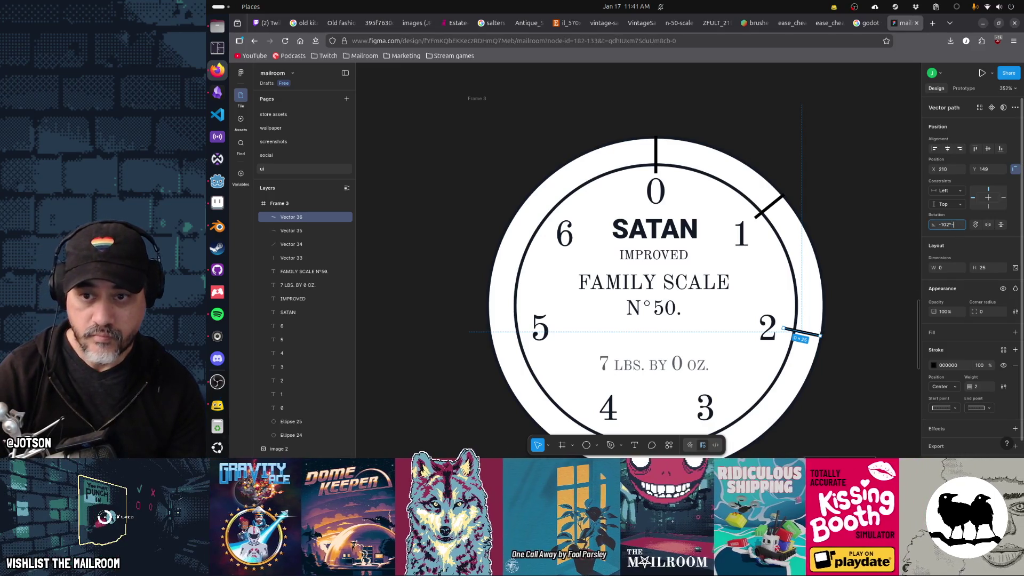
{"action": "type", "text": "-153"}
{"action": "key", "text": "Return"}
{"action": "mouse_move", "coordinate": [797, 333]}
{"action": "left_mouse_down"}
{"action": "mouse_move", "coordinate": [717, 429]}
{"action": "mouse_move", "coordinate": [726, 448]}
{"action": "mouse_move", "coordinate": [813, 317]}
{"action": "left_mouse_up"}
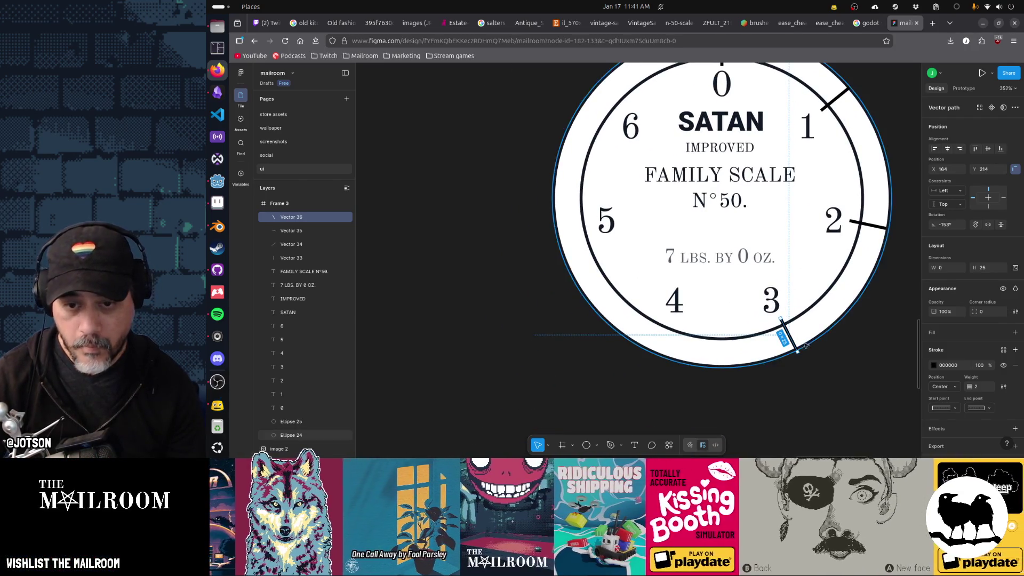
{"action": "left_click_drag", "start_coordinate": [793, 341], "coordinate": [793, 340]}
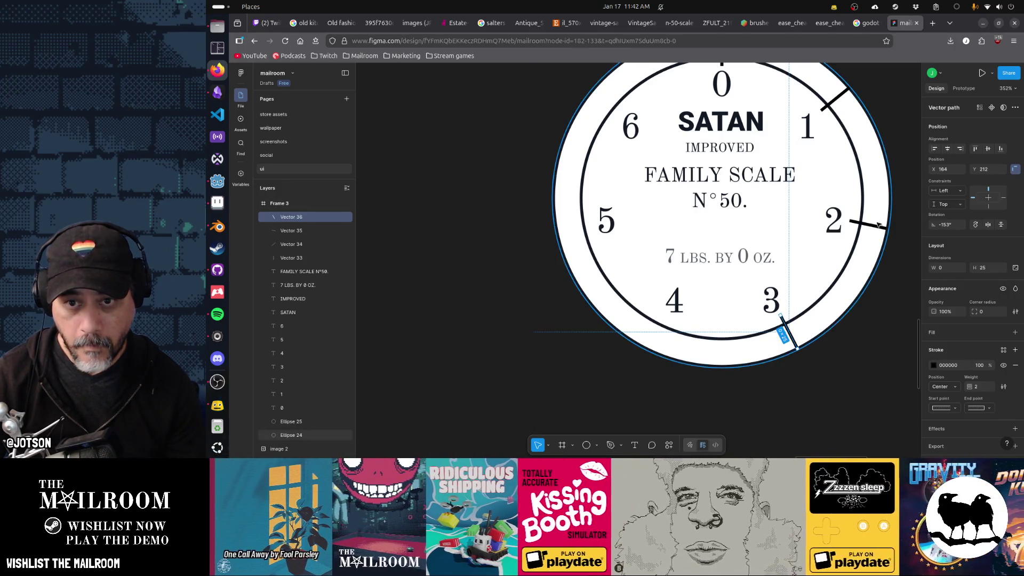
Add horizontally mirrored ticks beside the 4 and the 5.
{"action": "key", "text": "ctrl+d"}
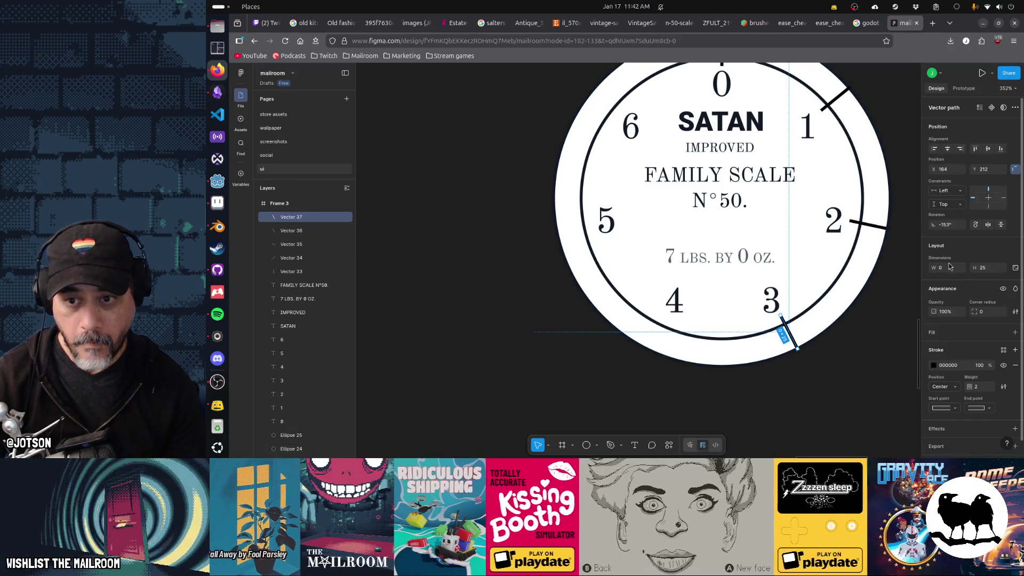
{"action": "key", "text": "shift+h"}
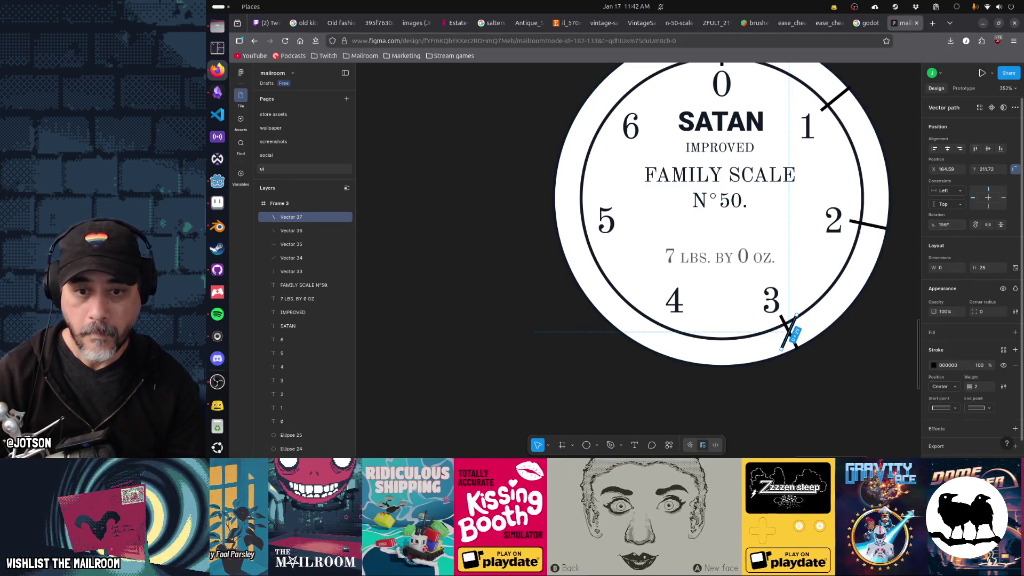
{"action": "mouse_move", "coordinate": [791, 332]}
{"action": "left_mouse_down"}
{"action": "mouse_move", "coordinate": [701, 352]}
{"action": "mouse_move", "coordinate": [660, 335]}
{"action": "left_mouse_up"}
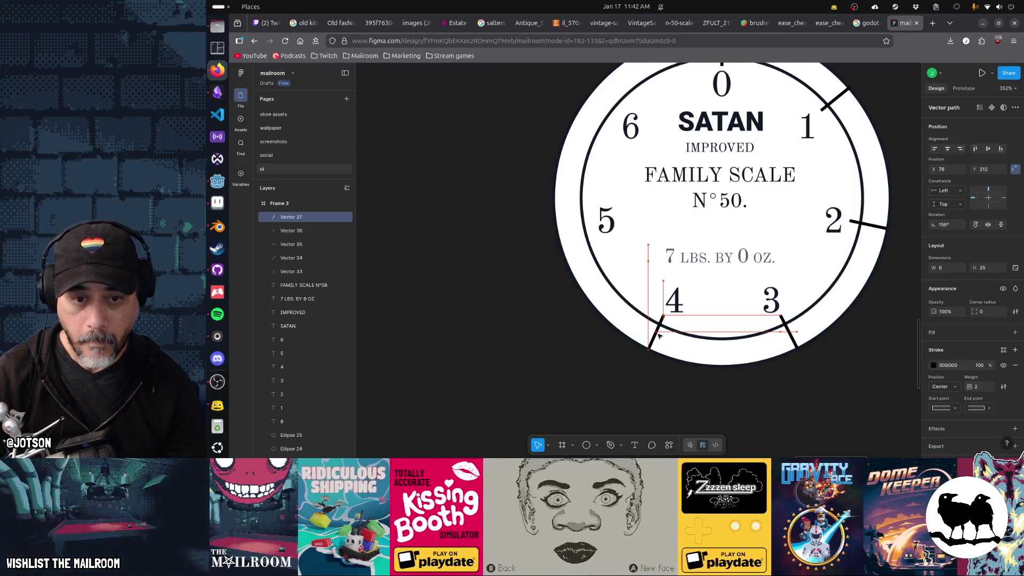
{"action": "key", "text": "Right"}
{"action": "key", "text": "Right"}
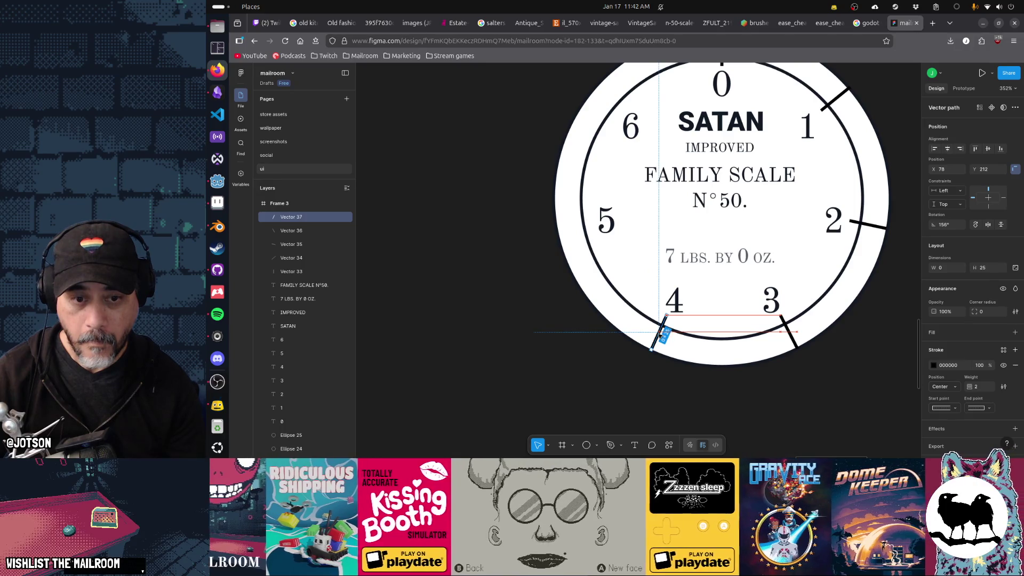
{"action": "left_click", "coordinate": [873, 229]}
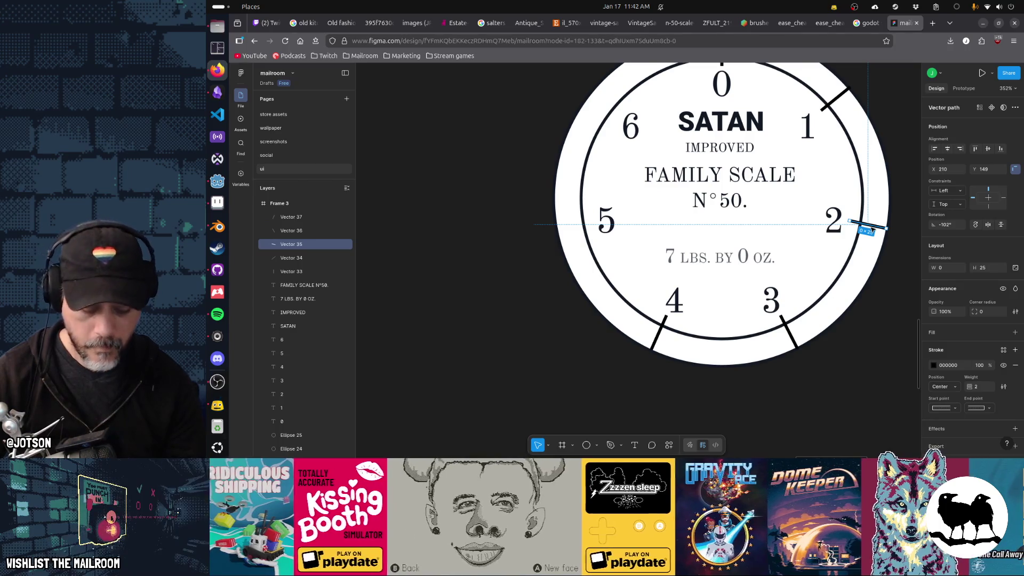
{"action": "key", "text": "shift+h"}
{"action": "key", "text": "ctrl+z"}
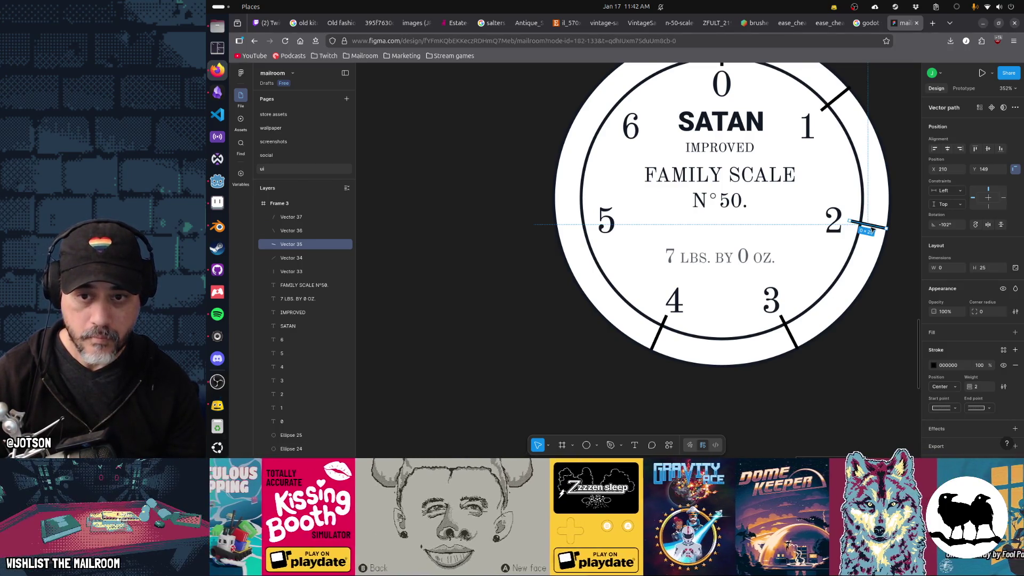
{"action": "key", "text": "shift+h"}
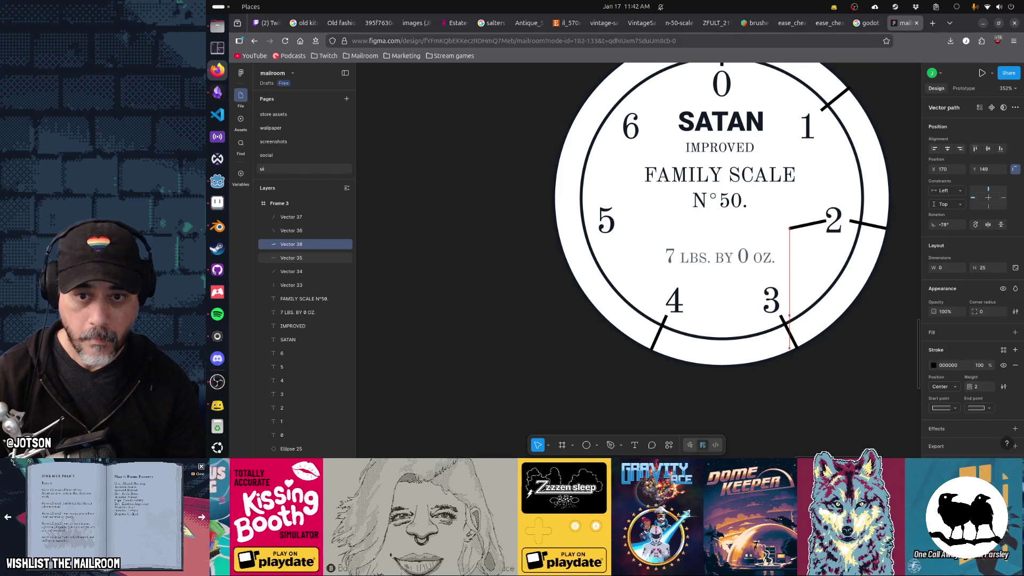
{"action": "key", "text": "shift+Left"}
{"action": "key", "text": "shift+Left"}
{"action": "key", "text": "shift+Left"}
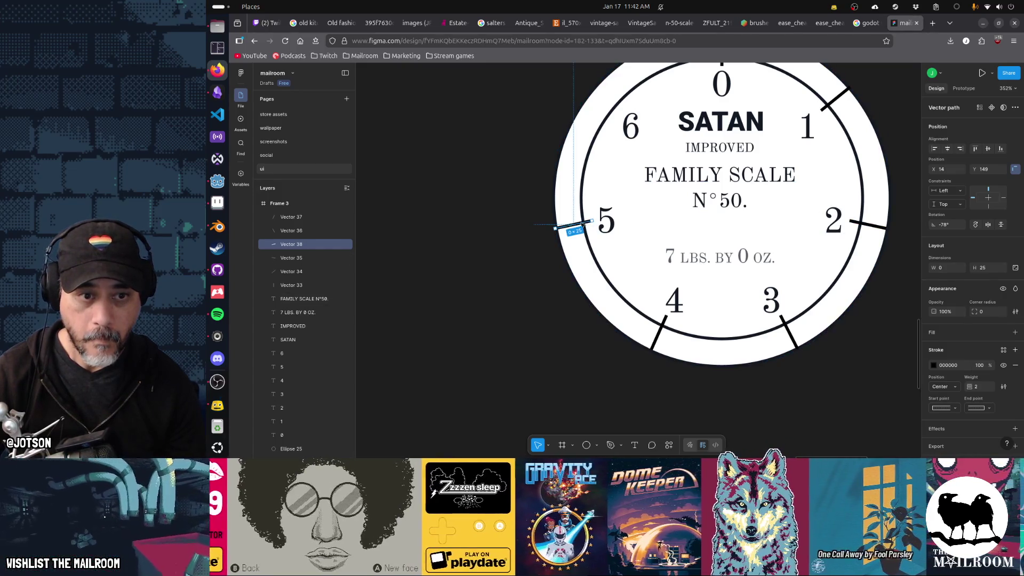
{"action": "left_click_drag", "start_coordinate": [571, 226], "coordinate": [571, 227]}
Duplicate and mirror the tick by the 1 to mark the 6.
{"action": "left_click", "coordinate": [834, 98]}
{"action": "scroll", "coordinate": [796, 177], "scroll_direction": "up", "scroll_amount": 1}
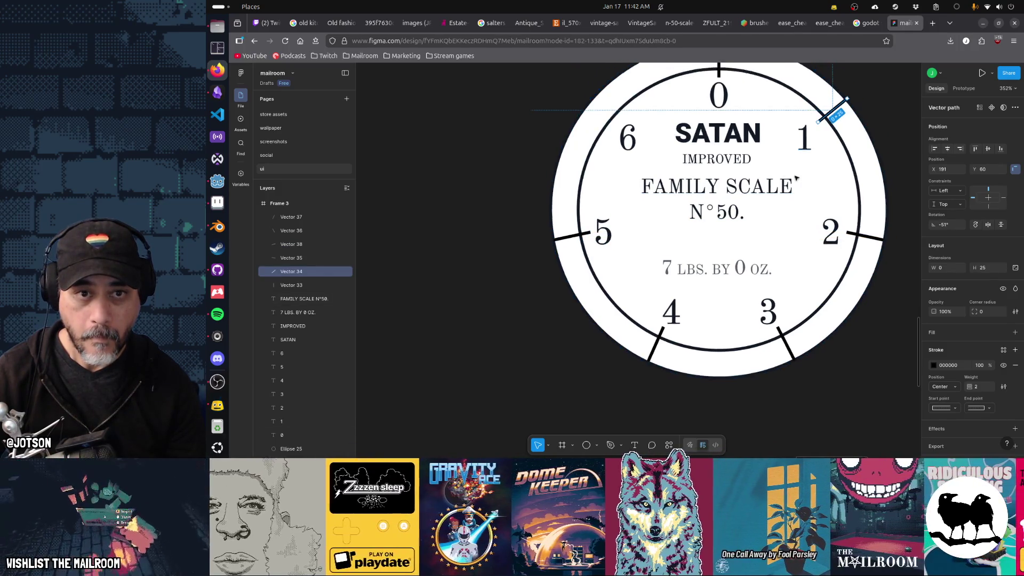
{"action": "scroll", "coordinate": [796, 178], "scroll_direction": "up", "scroll_amount": 1}
{"action": "key", "text": "ctrl+d"}
{"action": "key", "text": "shift+h"}
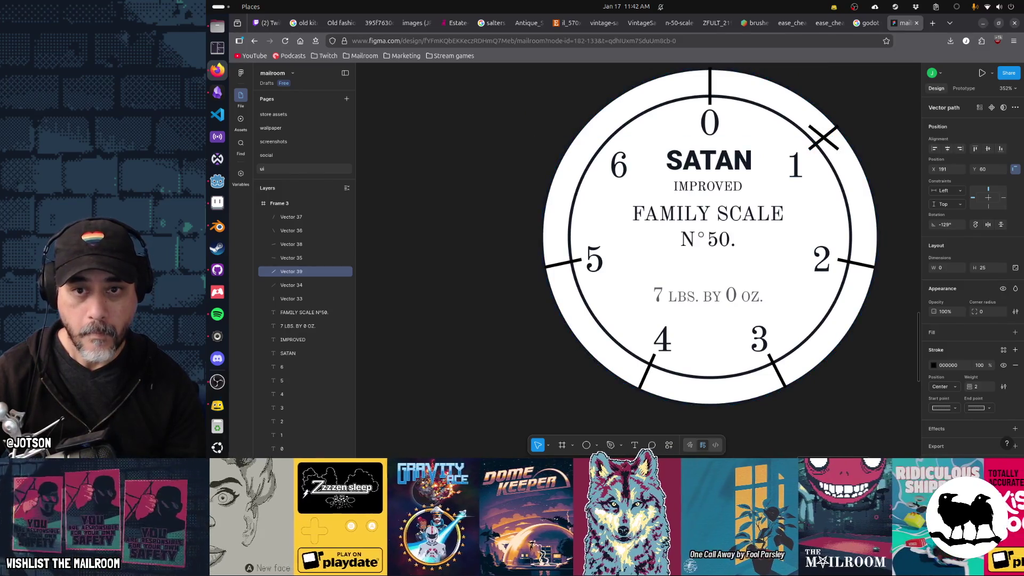
{"action": "mouse_move", "coordinate": [834, 145]}
{"action": "left_mouse_down"}
{"action": "mouse_move", "coordinate": [700, 126]}
{"action": "mouse_move", "coordinate": [606, 149]}
{"action": "left_mouse_up"}
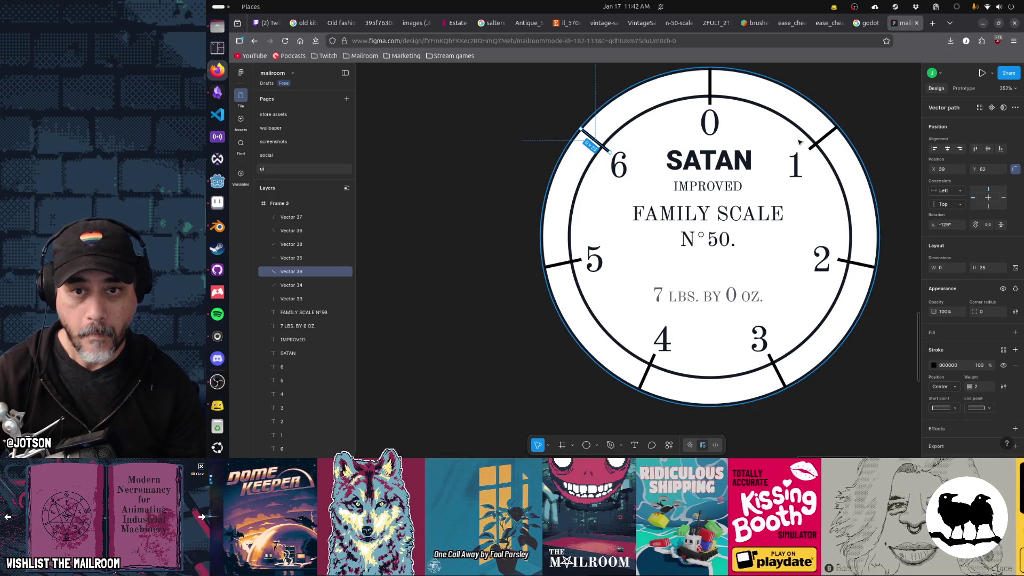
{"action": "left_click", "coordinate": [821, 143]}
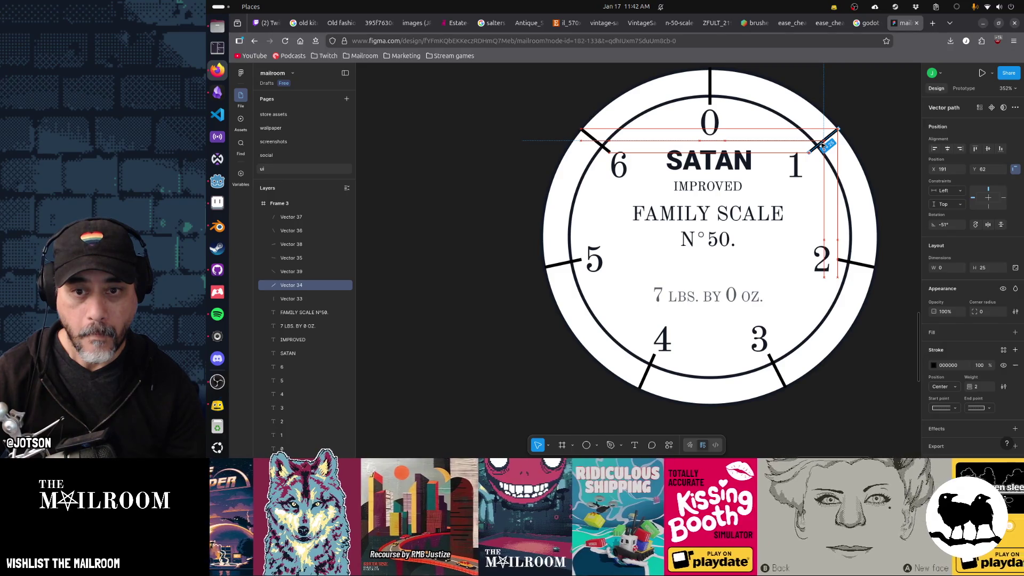
{"action": "left_click", "coordinate": [884, 129]}
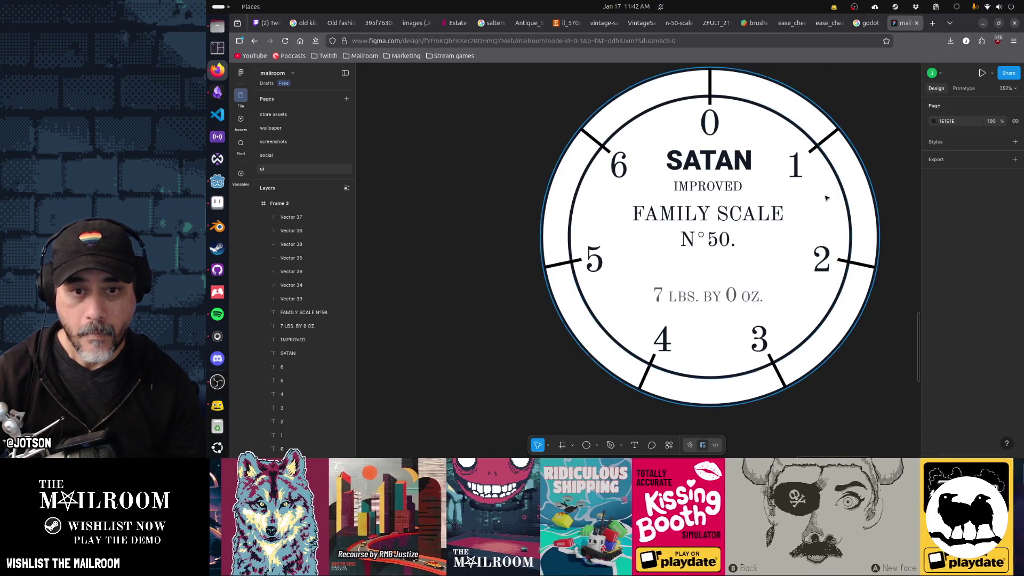
Select all seven tick marks around the dial, from the 6 through the 0.
{"action": "scroll", "coordinate": [821, 203], "scroll_direction": "down", "scroll_amount": 3}
{"action": "scroll", "coordinate": [821, 203], "scroll_direction": "up", "scroll_amount": 2}
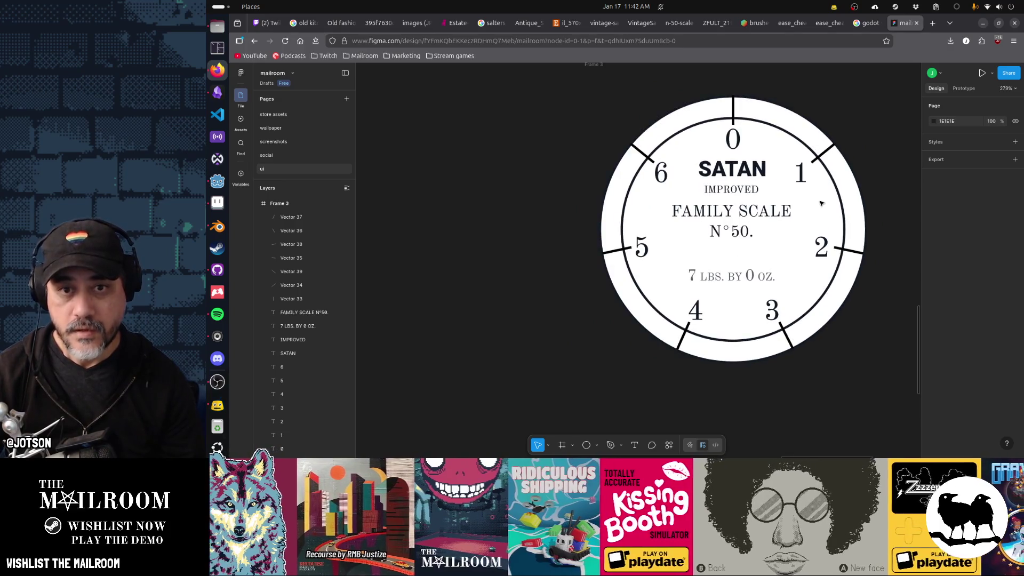
{"action": "left_click", "coordinate": [645, 155]}
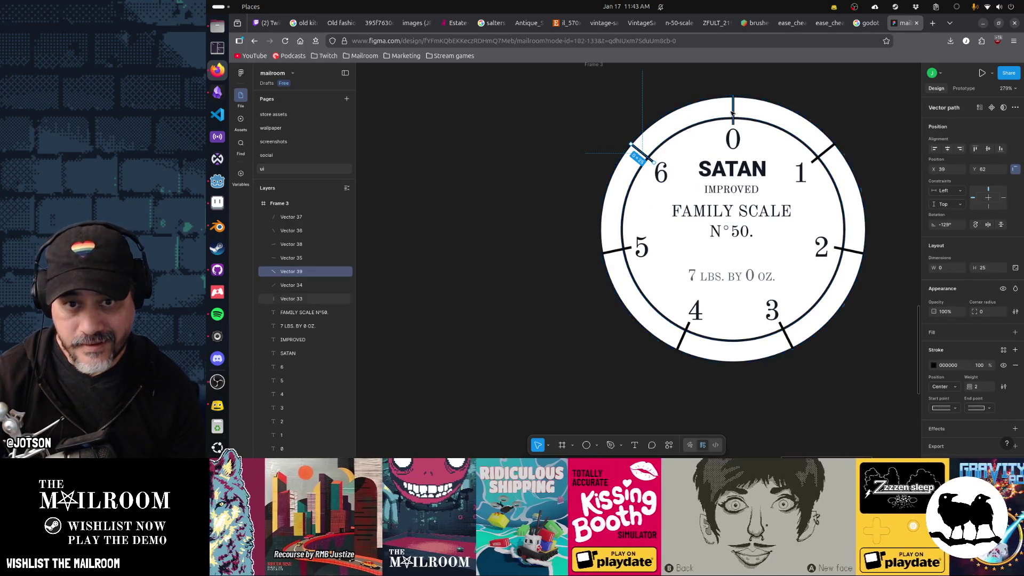
{"action": "left_click", "coordinate": [733, 113], "text": "shift"}
{"action": "left_click", "coordinate": [823, 157], "text": "shift"}
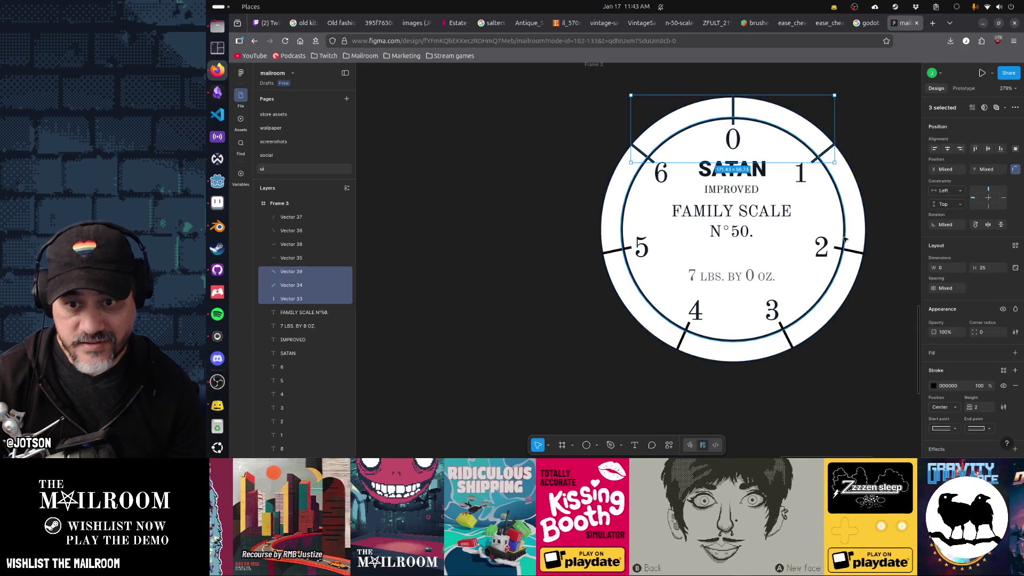
{"action": "left_click", "coordinate": [850, 249], "text": "shift"}
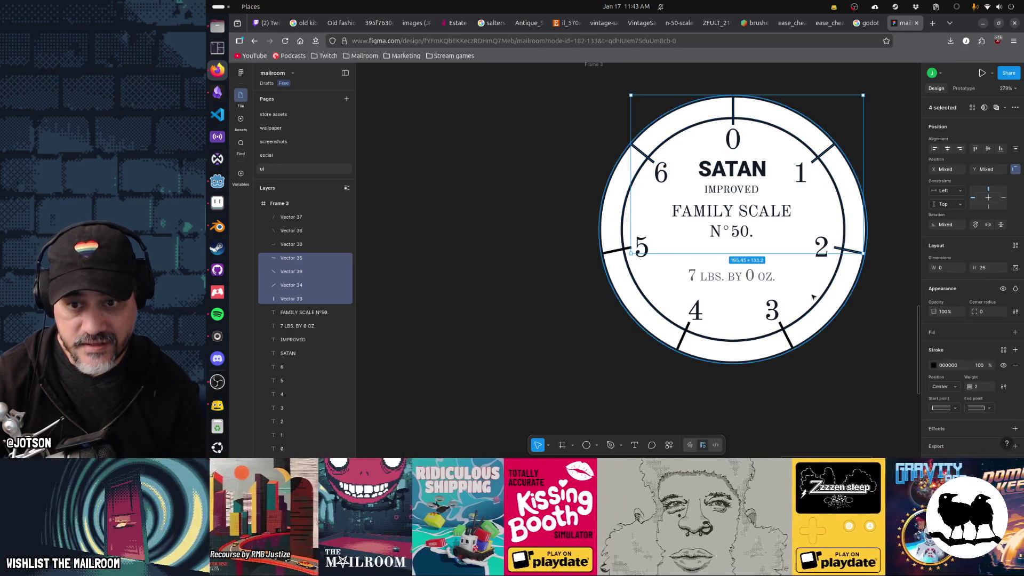
{"action": "left_click", "coordinate": [791, 341], "text": "shift"}
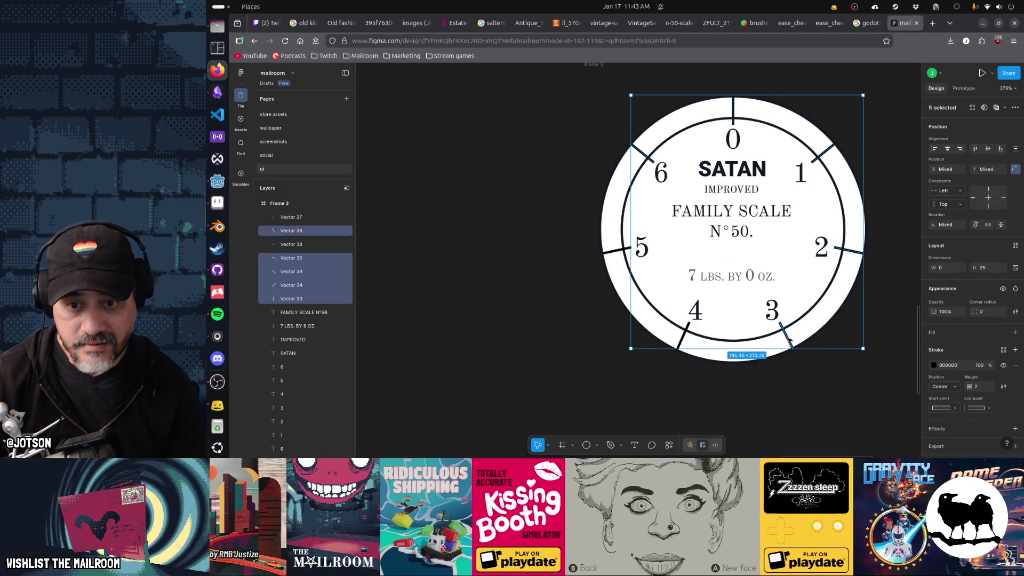
{"action": "left_click", "coordinate": [684, 340], "text": "shift"}
{"action": "left_click", "coordinate": [617, 250], "text": "shift"}
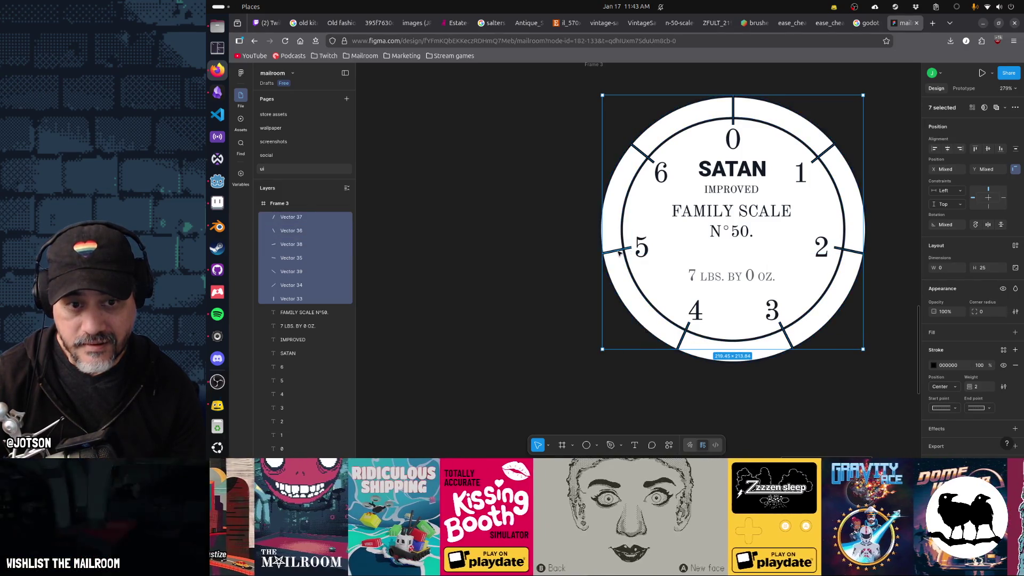
Close Firefox's History sidebar and group the seven ticks into Group 8.
{"action": "key", "text": "ctrl+h"}
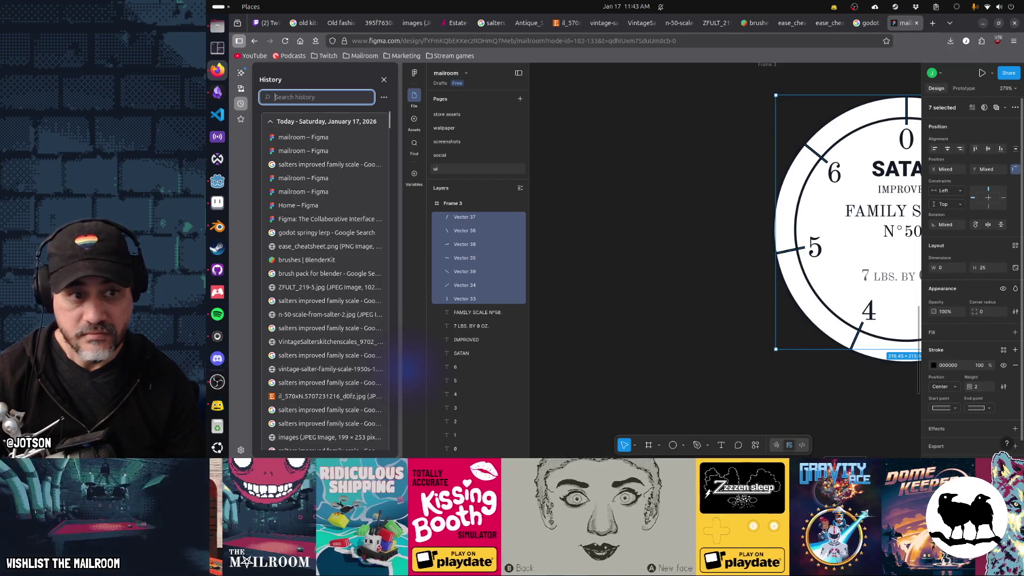
{"action": "left_click", "coordinate": [384, 80]}
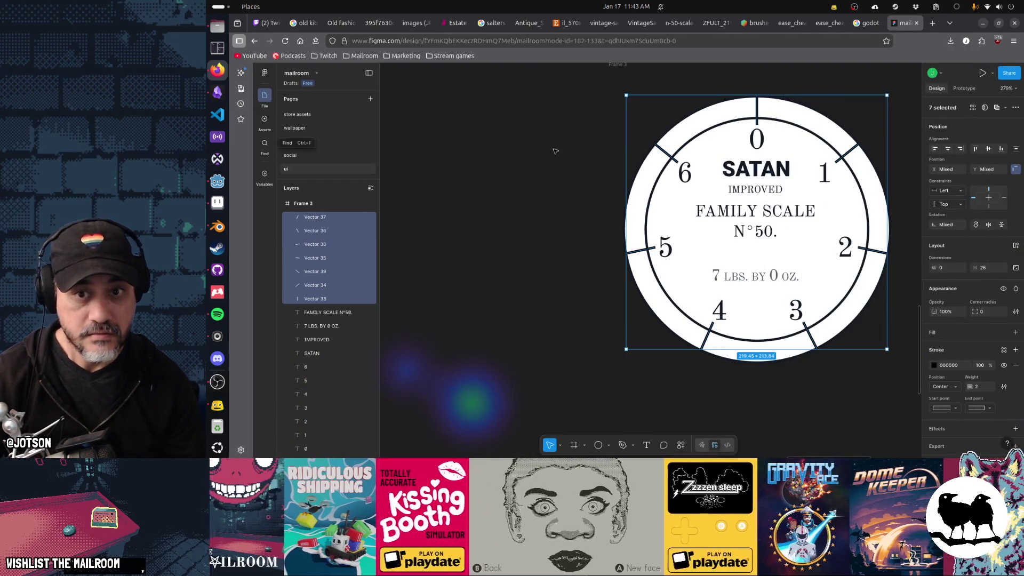
{"action": "scroll", "coordinate": [661, 265], "scroll_direction": "right", "scroll_amount": 5}
{"action": "key", "text": "ctrl+g"}
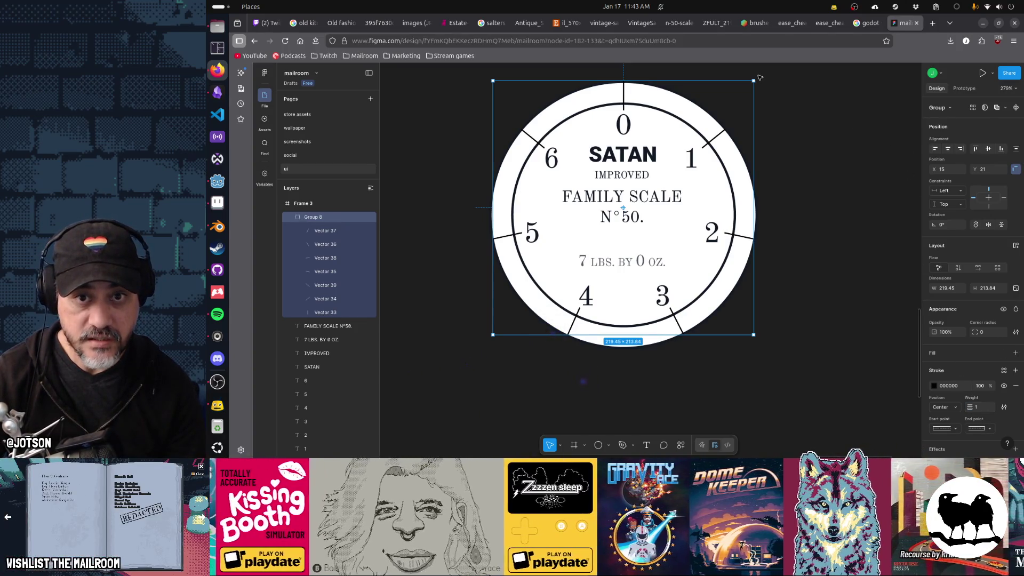
{"action": "left_click_drag", "start_coordinate": [754, 76], "coordinate": [784, 105]}
{"action": "key", "text": "ctrl+z"}
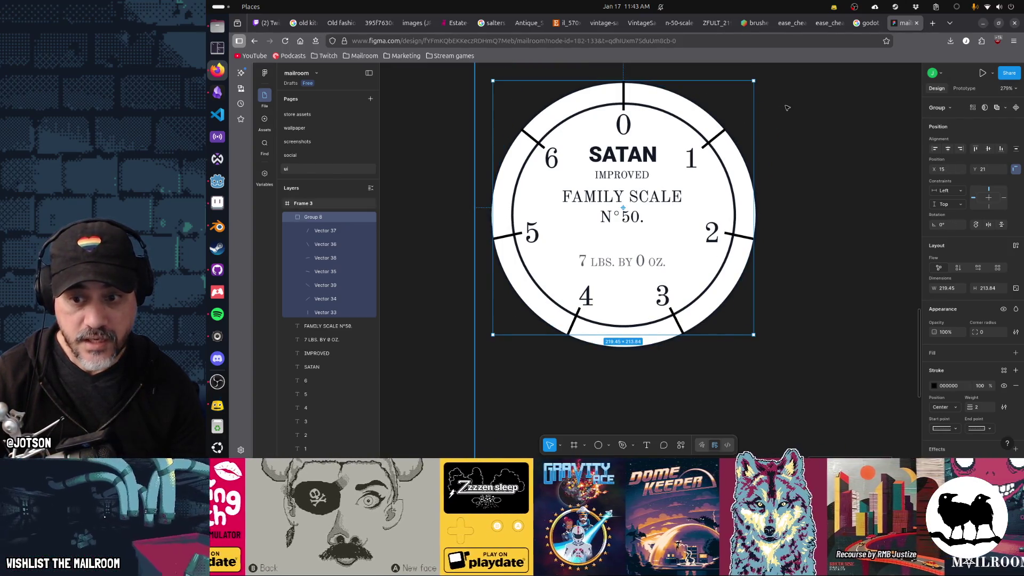
{"action": "left_click", "coordinate": [990, 407]}
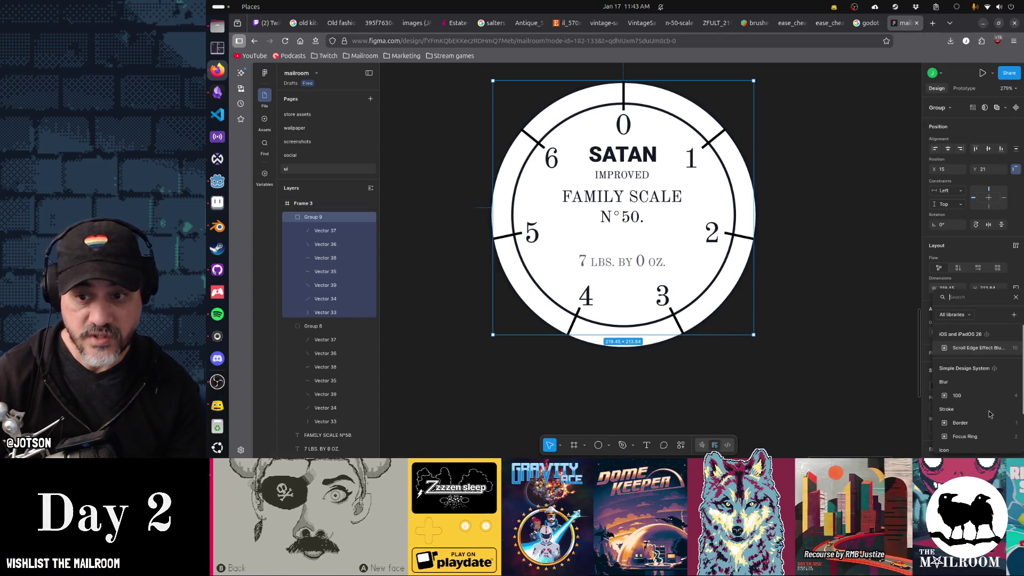
{"action": "key", "text": "Escape"}
{"action": "key", "text": "Return"}
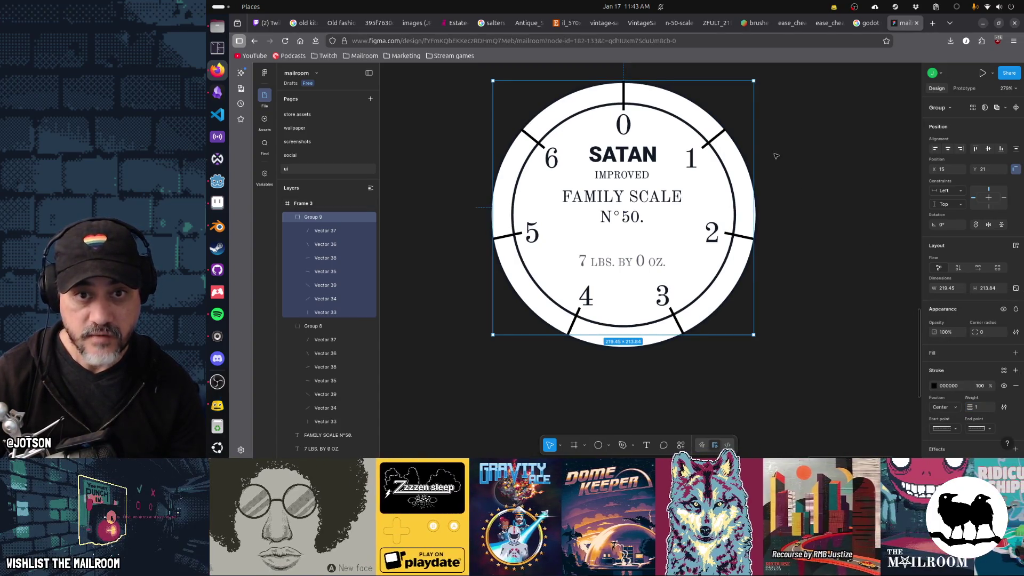
{"action": "left_click_drag", "start_coordinate": [755, 78], "coordinate": [797, 153]}
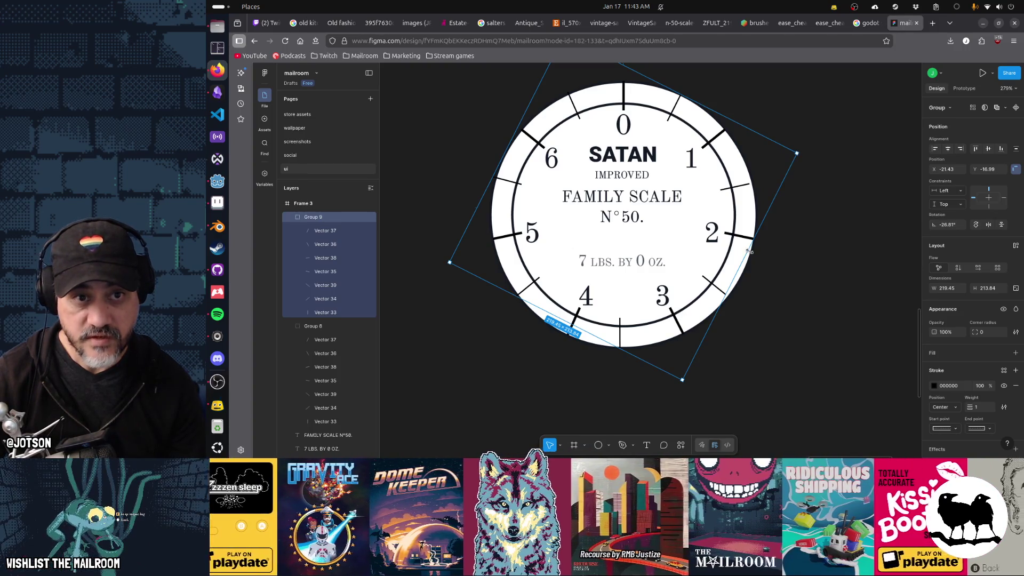
{"action": "left_click_drag", "start_coordinate": [659, 241], "coordinate": [661, 243]}
{"action": "key", "text": "ctrl+z"}
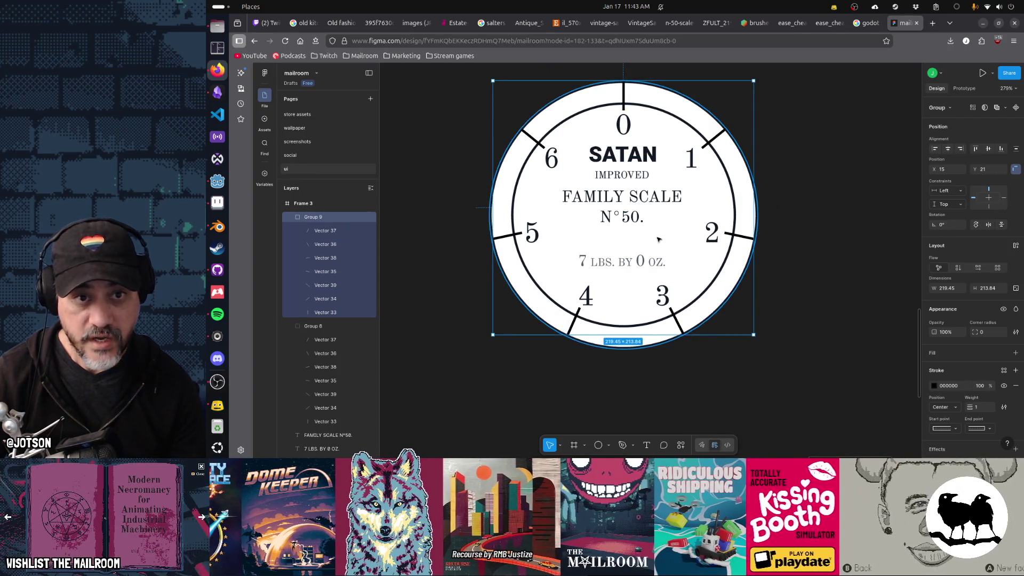
{"action": "left_click_drag", "start_coordinate": [645, 231], "coordinate": [645, 238]}
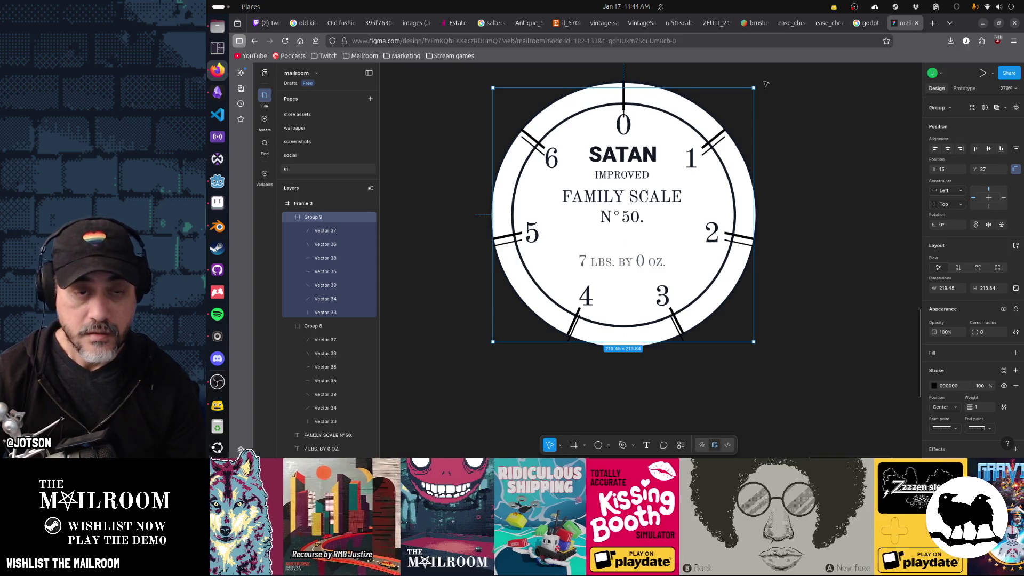
{"action": "key", "text": "Up"}
{"action": "key", "text": "Up"}
{"action": "key", "text": "Up"}
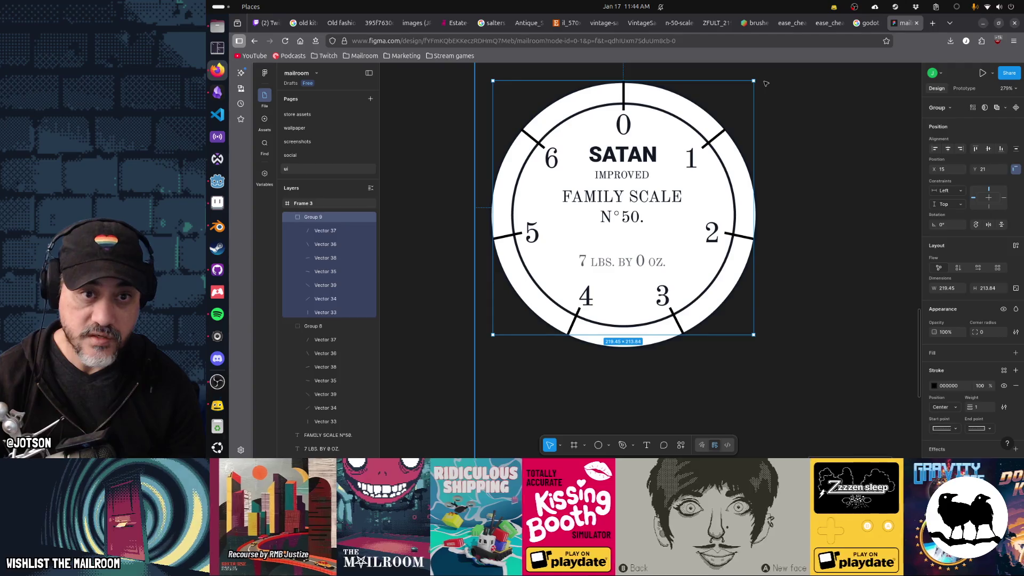
{"action": "key", "text": "Delete"}
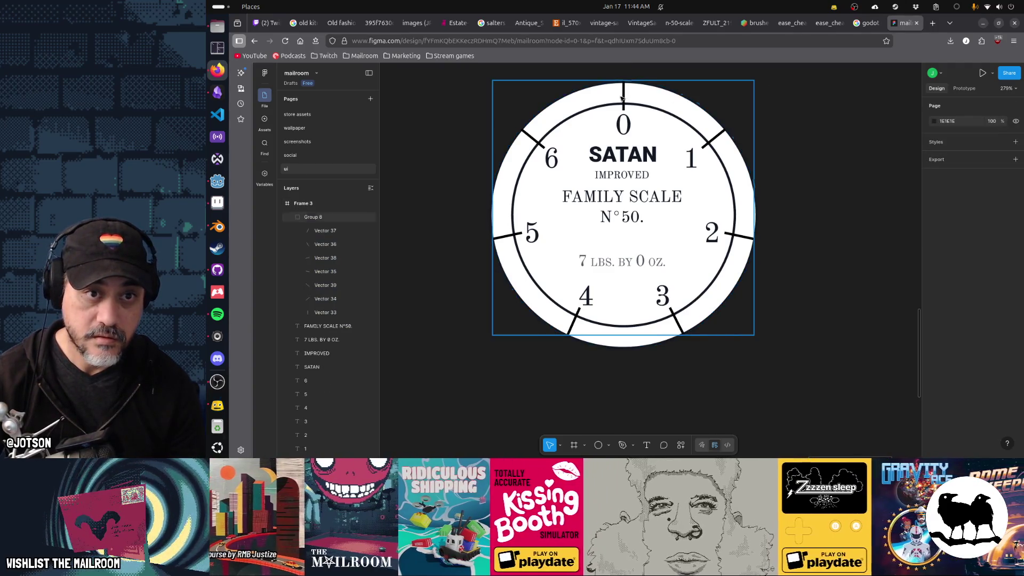
{"action": "left_click", "coordinate": [627, 96]}
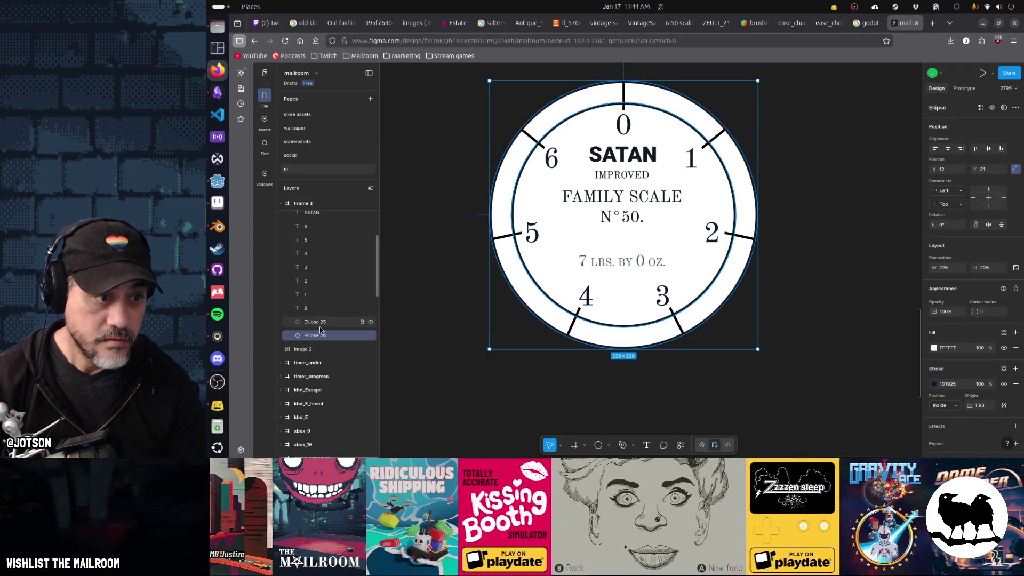
{"action": "left_click", "coordinate": [682, 329]}
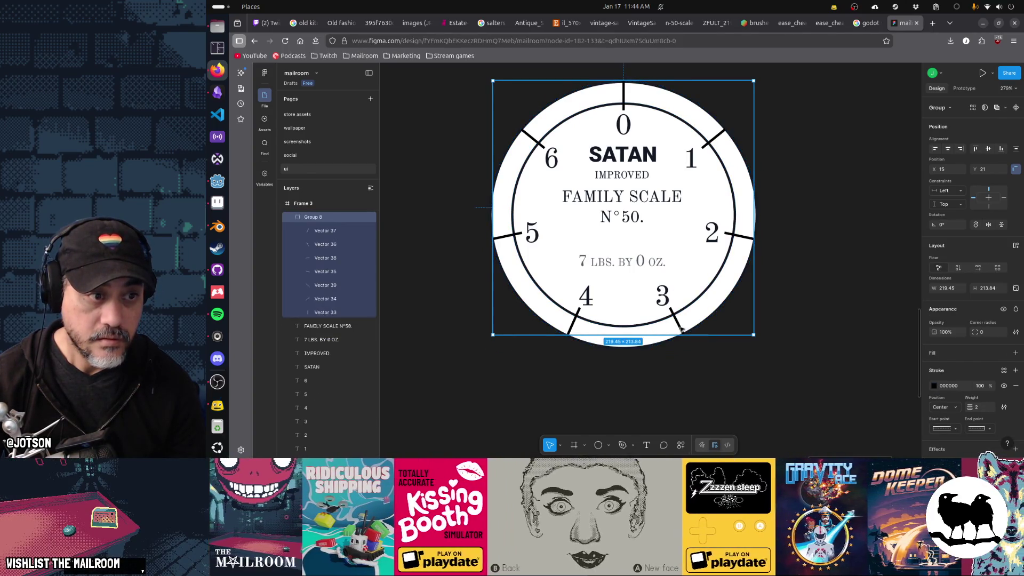
{"action": "left_click_drag", "start_coordinate": [638, 241], "coordinate": [638, 243]}
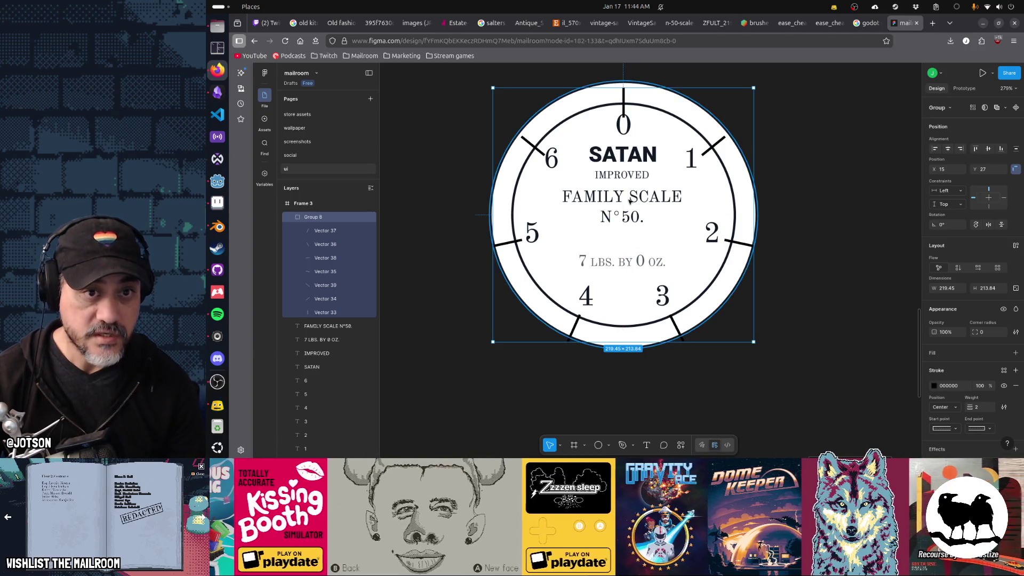
{"action": "key", "text": "Up"}
{"action": "key", "text": "Up"}
{"action": "key", "text": "Up"}
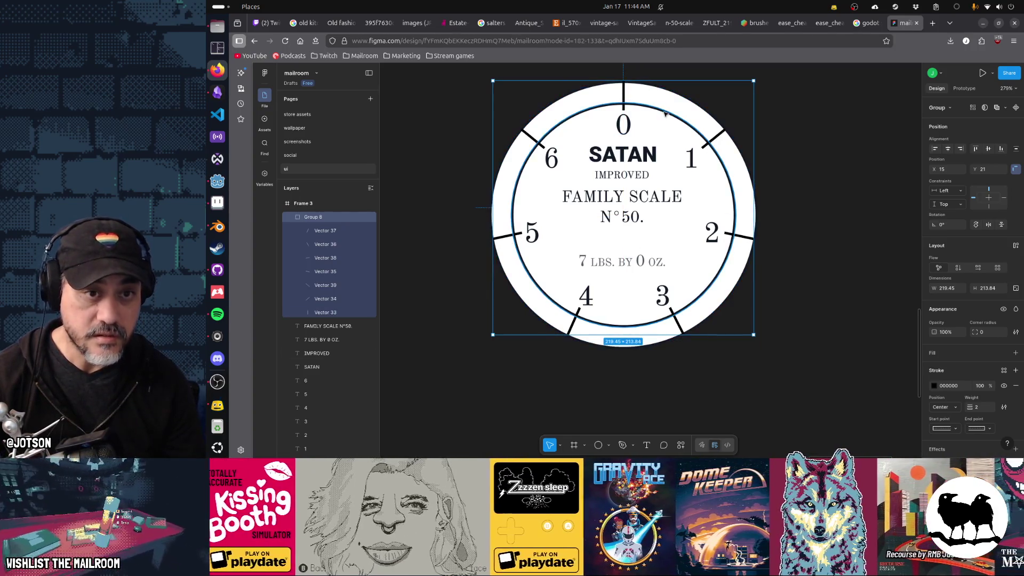
{"action": "left_click", "coordinate": [664, 113]}
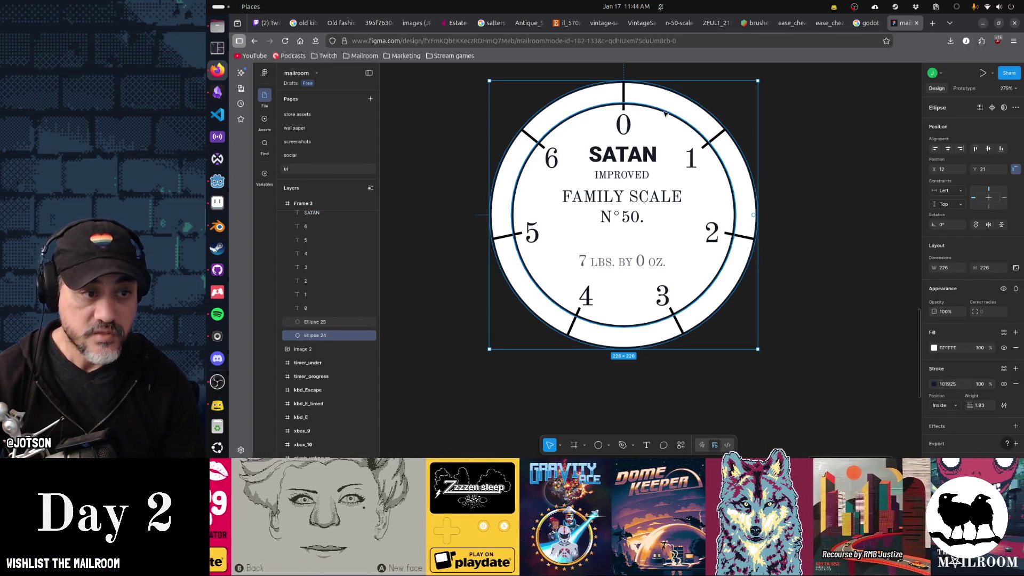
{"action": "scroll", "coordinate": [369, 276], "scroll_direction": "up", "scroll_amount": 4}
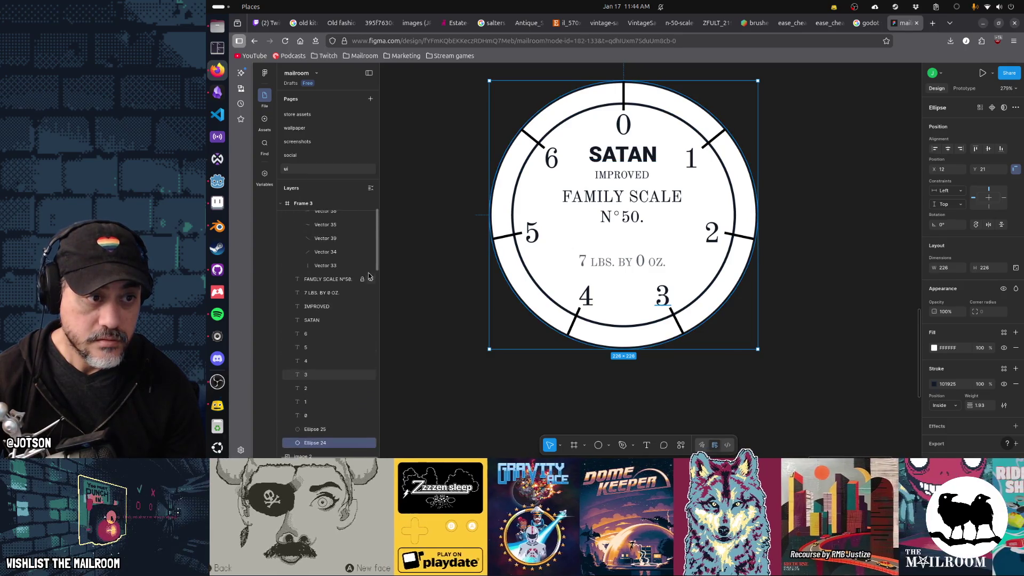
{"action": "scroll", "coordinate": [369, 276], "scroll_direction": "up", "scroll_amount": 2}
{"action": "left_click", "coordinate": [328, 218]}
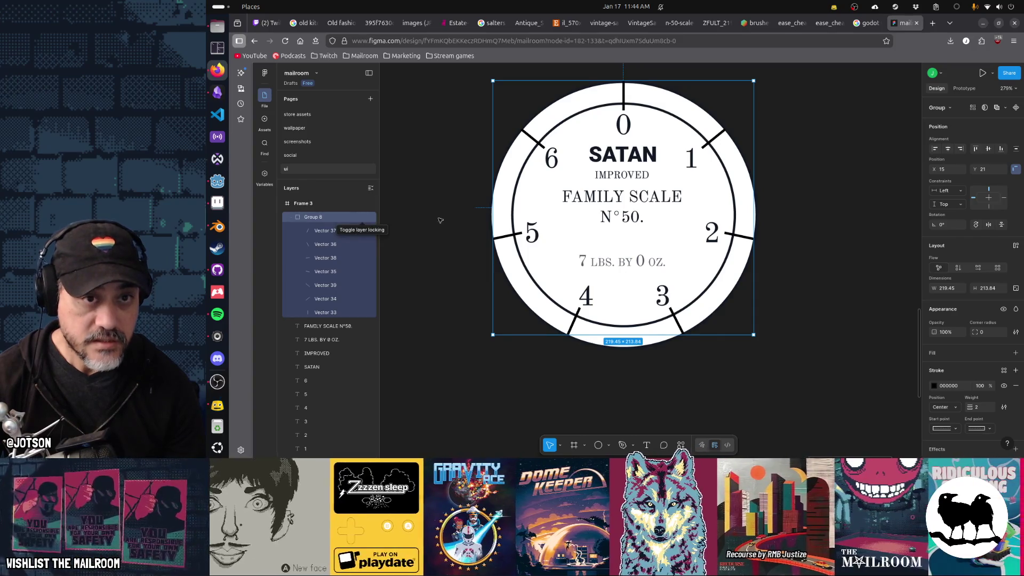
{"action": "scroll", "coordinate": [583, 222], "scroll_direction": "up", "scroll_amount": 2}
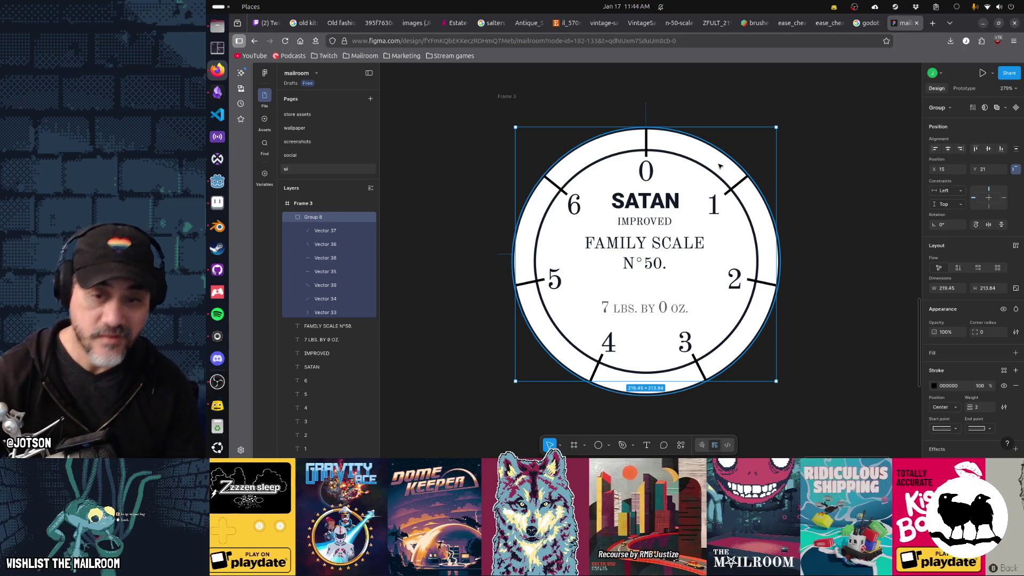
{"action": "key", "text": "ctrl+d"}
Rotate the tick-group copy so its ticks fall between numerals and enlarge it to the rim.
{"action": "left_click", "coordinate": [988, 407]}
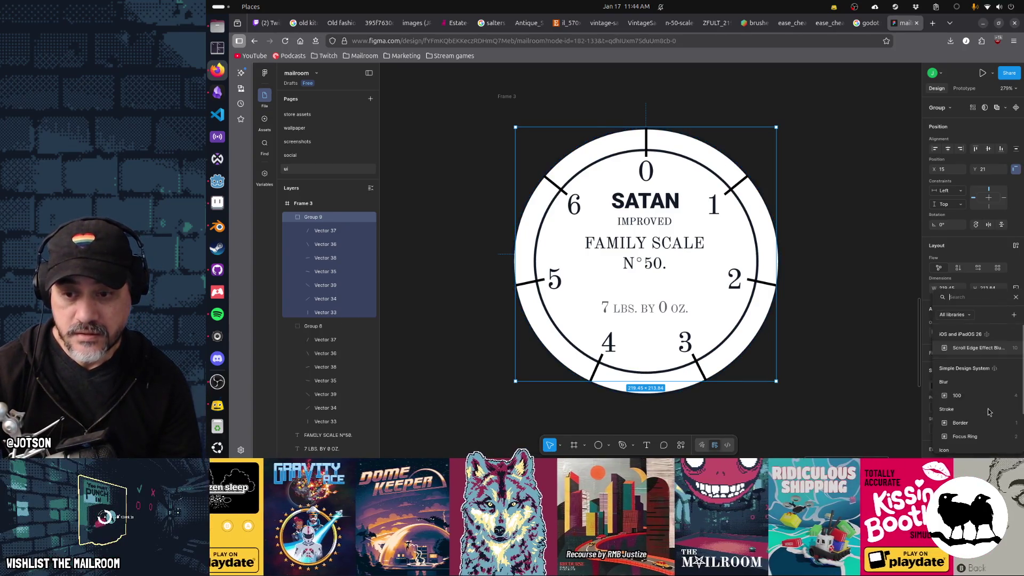
{"action": "key", "text": "Escape"}
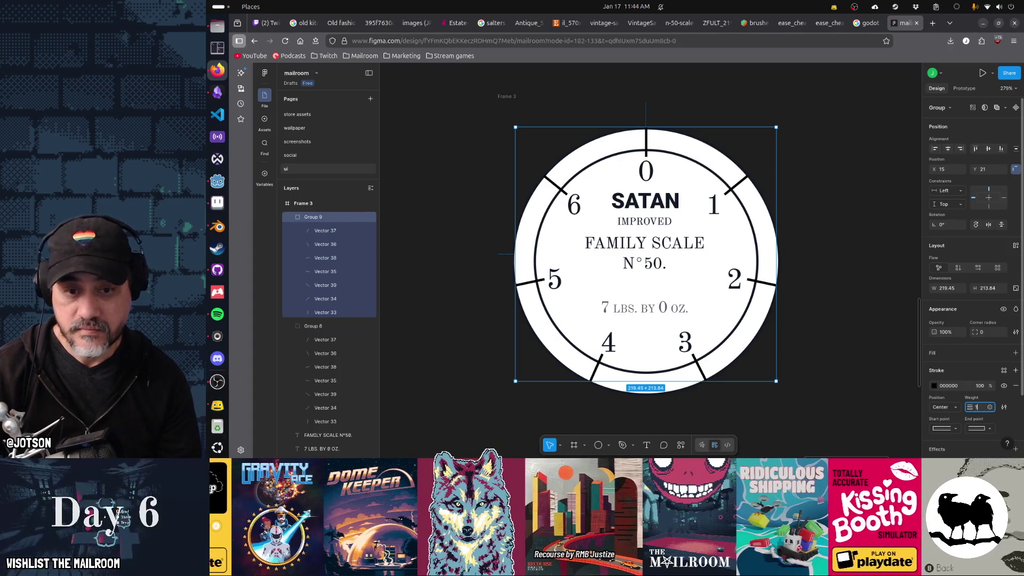
{"action": "mouse_move", "coordinate": [777, 382]}
{"action": "left_mouse_down"}
{"action": "mouse_move", "coordinate": [739, 417]}
{"action": "mouse_move", "coordinate": [709, 425]}
{"action": "left_mouse_up"}
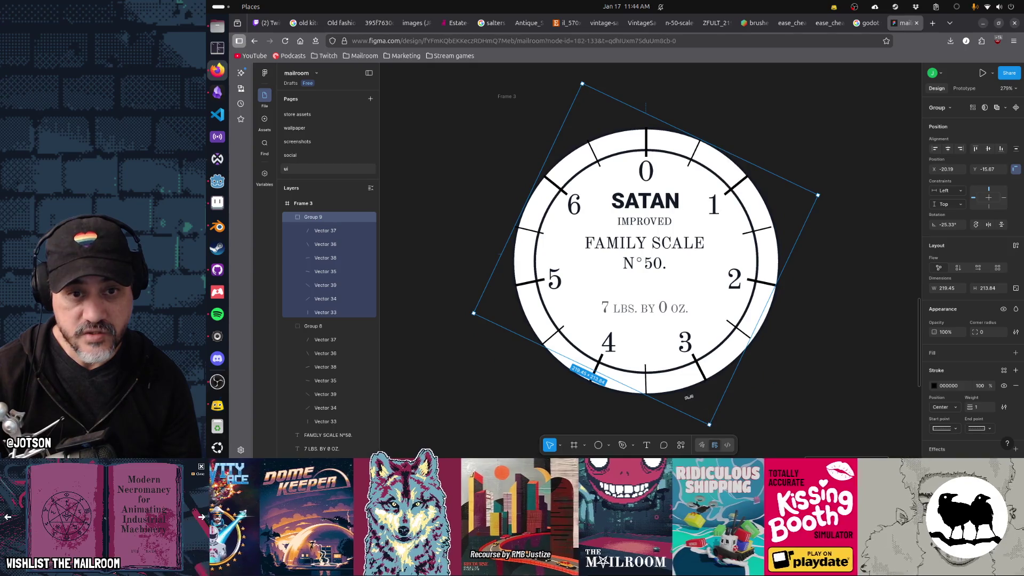
{"action": "left_click_drag", "start_coordinate": [659, 340], "coordinate": [659, 340]}
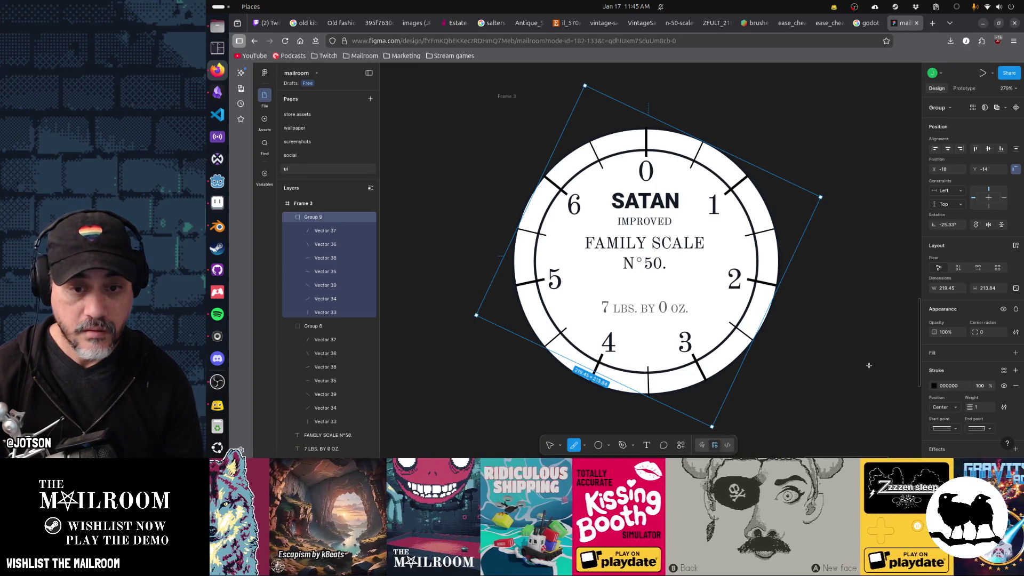
{"action": "key", "text": "s"}
{"action": "key", "text": "v"}
{"action": "left_click_drag", "start_coordinate": [712, 426], "coordinate": [724, 440]}
{"action": "key", "text": "Down"}
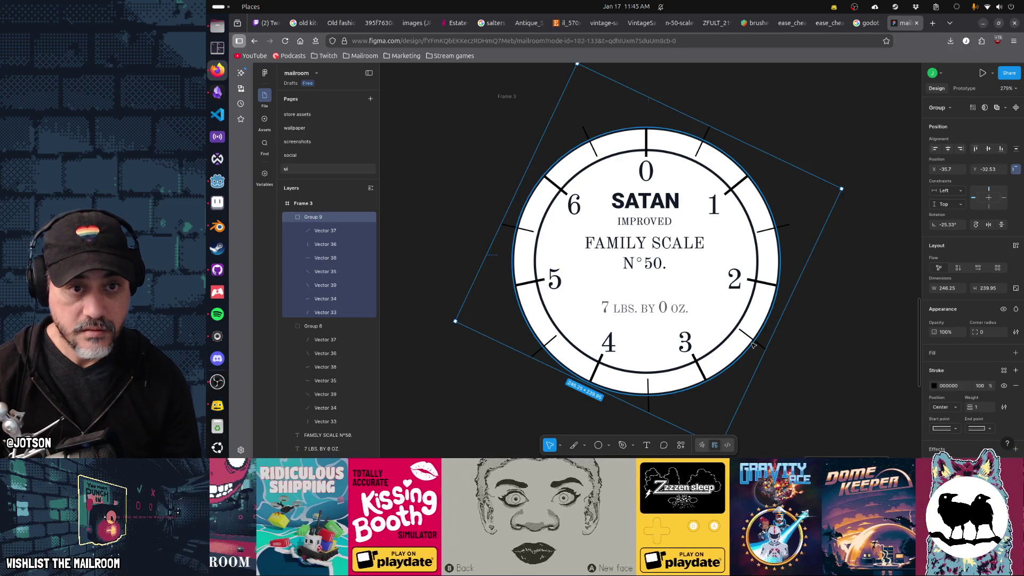
{"action": "key", "text": "Up"}
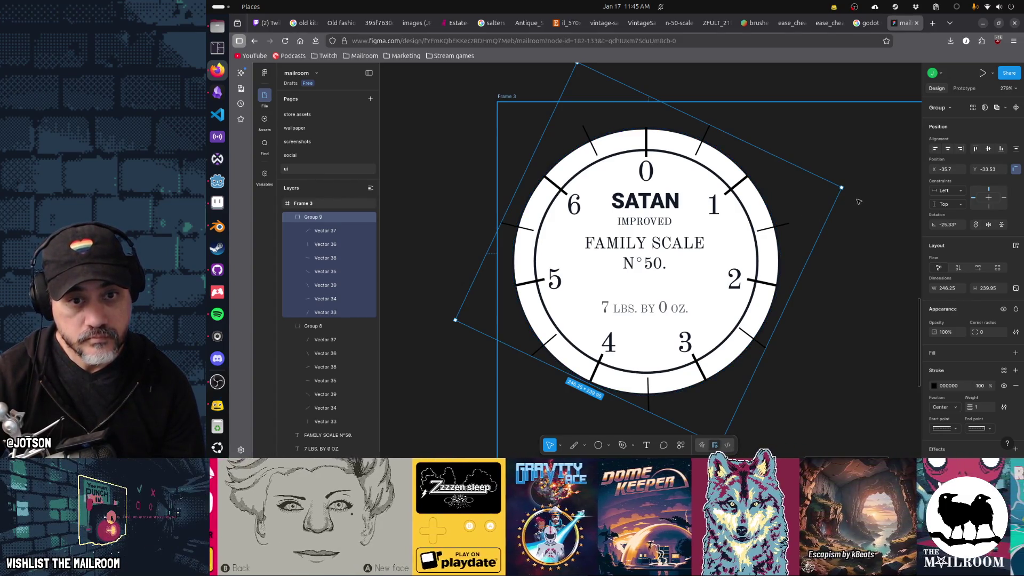
Make two more rotated copies of the tick group to fill the remaining gaps.
{"action": "key", "text": "ctrl+d"}
{"action": "mouse_move", "coordinate": [845, 185]}
{"action": "left_mouse_down"}
{"action": "mouse_move", "coordinate": [866, 227]}
{"action": "mouse_move", "coordinate": [889, 228]}
{"action": "left_mouse_up"}
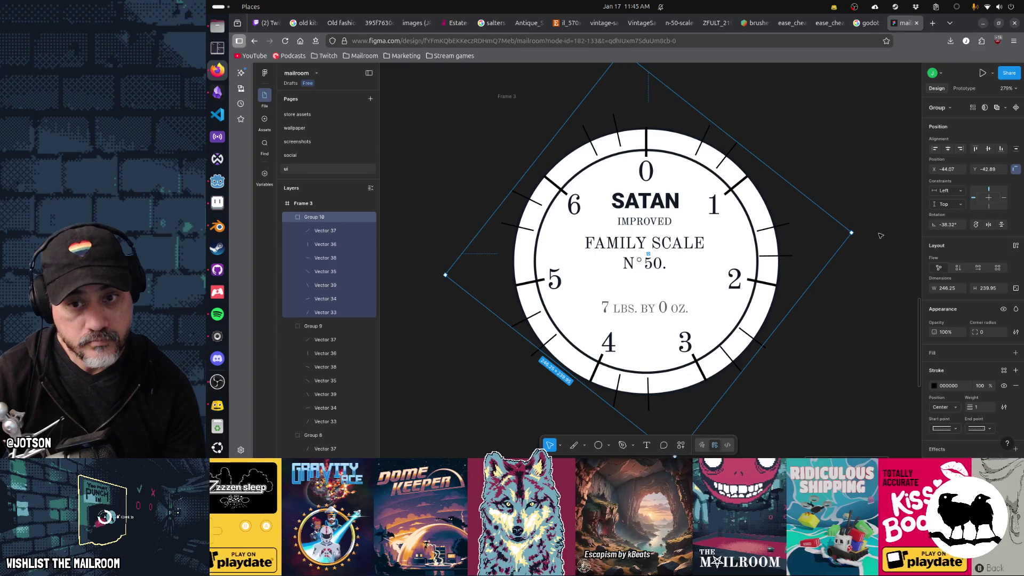
{"action": "key", "text": "ctrl+d"}
{"action": "mouse_move", "coordinate": [855, 232]}
{"action": "left_mouse_down"}
{"action": "mouse_move", "coordinate": [812, 141]}
{"action": "mouse_move", "coordinate": [820, 145]}
{"action": "left_mouse_up"}
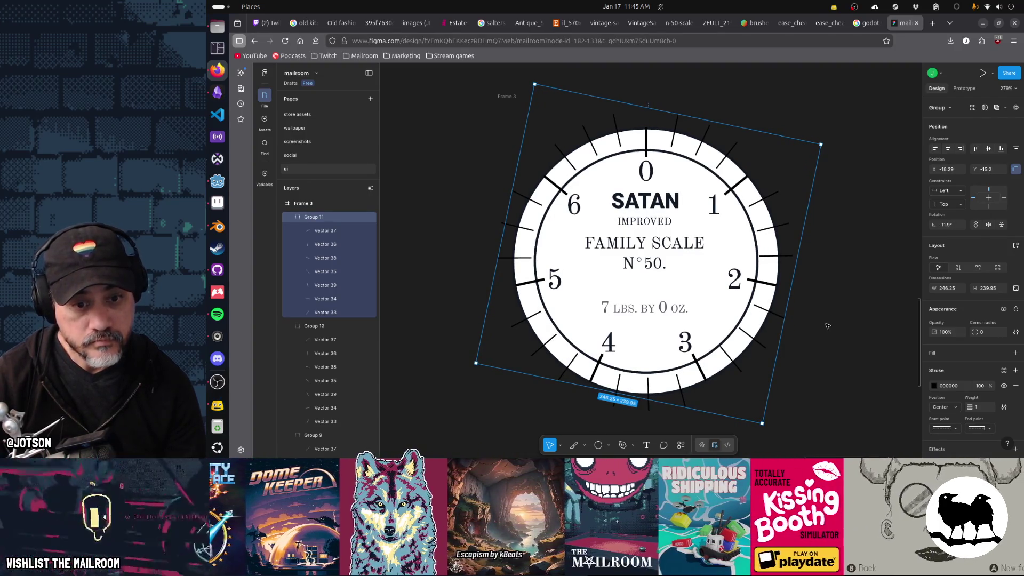
Enlarge Group 11 to about 260×254 and Group 10 to about 257×251.
{"action": "key", "text": "Up"}
{"action": "key", "text": "Up"}
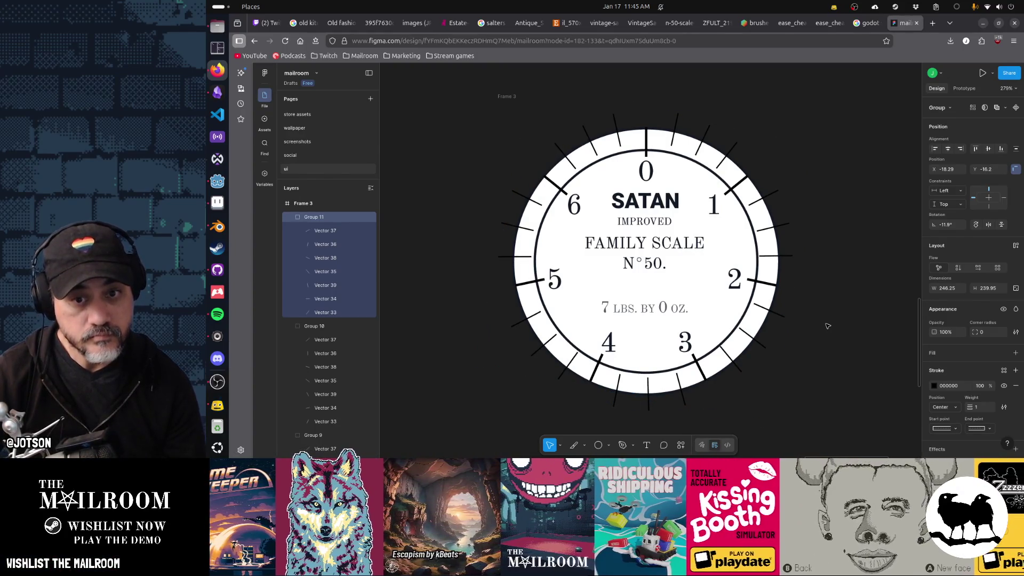
{"action": "left_click_drag", "start_coordinate": [761, 421], "coordinate": [767, 431]}
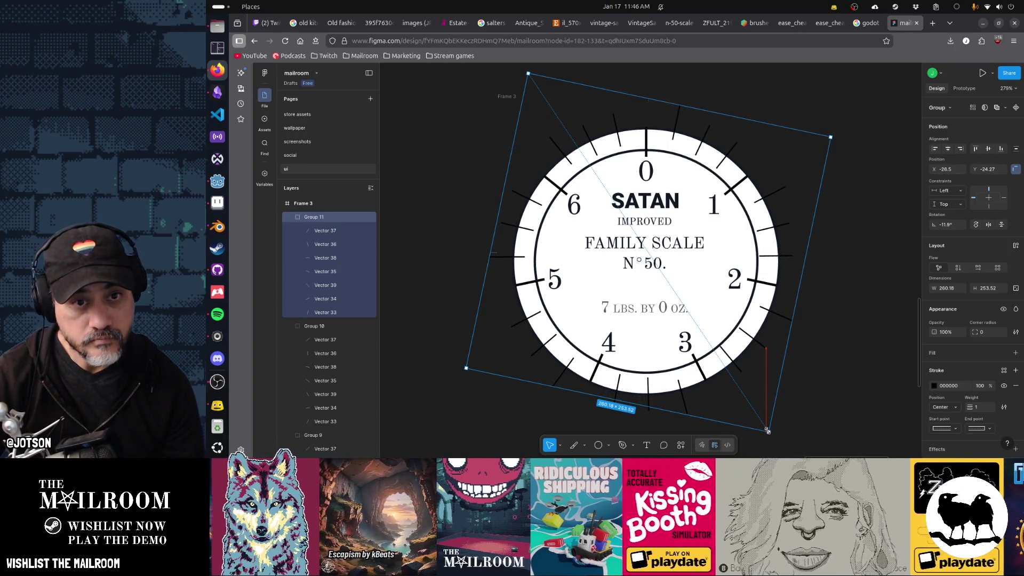
{"action": "left_click", "coordinate": [617, 120]}
{"action": "key", "text": "alt"}
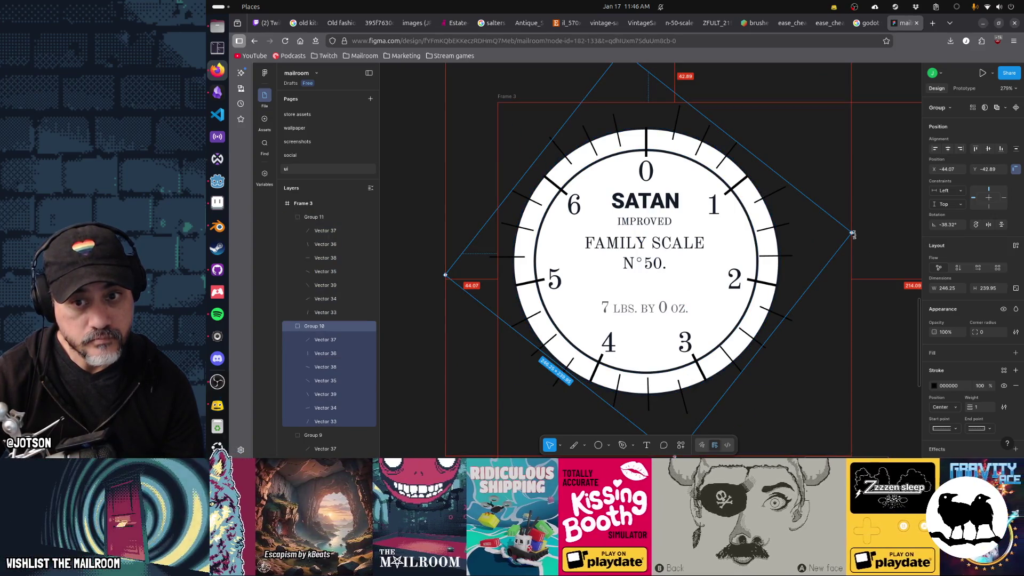
{"action": "left_click_drag", "start_coordinate": [853, 234], "coordinate": [859, 233]}
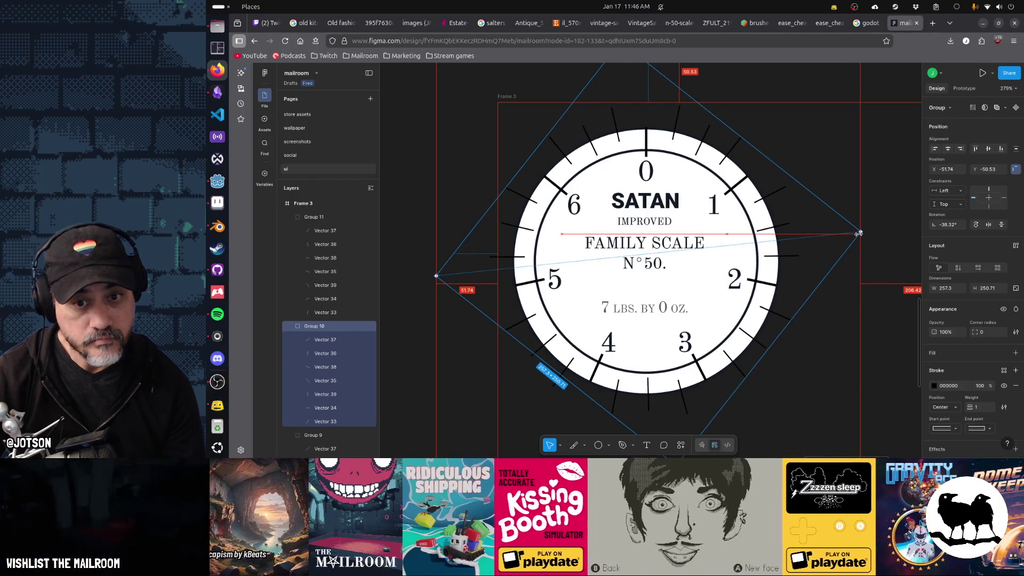
Collapse Groups 8–11 in the layer list and select Frame 3.
{"action": "left_click", "coordinate": [811, 85]}
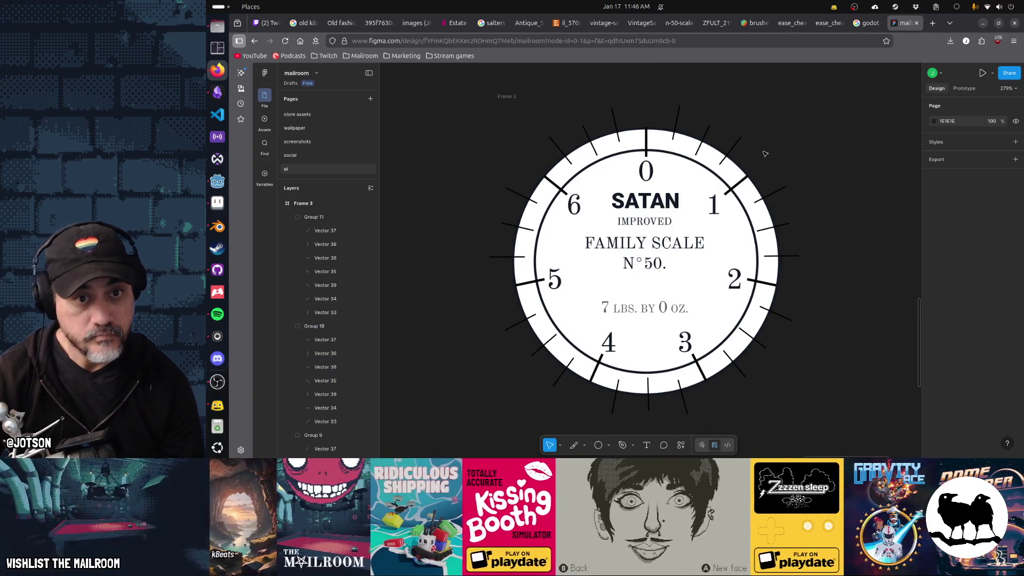
{"action": "left_click", "coordinate": [291, 217]}
{"action": "left_click", "coordinate": [290, 230]}
{"action": "left_click", "coordinate": [291, 244]}
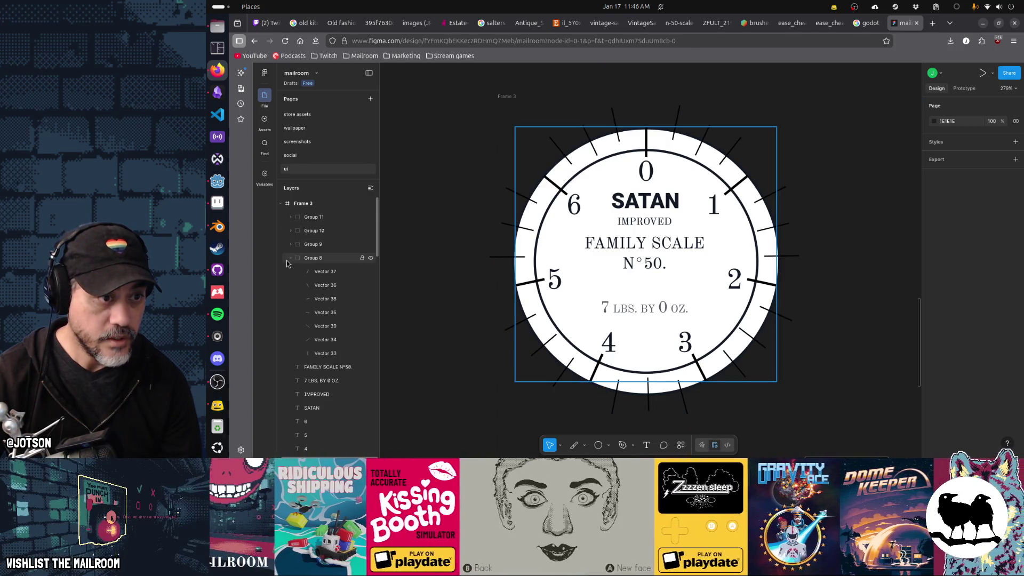
{"action": "left_click", "coordinate": [290, 257]}
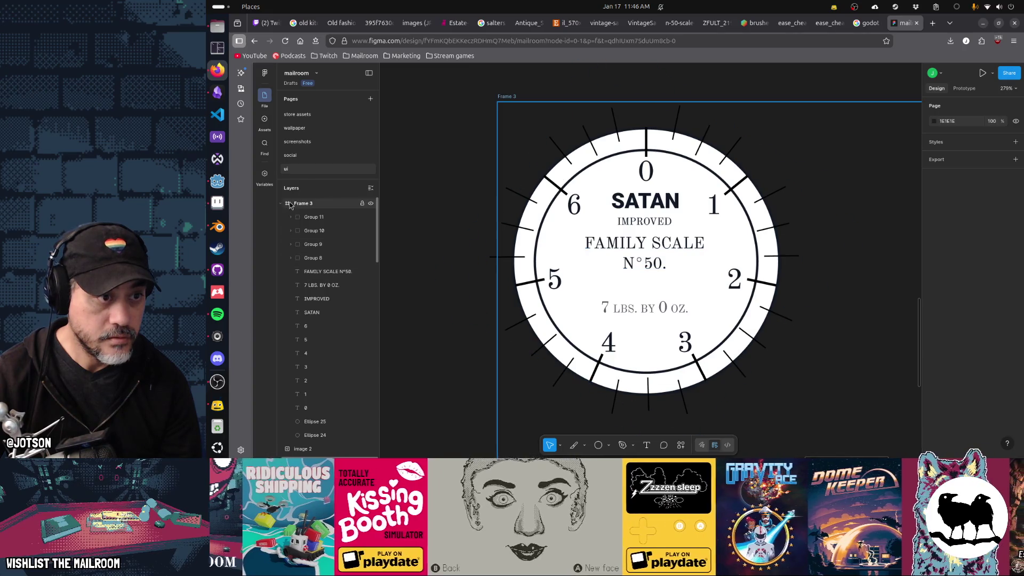
{"action": "left_click", "coordinate": [513, 96]}
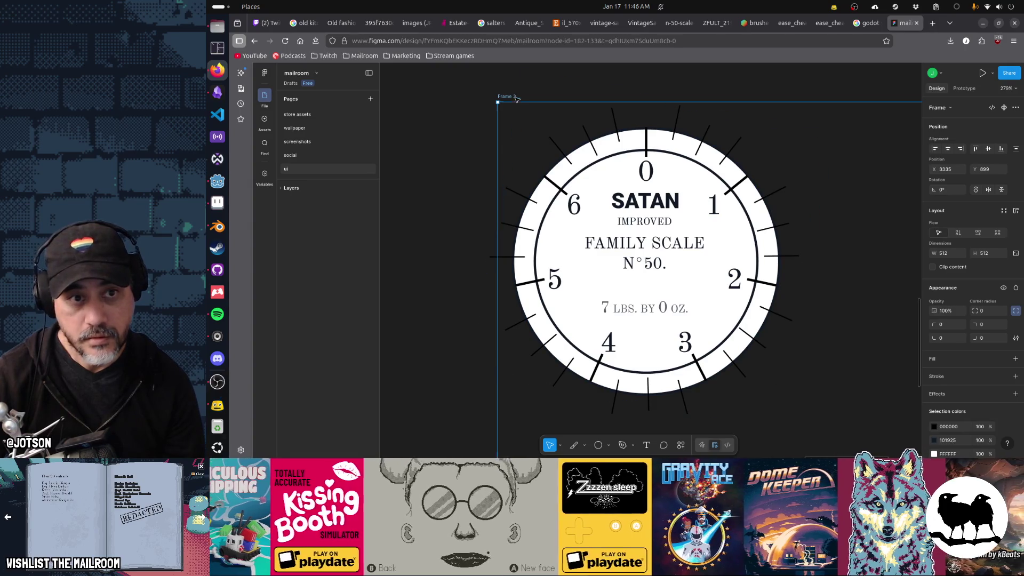
Copy Figma's Frame 3 dial as a PNG image.
{"action": "right_click", "coordinate": [514, 99]}
{"action": "mouse_move", "coordinate": [544, 139]}
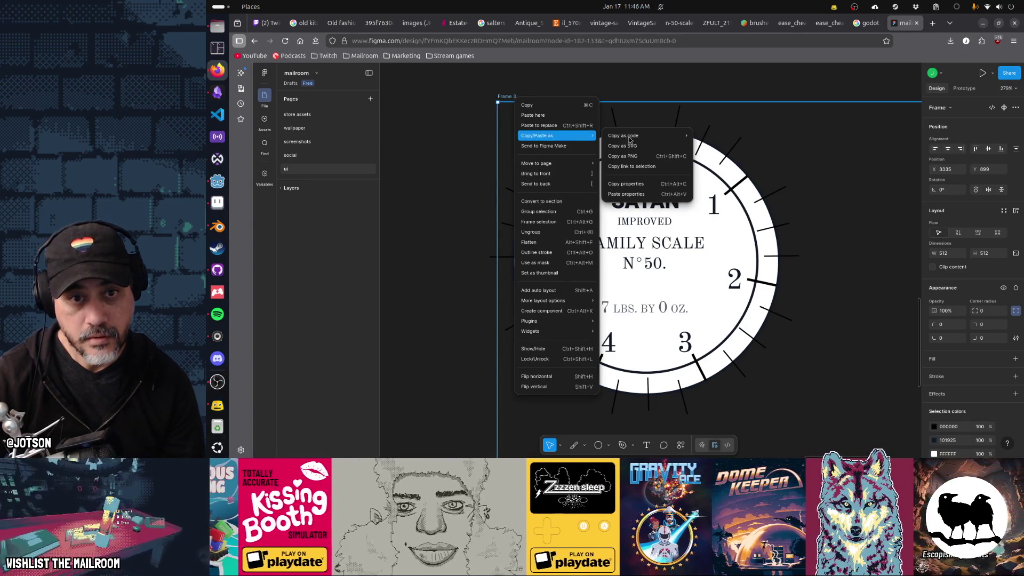
{"action": "left_click", "coordinate": [625, 155]}
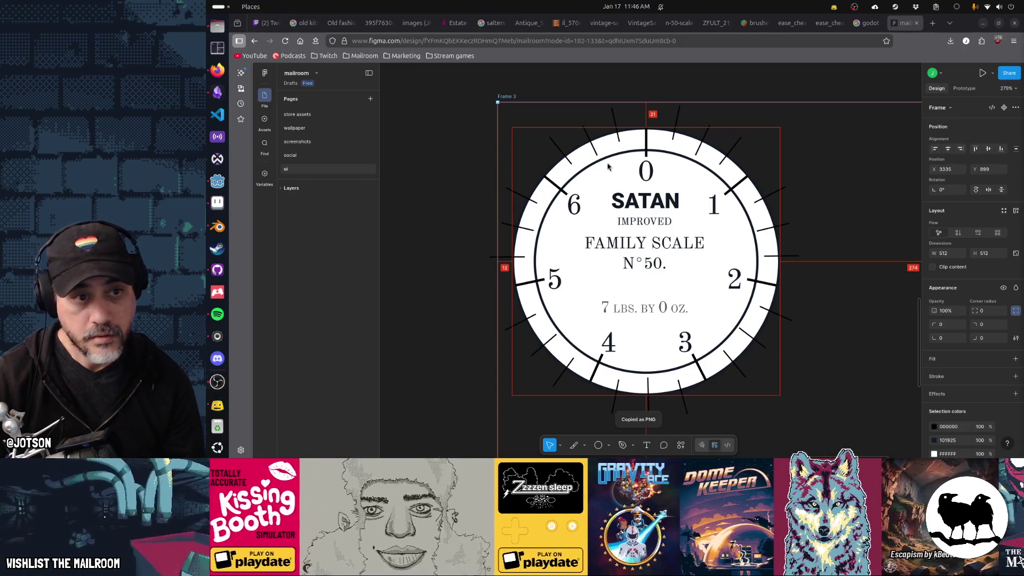
Paste the dial image into Aseprite's scale.png and save it.
{"action": "key", "text": "alt+Tab"}
{"action": "key", "text": "alt+Tab"}
{"action": "key", "text": "alt+Tab"}
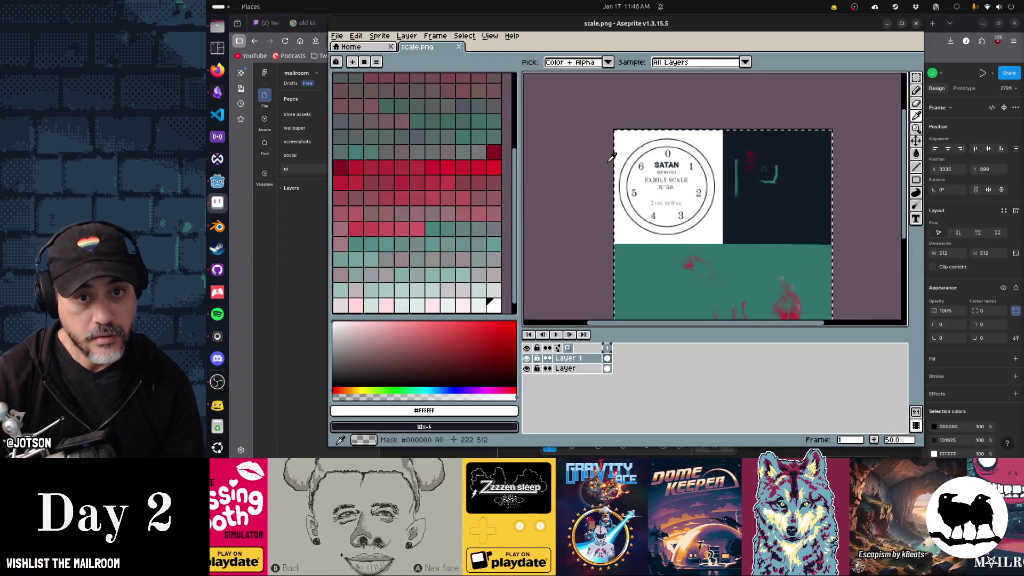
{"action": "key", "text": "ctrl+v"}
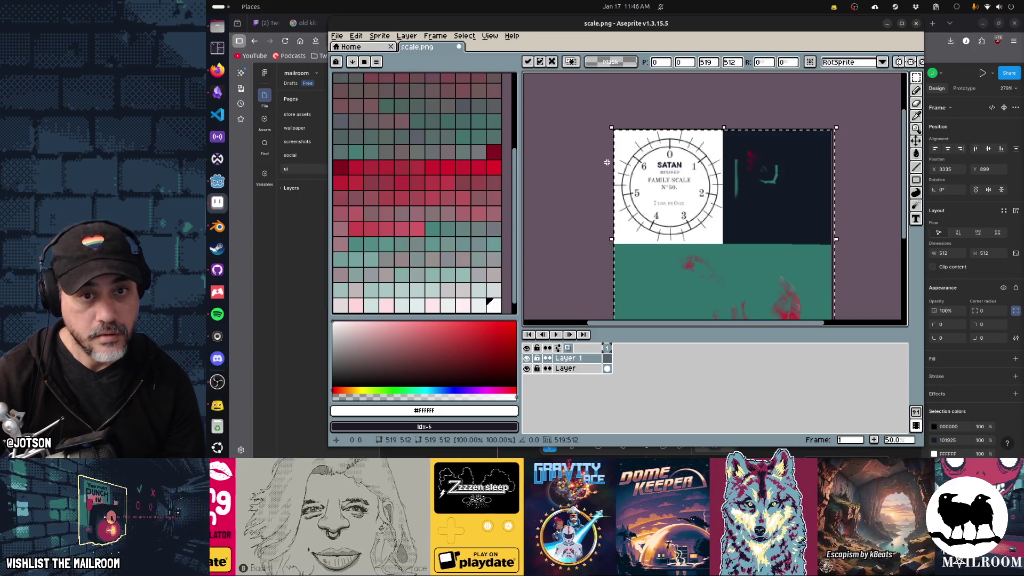
{"action": "key", "text": "ctrl+s"}
{"action": "key", "text": "alt+Tab"}
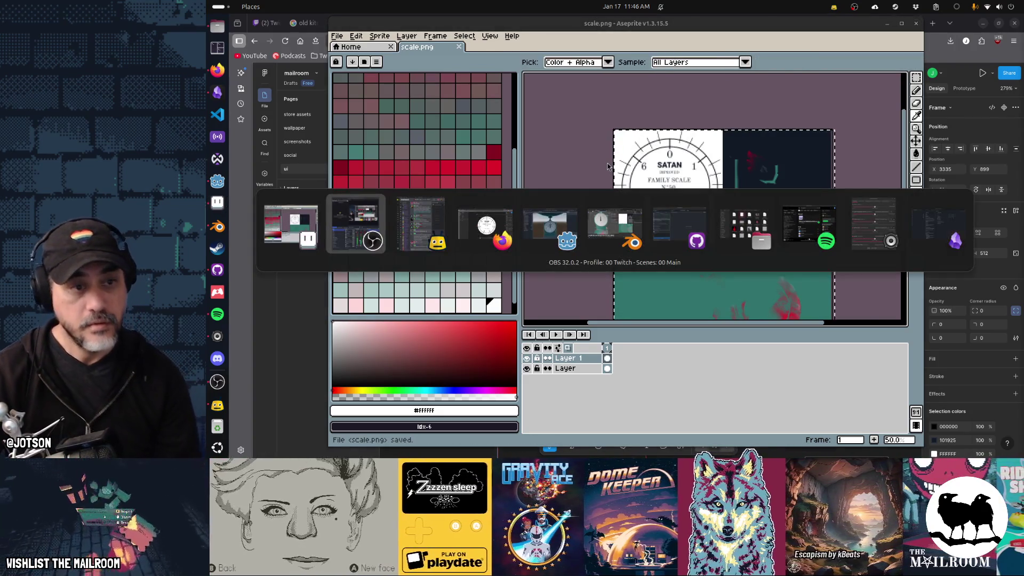
{"action": "key", "text": "alt+Tab"}
{"action": "key", "text": "alt+Tab"}
{"action": "key", "text": "alt+Tab"}
{"action": "key", "text": "alt+Tab"}
{"action": "key", "text": "alt+Tab"}
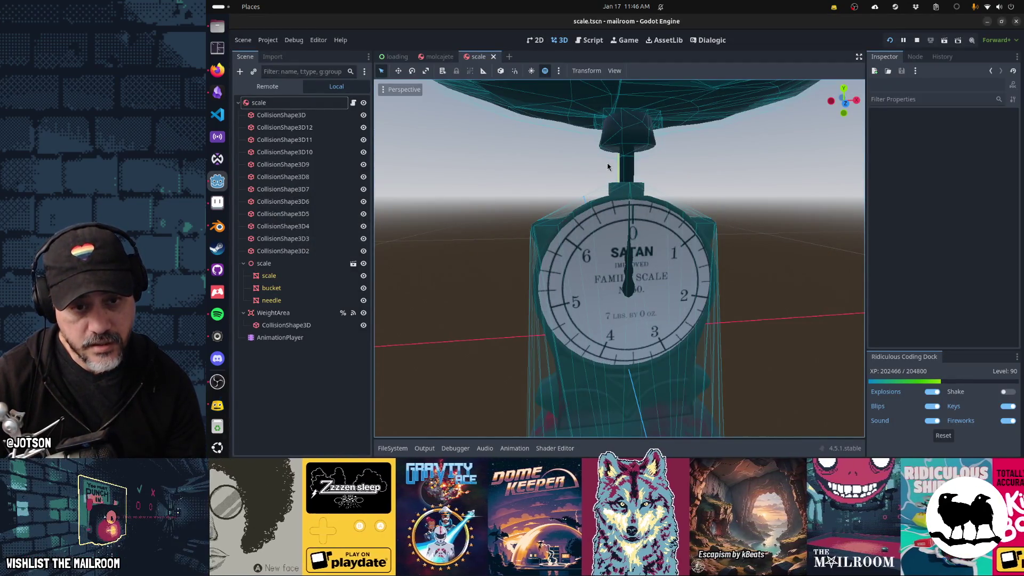
Check the updated dial texture on Godot's scale model, then return to the Figma dial.
{"action": "key", "text": "alt+Tab"}
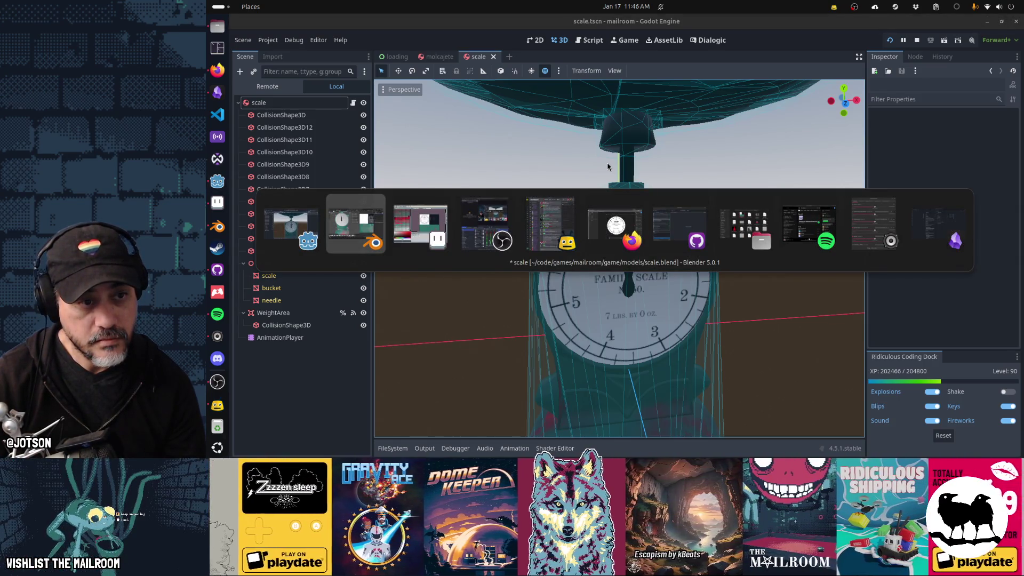
{"action": "key", "text": "alt+Tab"}
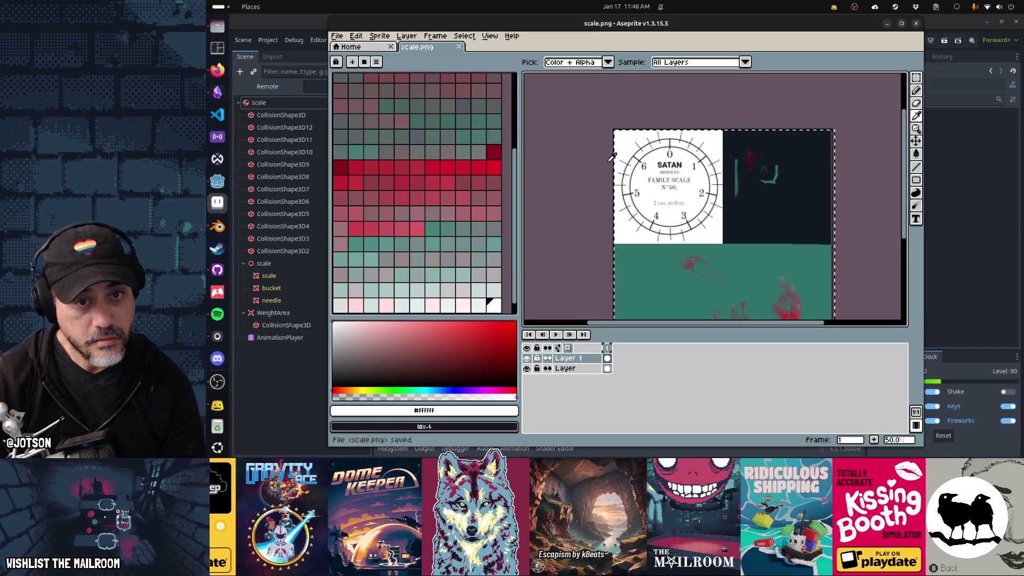
{"action": "key", "text": "alt+Tab"}
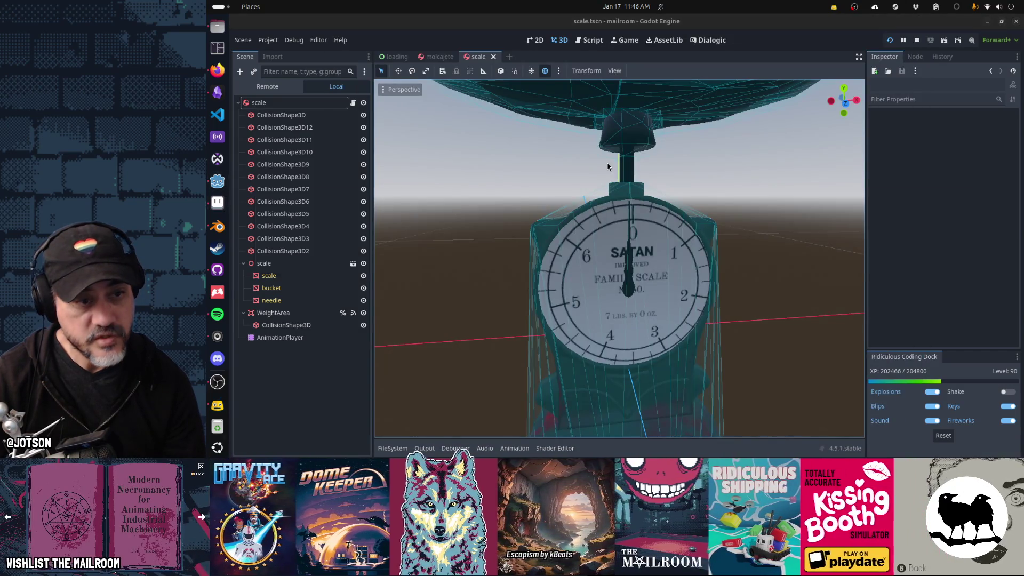
{"action": "key", "text": "alt+Tab"}
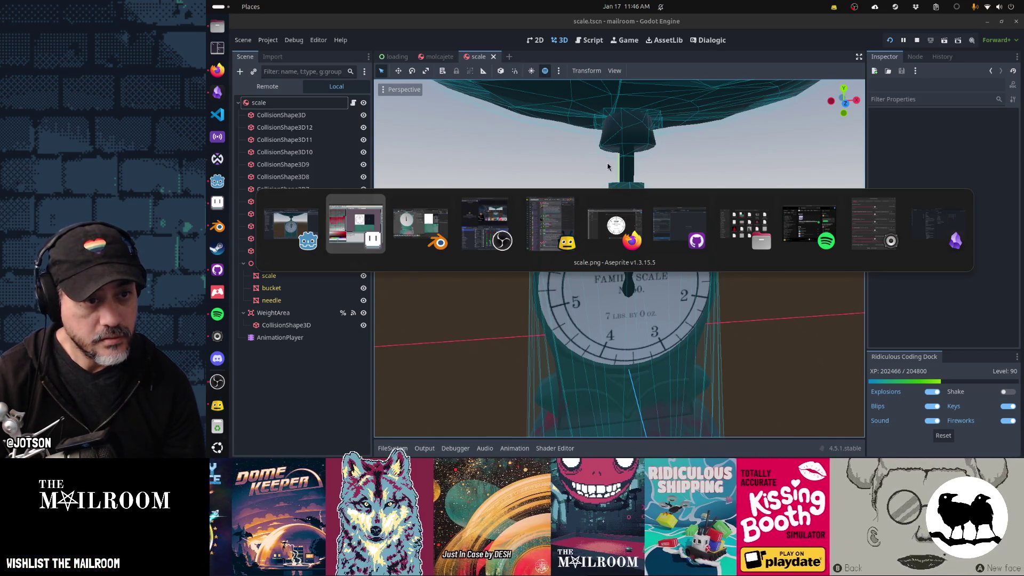
{"action": "key", "text": "alt+Tab"}
{"action": "key", "text": "alt+Tab"}
{"action": "key", "text": "alt+Tab"}
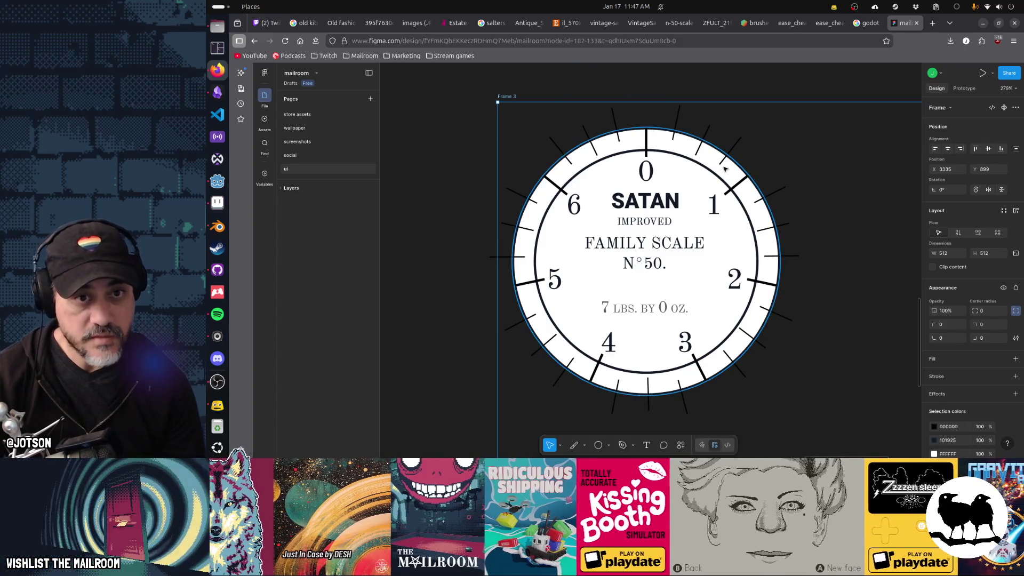
Copy Frame 3 from Figma again as a PNG image.
{"action": "right_click", "coordinate": [514, 103]}
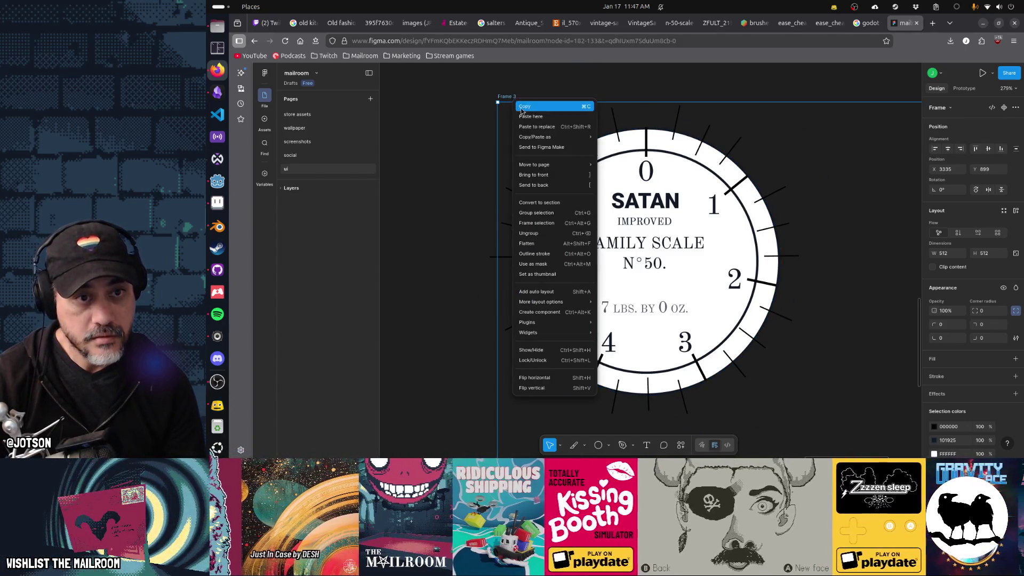
{"action": "mouse_move", "coordinate": [541, 141]}
{"action": "left_click", "coordinate": [620, 157]}
{"action": "left_click", "coordinate": [436, 161]}
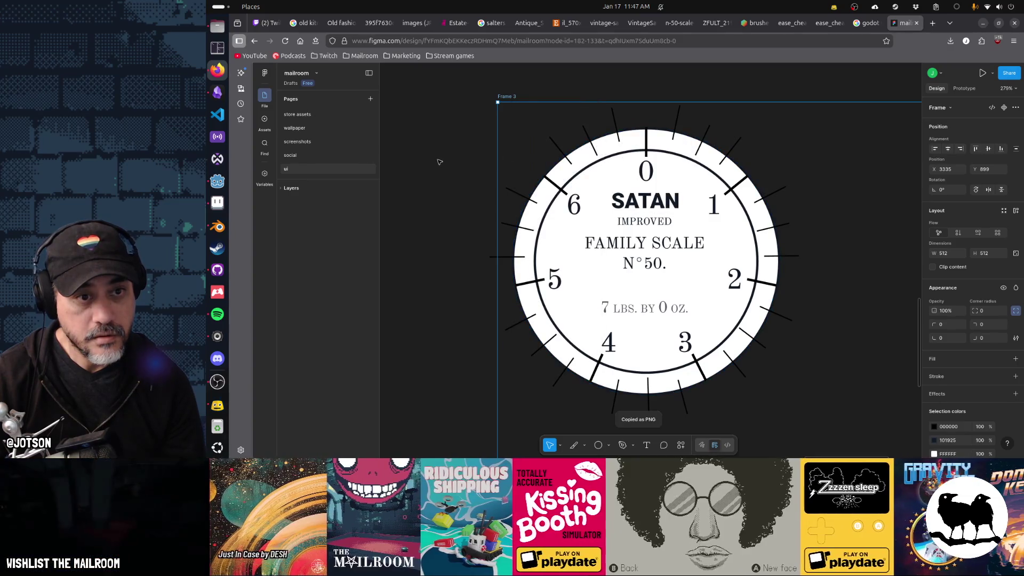
Paste the dial into scale.png shifted 5 px left, save, and view it in Godot.
{"action": "key", "text": "alt+Tab"}
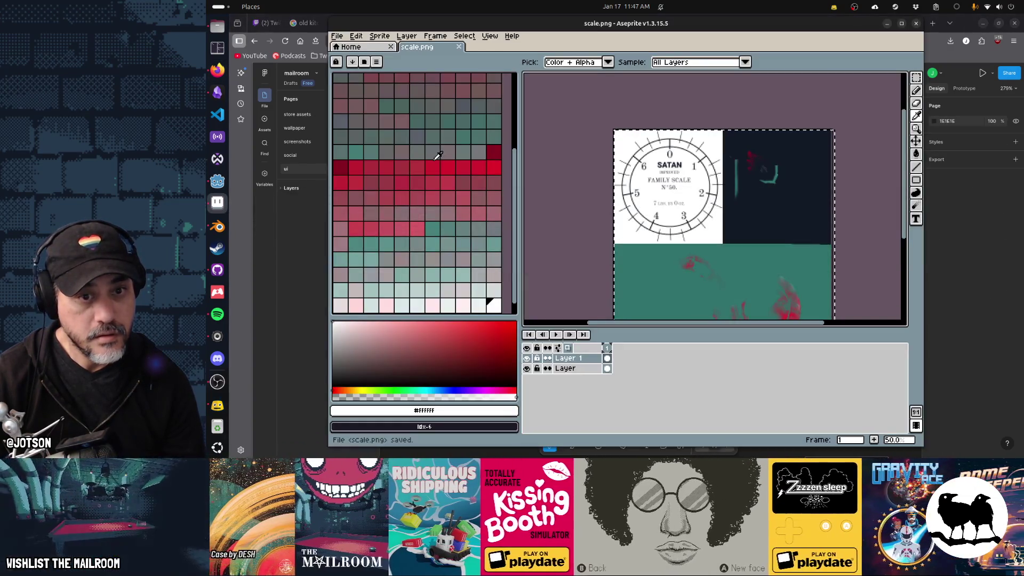
{"action": "key", "text": "ctrl+v"}
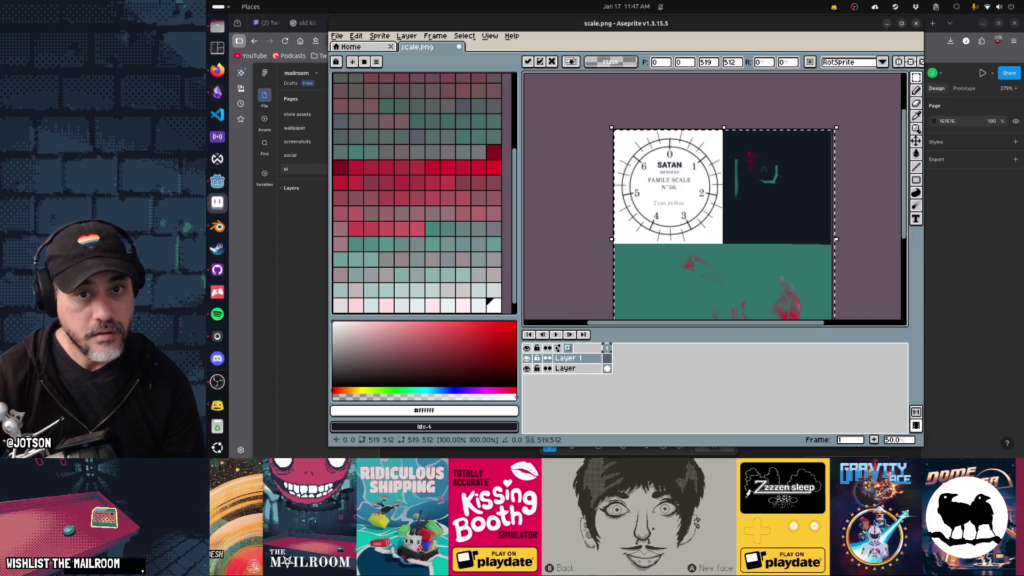
{"action": "key", "text": "Left"}
{"action": "key", "text": "Left"}
{"action": "key", "text": "Left"}
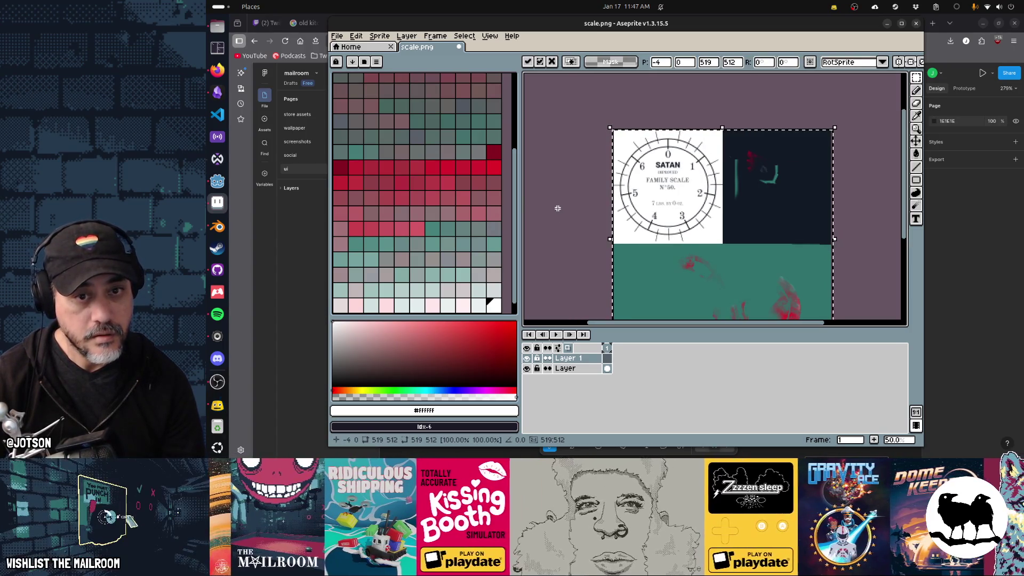
{"action": "key", "text": "Left"}
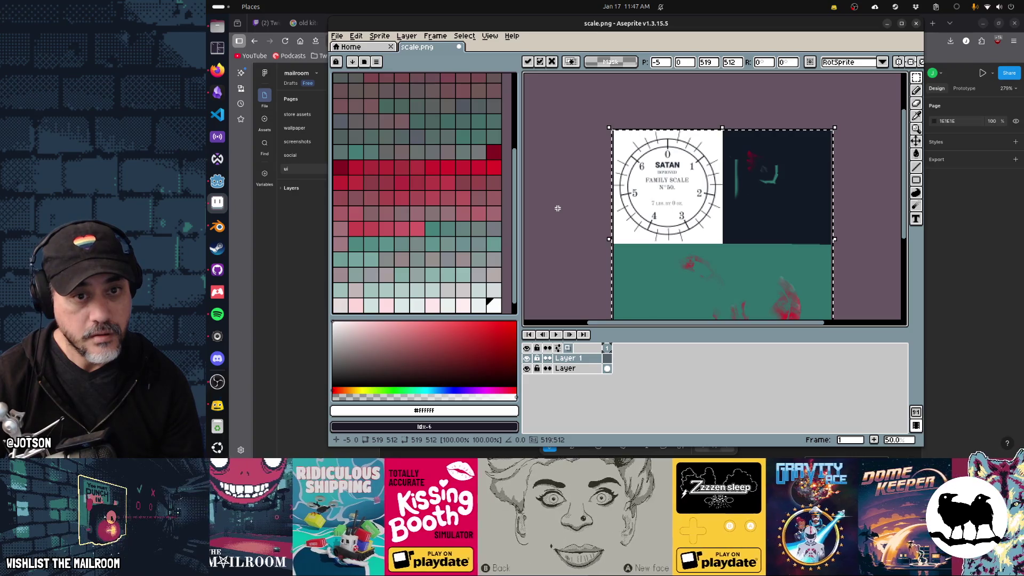
{"action": "key", "text": "ctrl+s"}
{"action": "key", "text": "alt+Tab"}
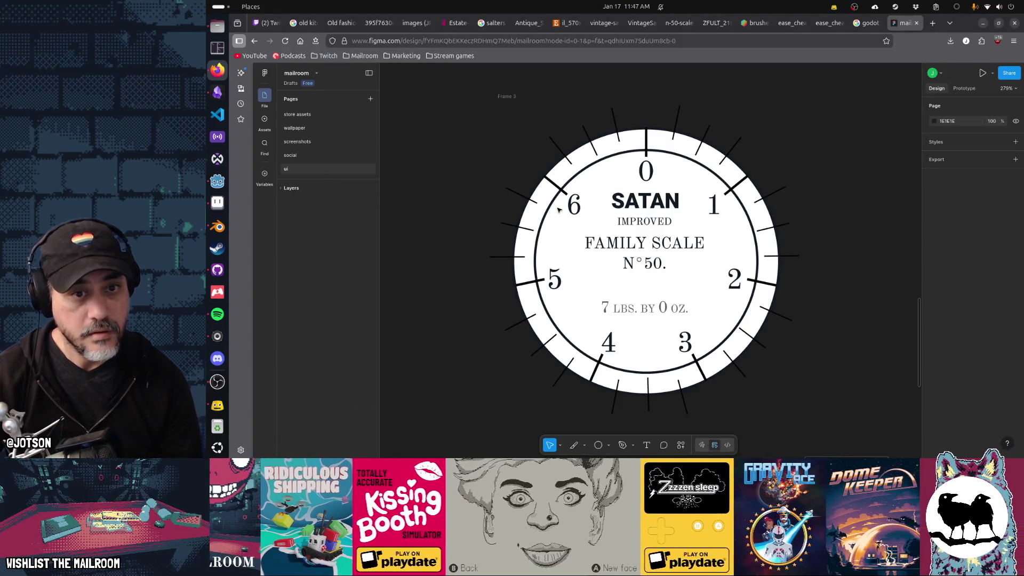
{"action": "key", "text": "alt+Tab"}
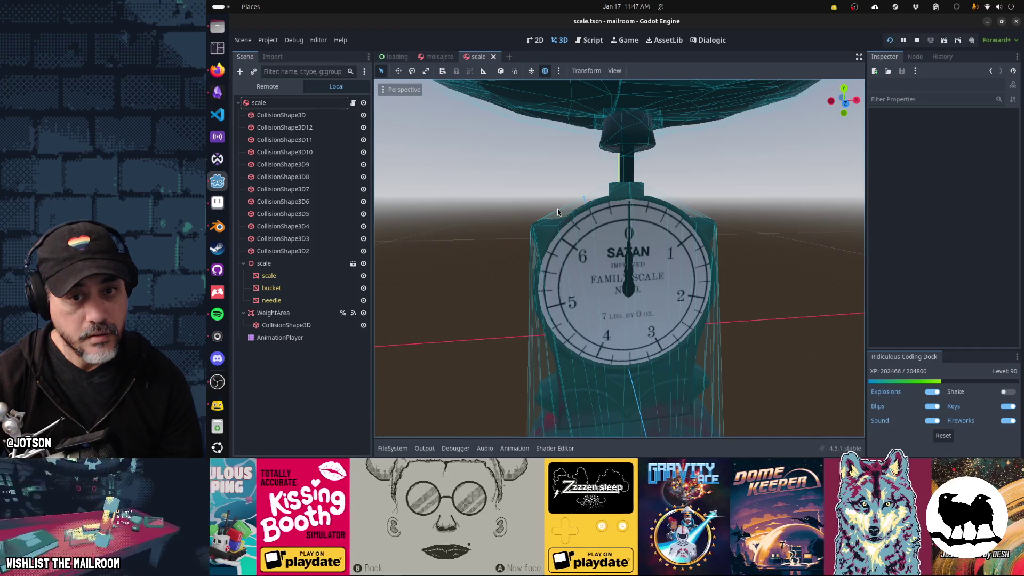
Compare the dial across Figma, Aseprite and Godot's 3D scale, ending back on scale.png.
{"action": "key", "text": "alt+Tab"}
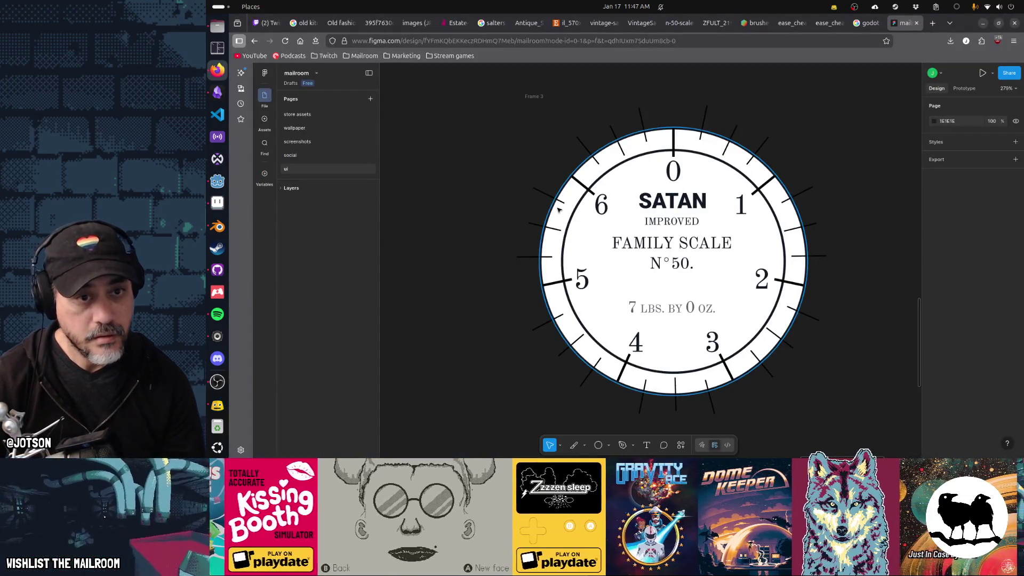
{"action": "key", "text": "alt+Tab"}
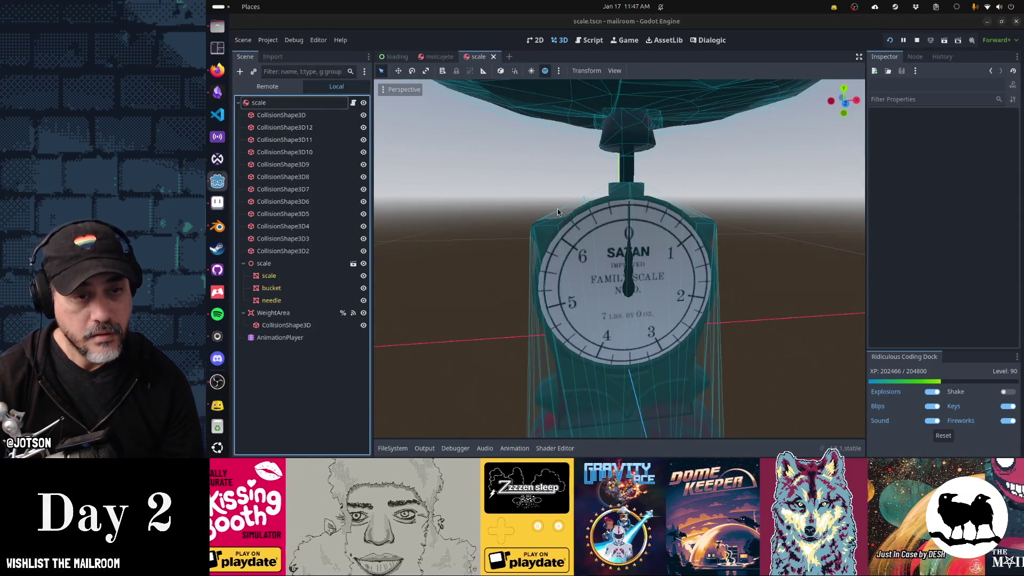
{"action": "key", "text": "alt+Tab"}
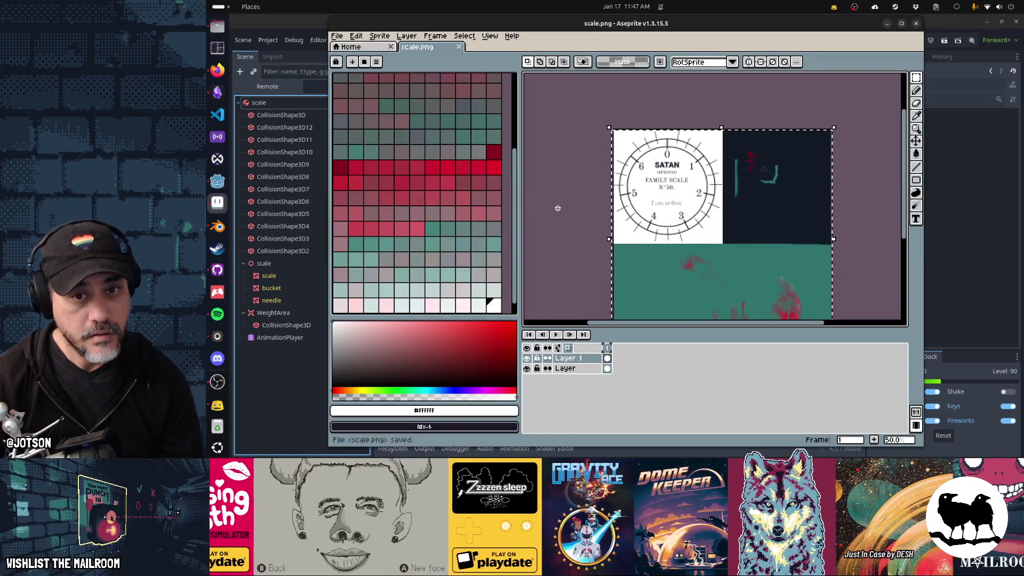
{"action": "key", "text": "alt+Tab"}
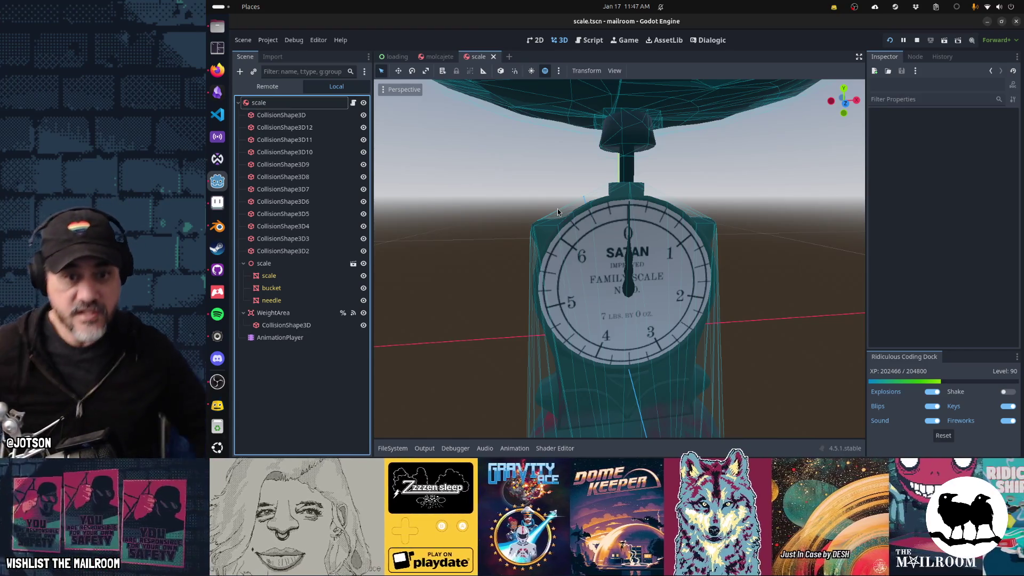
{"action": "key", "text": "alt+Tab"}
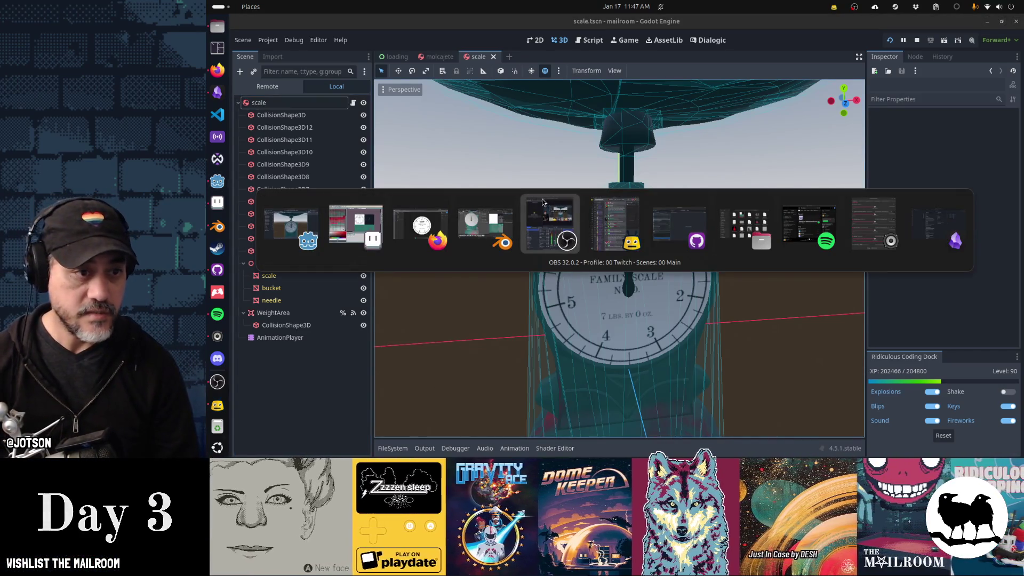
{"action": "scroll", "coordinate": [722, 169], "scroll_direction": "up", "scroll_amount": 3}
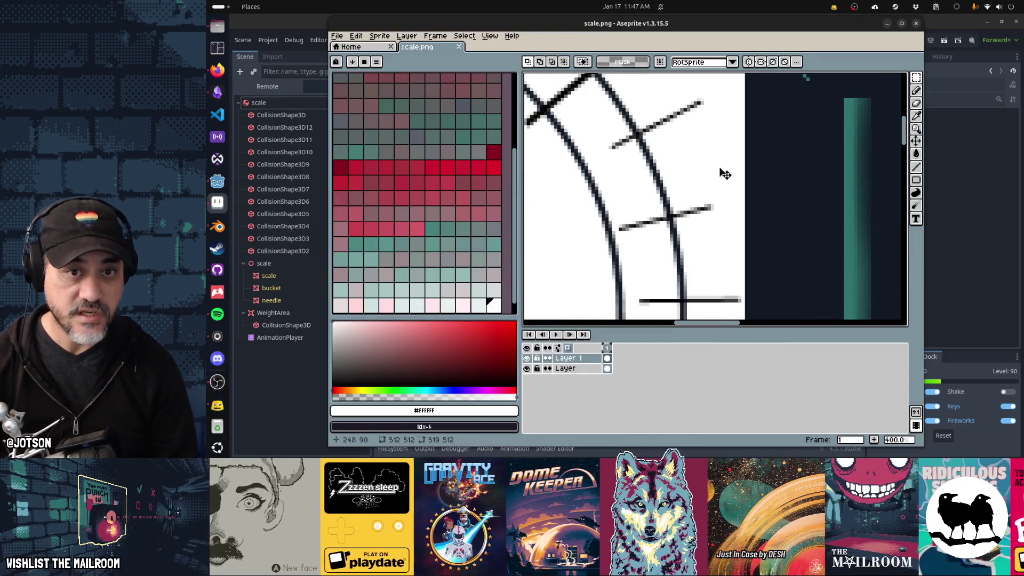
Paint out the stray tick marks around the lower dial arc in white at 20 px.
{"action": "left_click_drag", "start_coordinate": [662, 114], "coordinate": [672, 126]}
{"action": "key", "text": "ctrl+z"}
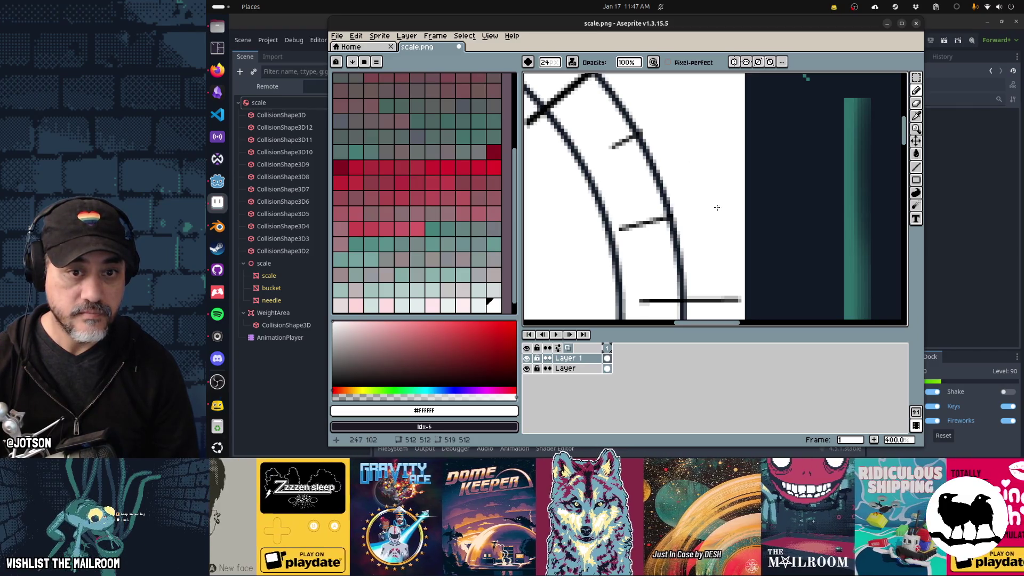
{"action": "left_click_drag", "start_coordinate": [734, 293], "coordinate": [735, 115]}
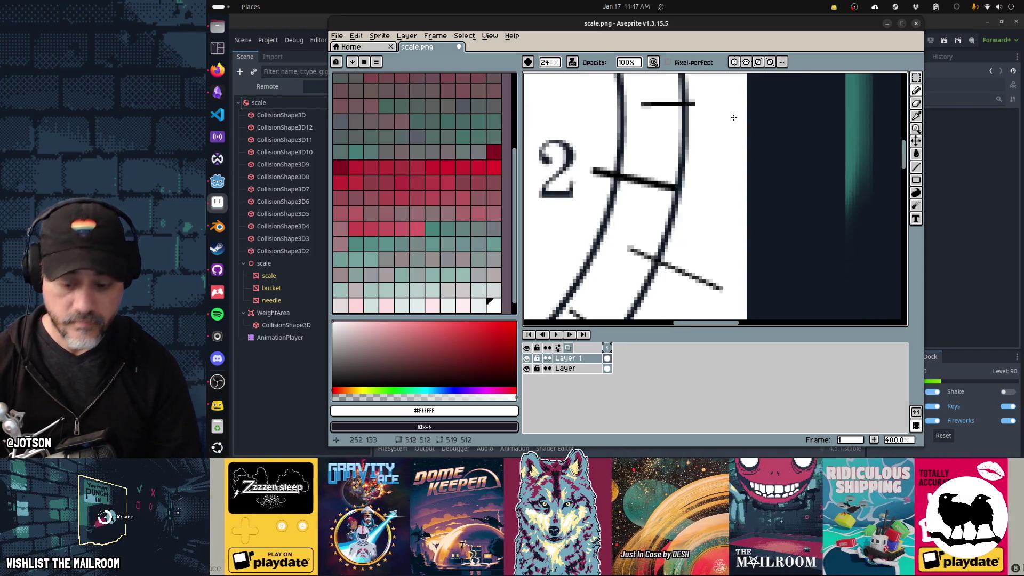
{"action": "key", "text": "minus"}
{"action": "key", "text": "minus"}
{"action": "key", "text": "minus"}
{"action": "left_click", "coordinate": [710, 105]}
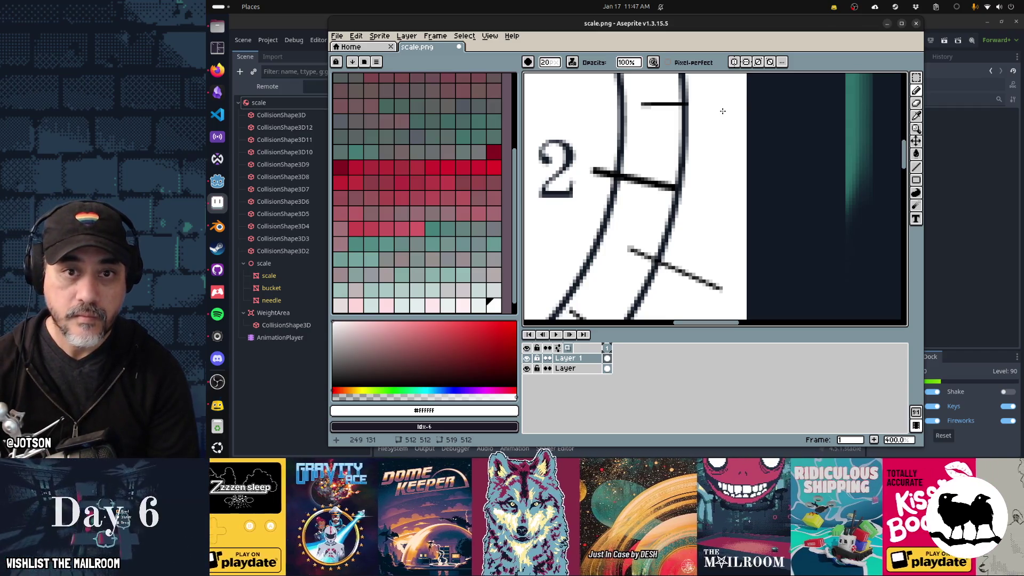
{"action": "left_click", "coordinate": [701, 281]}
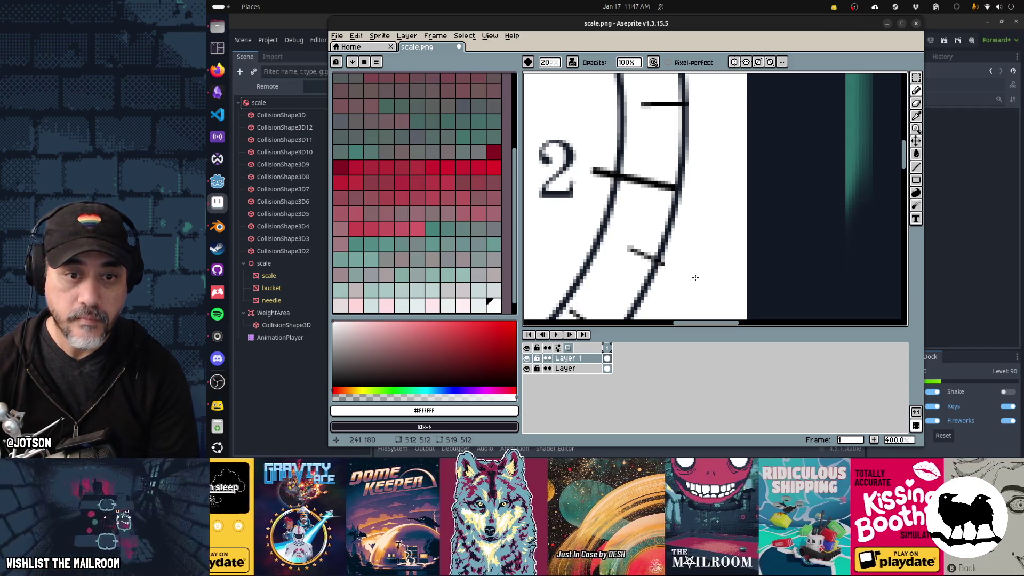
{"action": "left_click", "coordinate": [645, 256]}
{"action": "mouse_move", "coordinate": [637, 277]}
{"action": "left_mouse_down"}
{"action": "mouse_move", "coordinate": [692, 92]}
{"action": "mouse_move", "coordinate": [718, 128]}
{"action": "left_mouse_up"}
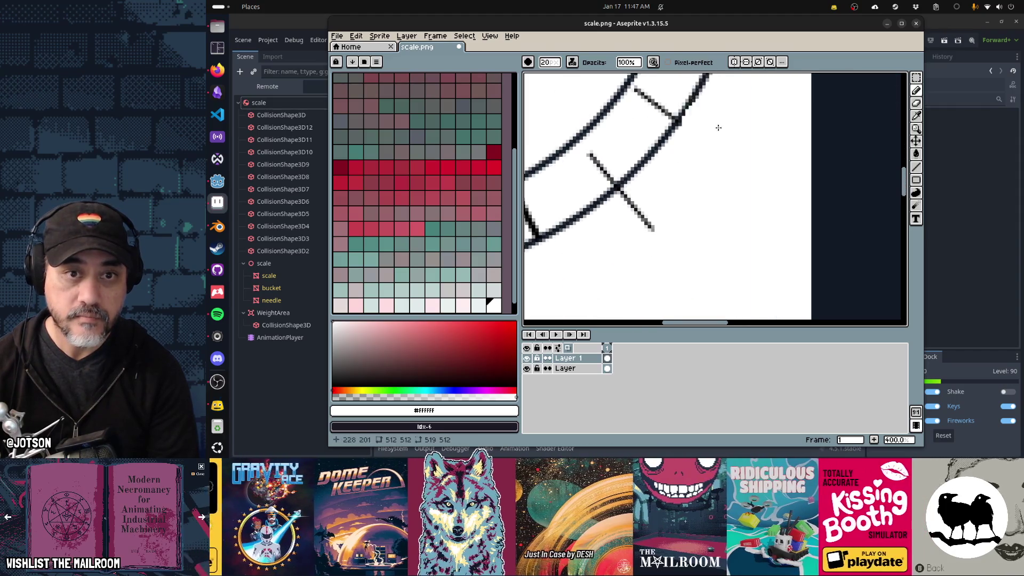
{"action": "left_click", "coordinate": [644, 212]}
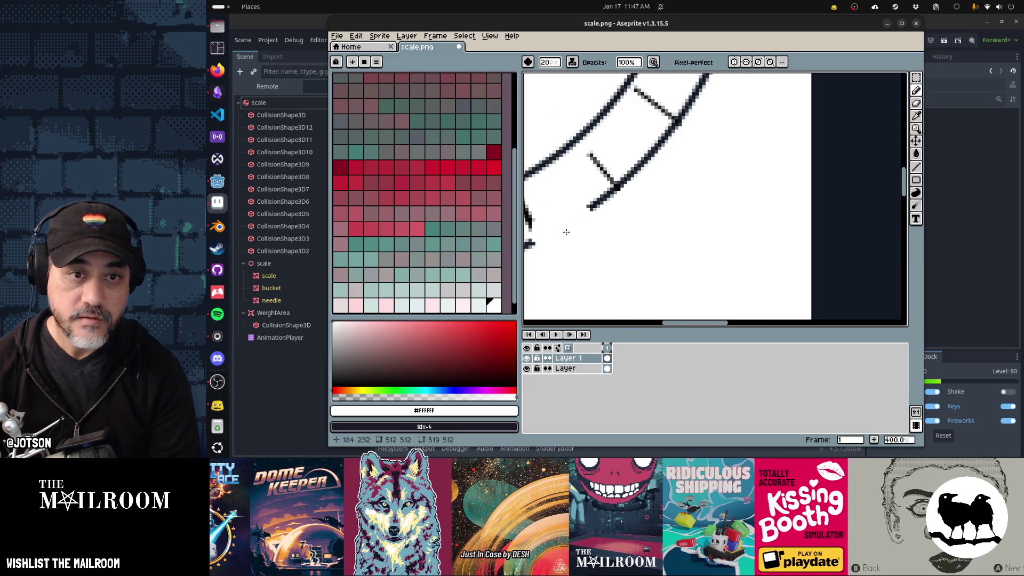
{"action": "left_click_drag", "start_coordinate": [621, 227], "coordinate": [746, 95]}
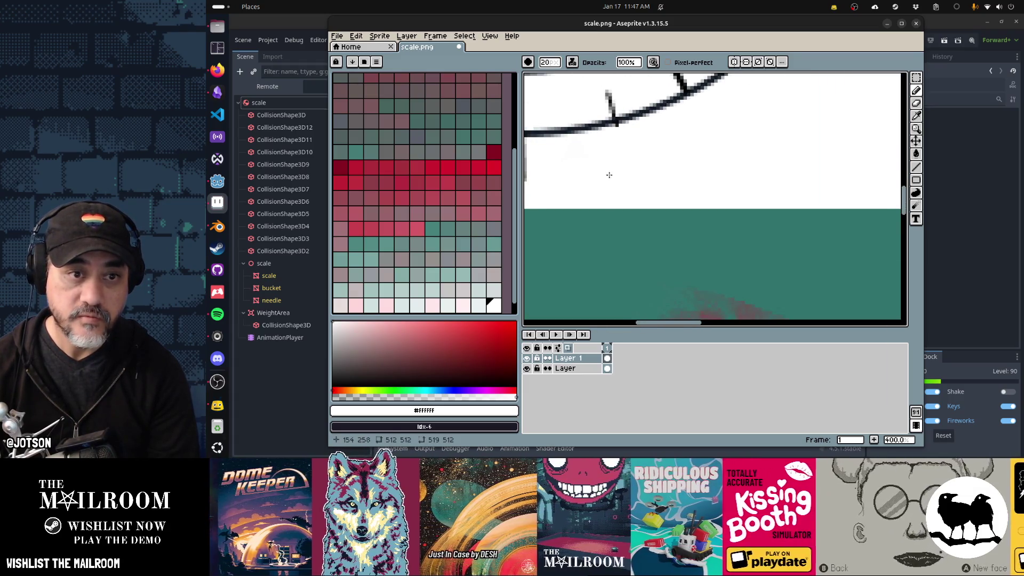
{"action": "left_click_drag", "start_coordinate": [609, 175], "coordinate": [777, 167]}
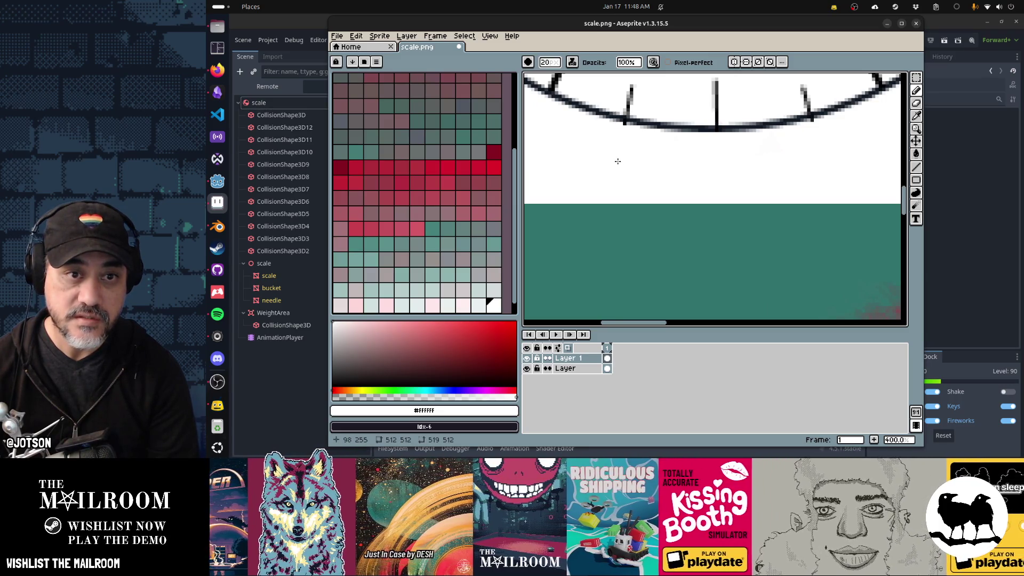
{"action": "mouse_move", "coordinate": [577, 159]}
{"action": "left_mouse_down"}
{"action": "mouse_move", "coordinate": [811, 187]}
{"action": "mouse_move", "coordinate": [763, 141]}
{"action": "mouse_move", "coordinate": [715, 219]}
{"action": "left_mouse_up"}
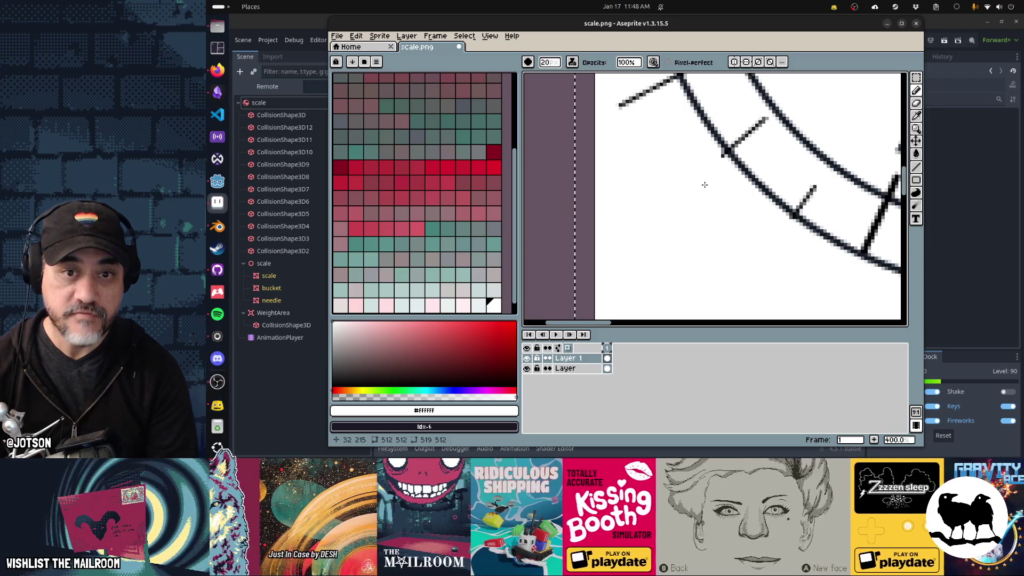
{"action": "left_click", "coordinate": [690, 172]}
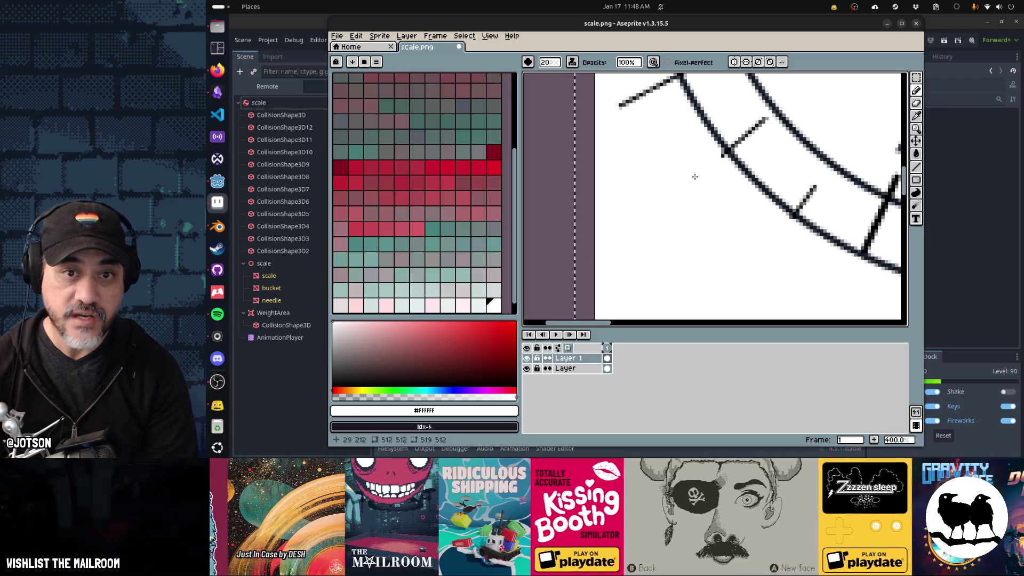
Paint over the leftover diagonal strokes and cross-line stubs along the arc in white.
{"action": "scroll", "coordinate": [691, 173], "scroll_direction": "up", "scroll_amount": 1}
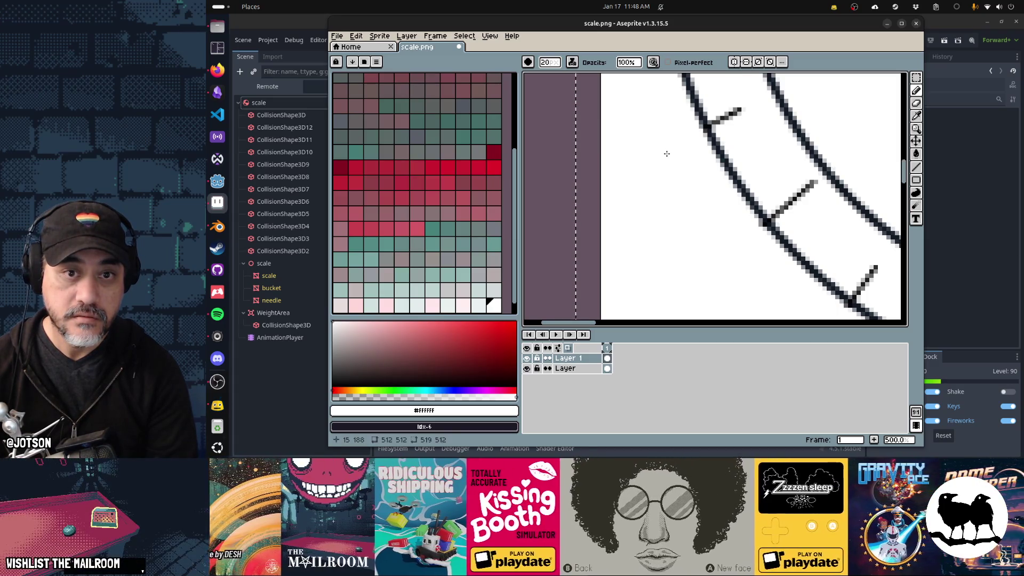
{"action": "scroll", "coordinate": [666, 153], "scroll_direction": "up", "scroll_amount": 1}
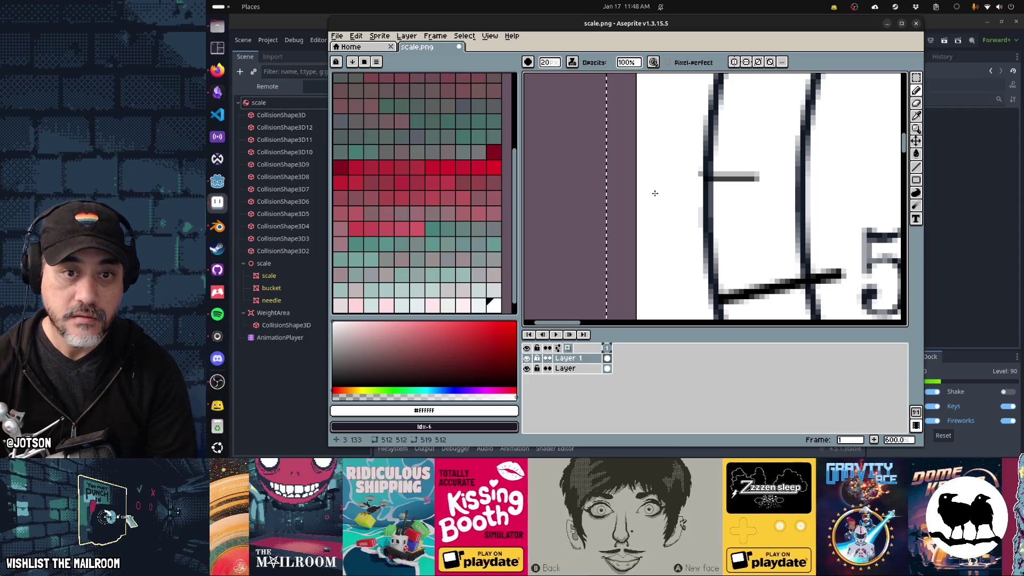
{"action": "scroll", "coordinate": [674, 187], "scroll_direction": "up", "scroll_amount": 3}
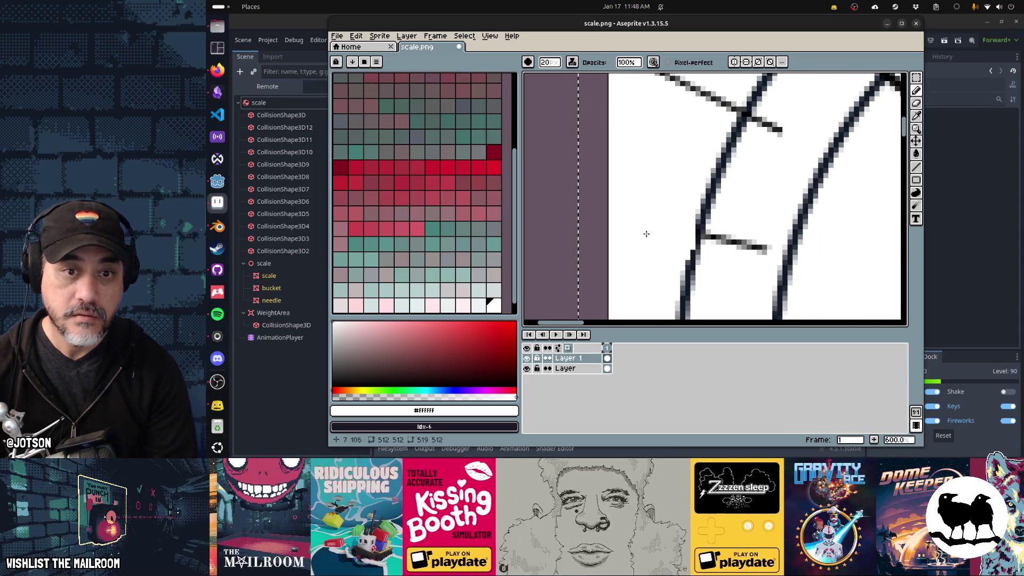
{"action": "left_click_drag", "start_coordinate": [639, 225], "coordinate": [612, 293]}
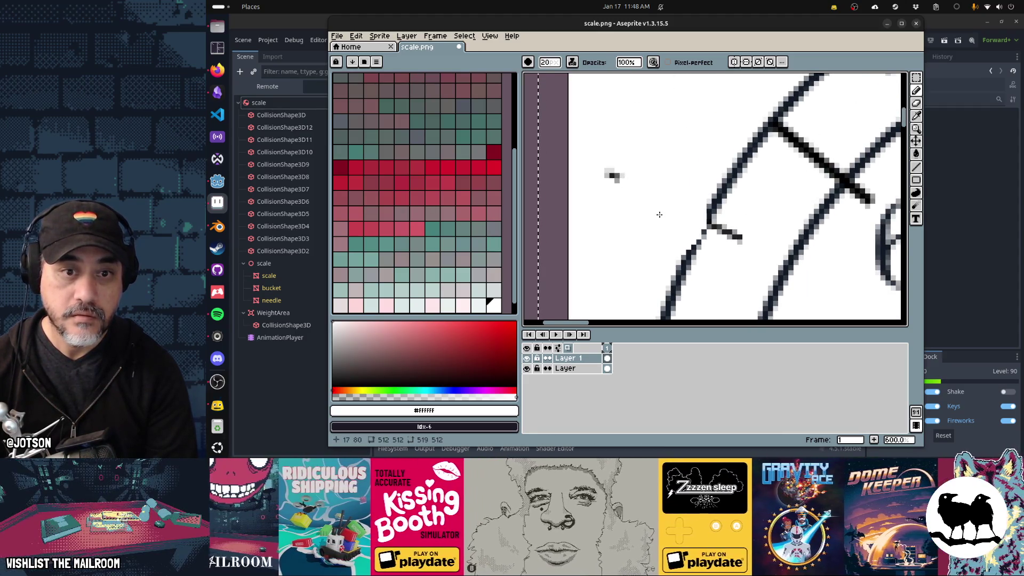
{"action": "left_click_drag", "start_coordinate": [632, 184], "coordinate": [560, 297]}
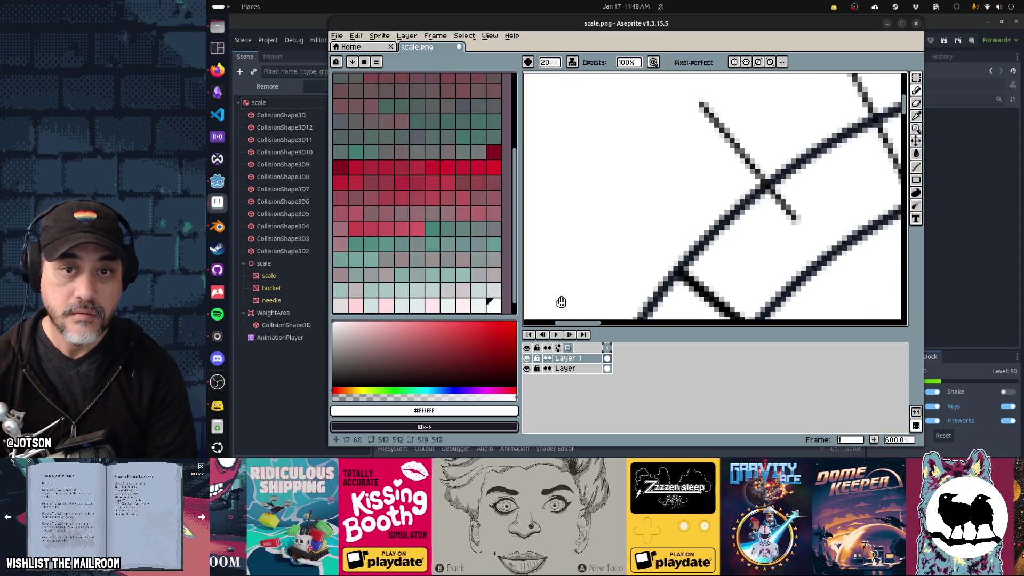
{"action": "mouse_move", "coordinate": [727, 142]}
{"action": "left_mouse_down"}
{"action": "mouse_move", "coordinate": [693, 192]}
{"action": "mouse_move", "coordinate": [627, 181]}
{"action": "left_mouse_up"}
{"action": "mouse_move", "coordinate": [728, 115]}
{"action": "left_mouse_down"}
{"action": "mouse_move", "coordinate": [706, 137]}
{"action": "mouse_move", "coordinate": [739, 145]}
{"action": "mouse_move", "coordinate": [543, 184]}
{"action": "left_mouse_up"}
{"action": "mouse_move", "coordinate": [745, 167]}
{"action": "left_mouse_down"}
{"action": "mouse_move", "coordinate": [761, 188]}
{"action": "mouse_move", "coordinate": [616, 203]}
{"action": "left_mouse_up"}
{"action": "mouse_move", "coordinate": [754, 247]}
{"action": "left_mouse_down"}
{"action": "mouse_move", "coordinate": [669, 167]}
{"action": "mouse_move", "coordinate": [671, 201]}
{"action": "left_mouse_up"}
{"action": "scroll", "coordinate": [672, 210], "scroll_direction": "down", "scroll_amount": 2}
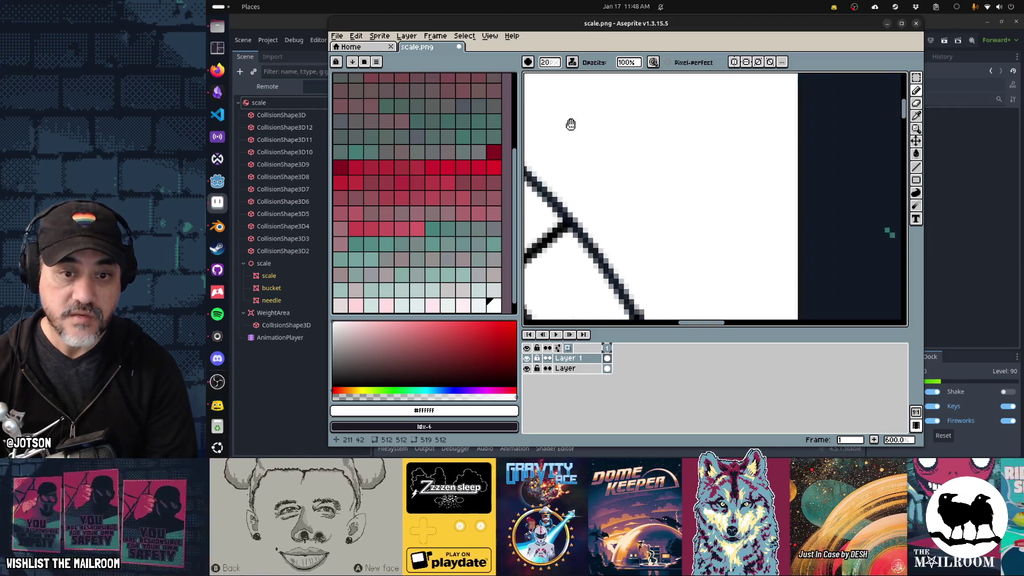
{"action": "scroll", "coordinate": [686, 164], "scroll_direction": "down", "scroll_amount": 3}
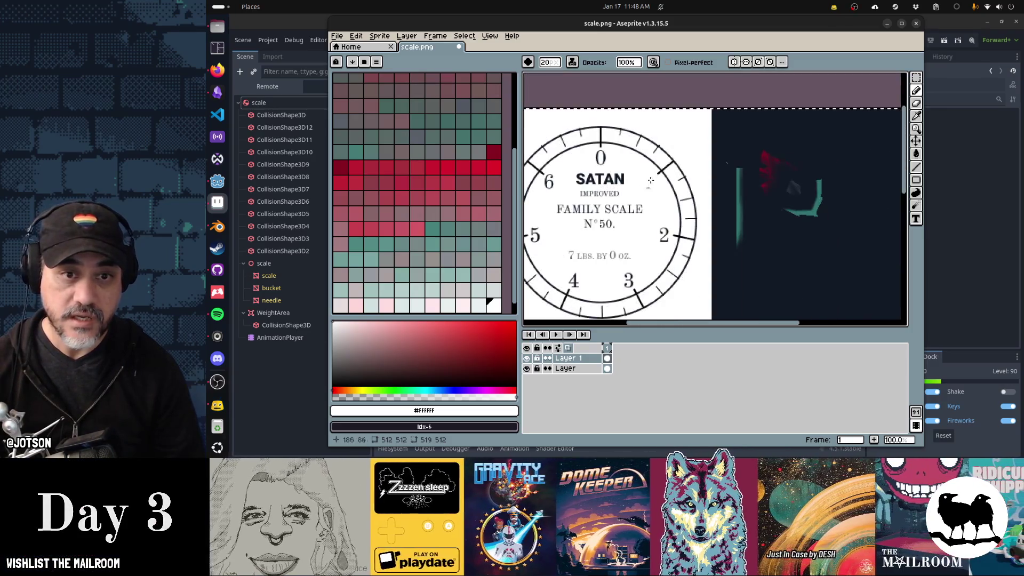
{"action": "scroll", "coordinate": [770, 122], "scroll_direction": "up", "scroll_amount": 3}
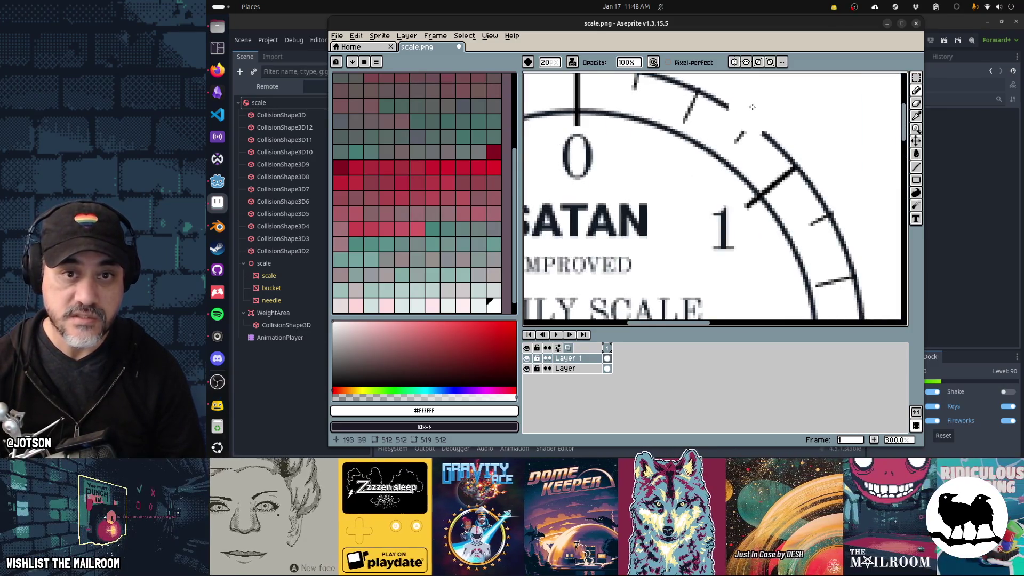
{"action": "scroll", "coordinate": [705, 213], "scroll_direction": "down", "scroll_amount": 3}
{"action": "left_click_drag", "start_coordinate": [705, 213], "coordinate": [714, 96]}
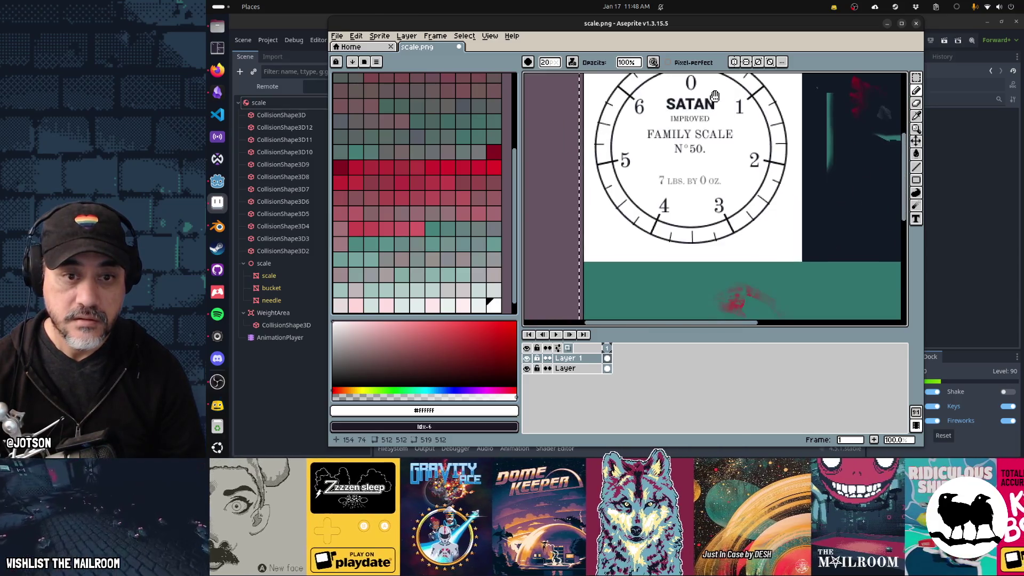
{"action": "left_click_drag", "start_coordinate": [741, 128], "coordinate": [748, 170]}
Save scale.png with the cleaned-up dial.
{"action": "key", "text": "ctrl+s"}
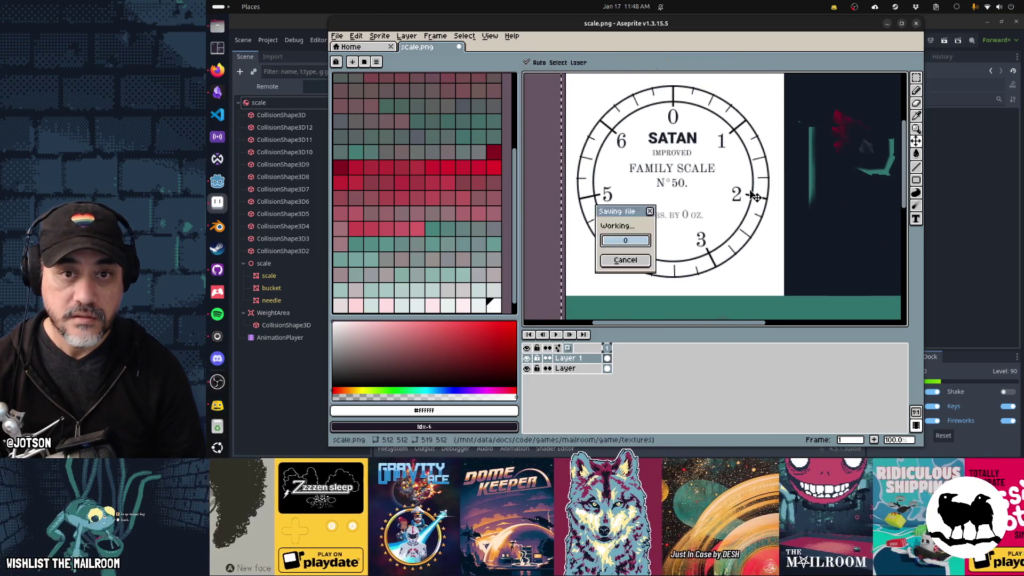
{"action": "key", "text": "Return"}
{"action": "scroll", "coordinate": [734, 107], "scroll_direction": "up", "scroll_amount": 4}
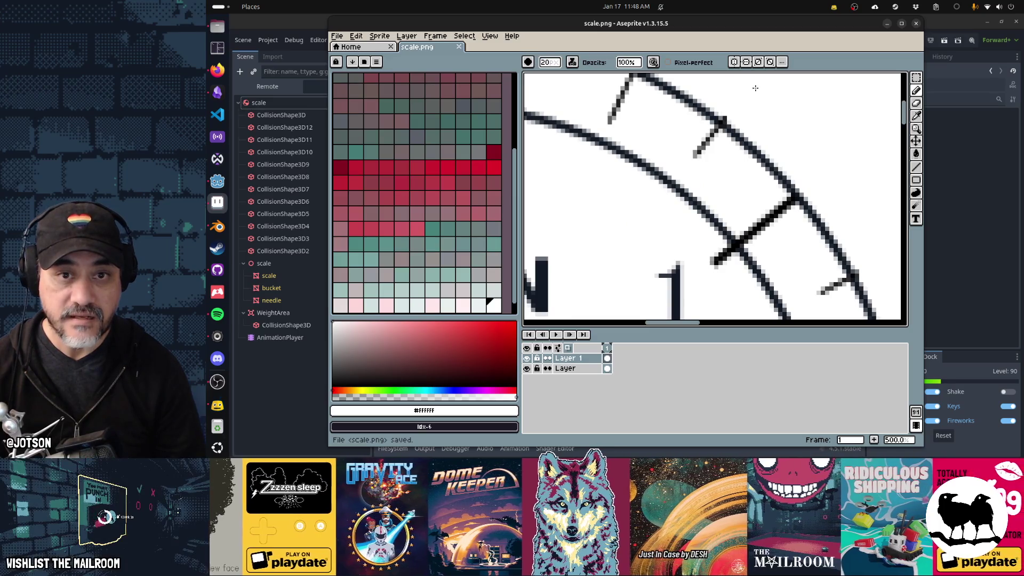
{"action": "scroll", "coordinate": [688, 186], "scroll_direction": "down", "scroll_amount": 2}
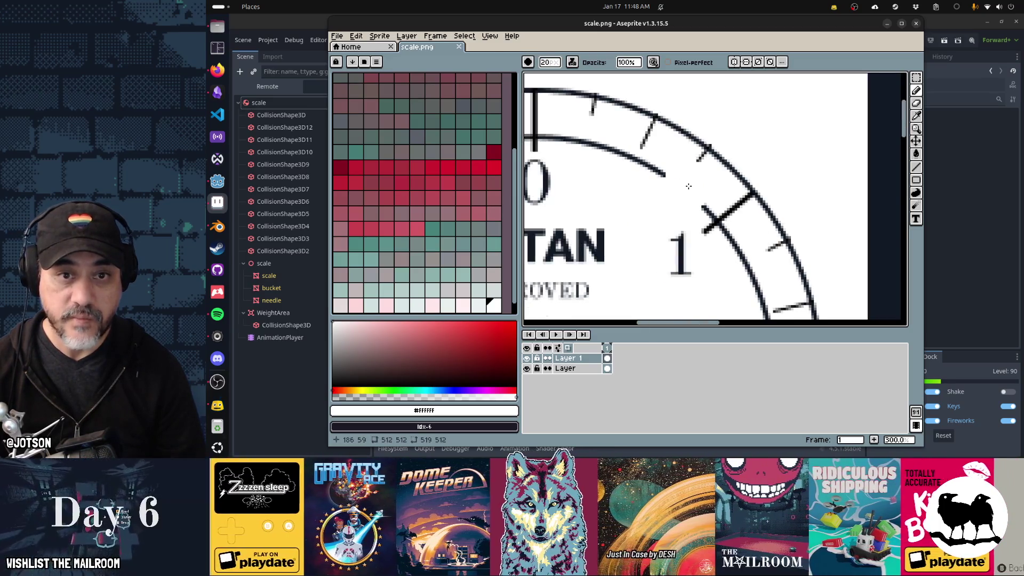
{"action": "key", "text": "alt+Tab"}
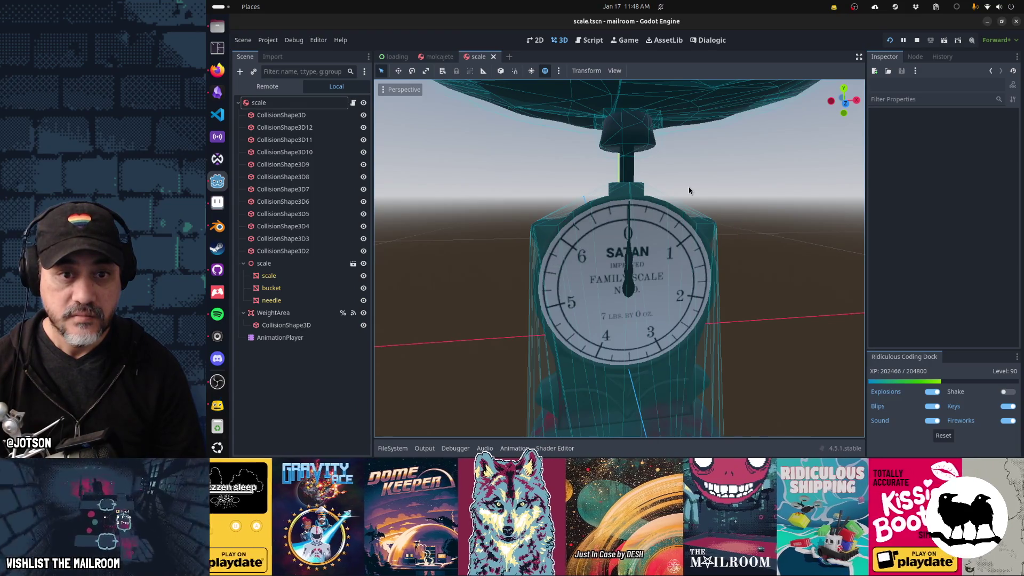
Orbit around the scale, then run the scene to see it standing on the red table.
{"action": "scroll", "coordinate": [685, 202], "scroll_direction": "down", "scroll_amount": 8}
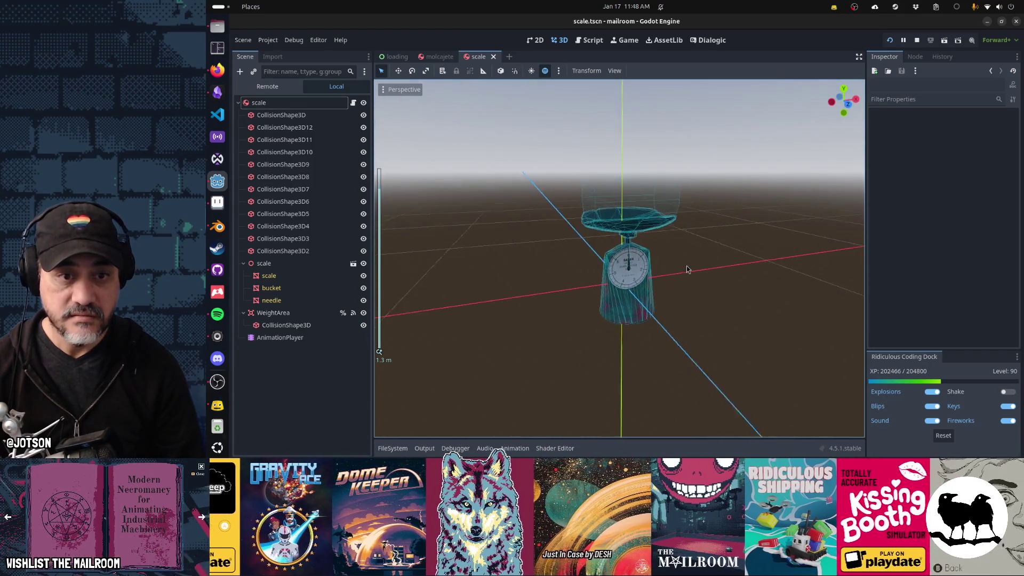
{"action": "mouse_move", "coordinate": [686, 269]}
{"action": "left_mouse_down"}
{"action": "mouse_move", "coordinate": [657, 270]}
{"action": "mouse_move", "coordinate": [671, 272]}
{"action": "left_mouse_up"}
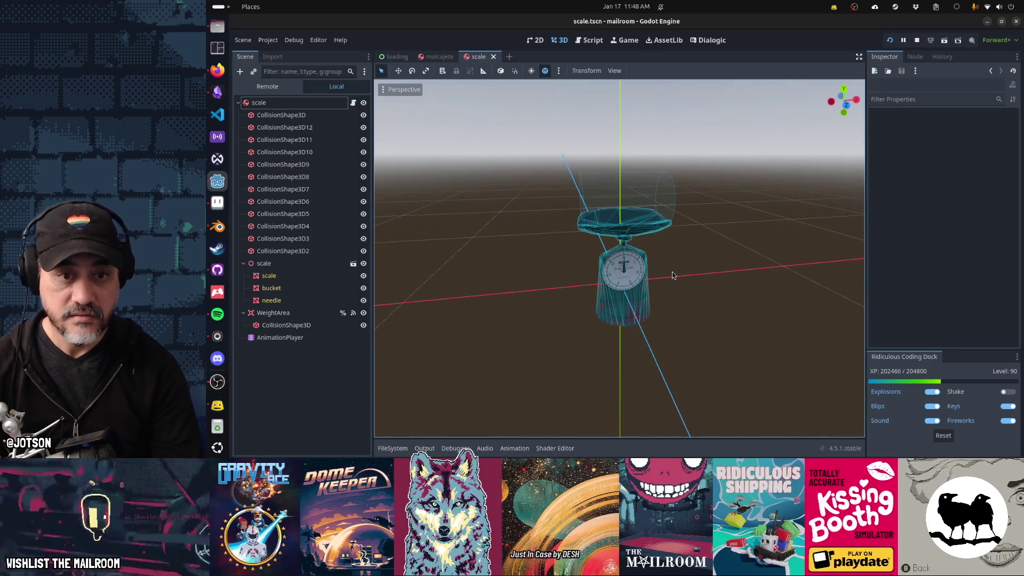
{"action": "key", "text": "F6"}
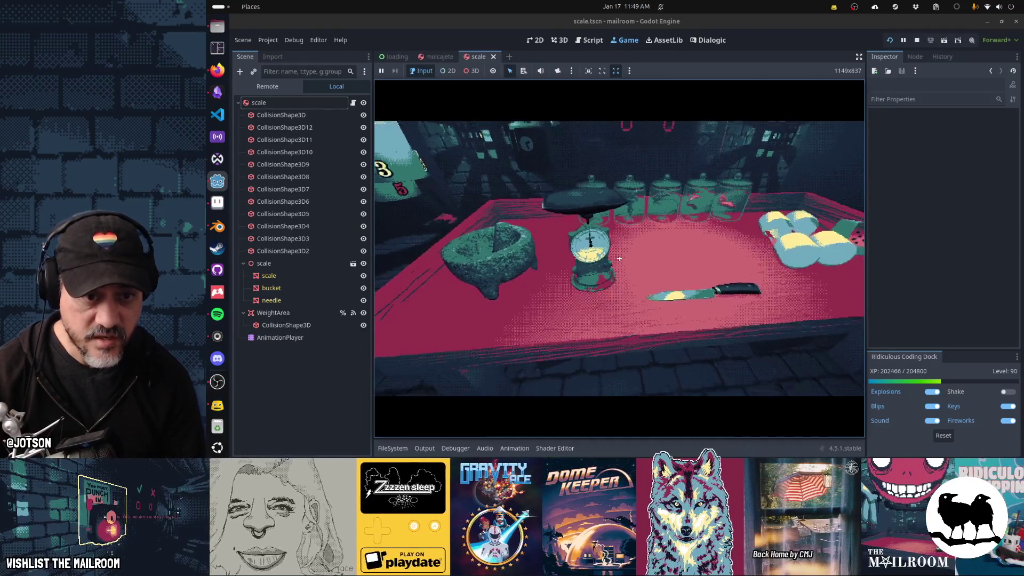
Check the dial texture, then stop the embedded game and relaunch it in its own window.
{"action": "key", "text": "alt+Tab"}
{"action": "scroll", "coordinate": [628, 256], "scroll_direction": "down", "scroll_amount": 4}
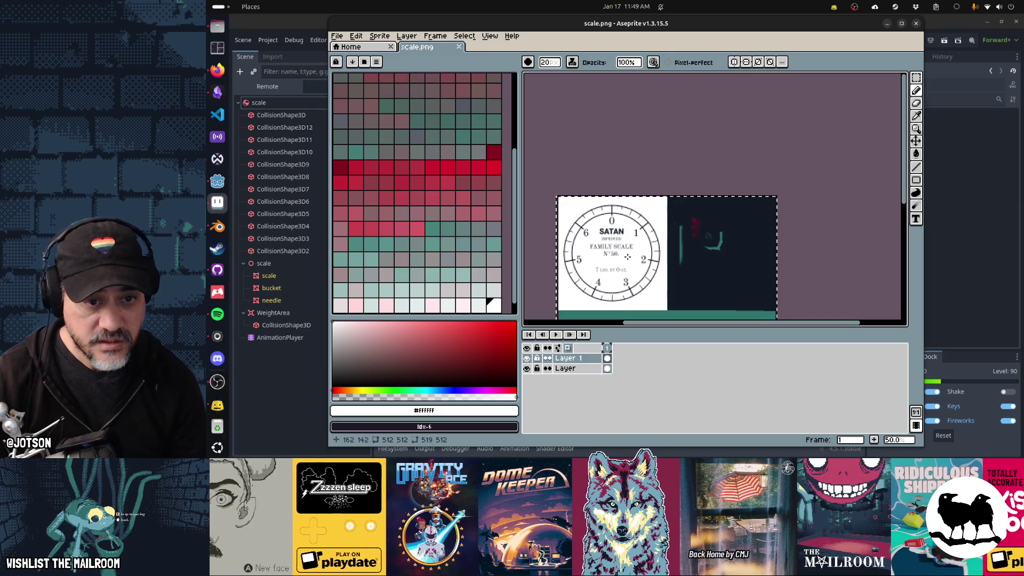
{"action": "key", "text": "alt+Tab"}
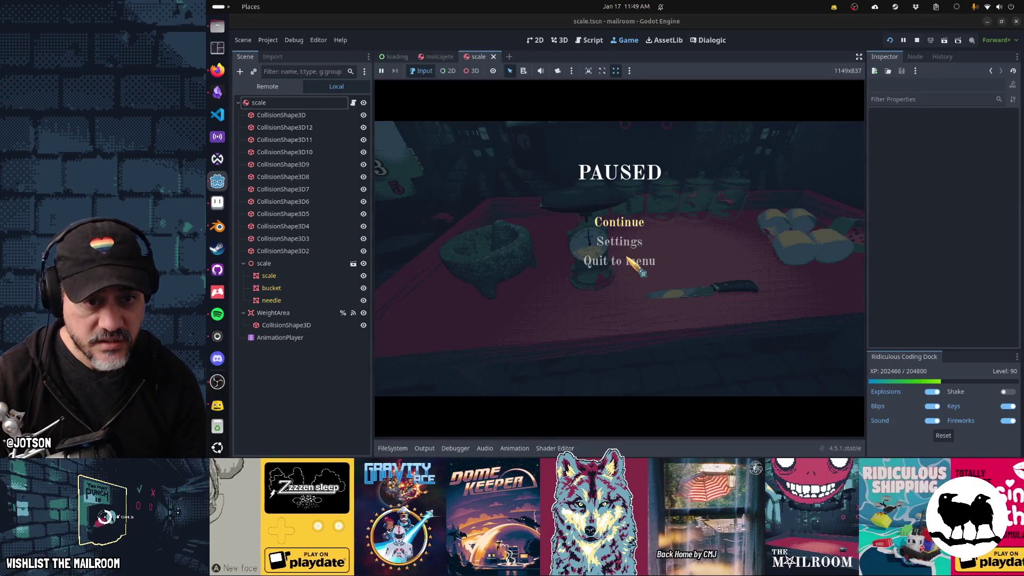
{"action": "key", "text": "Escape"}
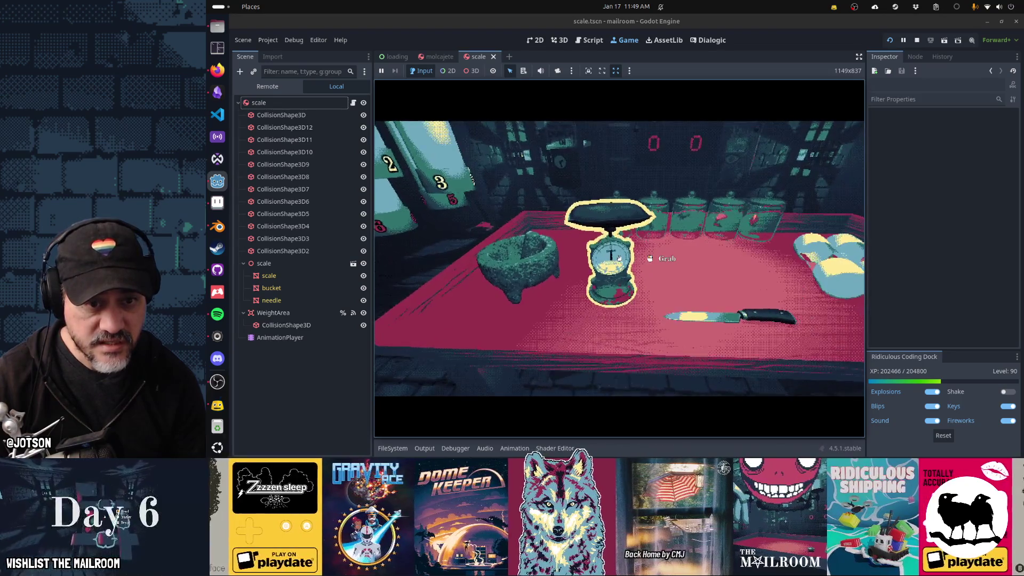
{"action": "key", "text": "Escape"}
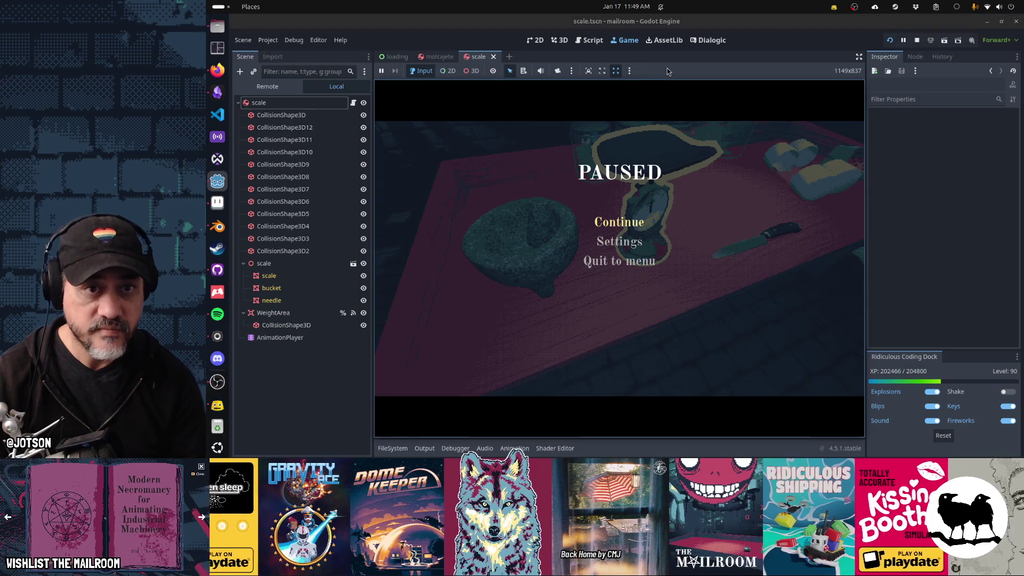
{"action": "key", "text": "F8"}
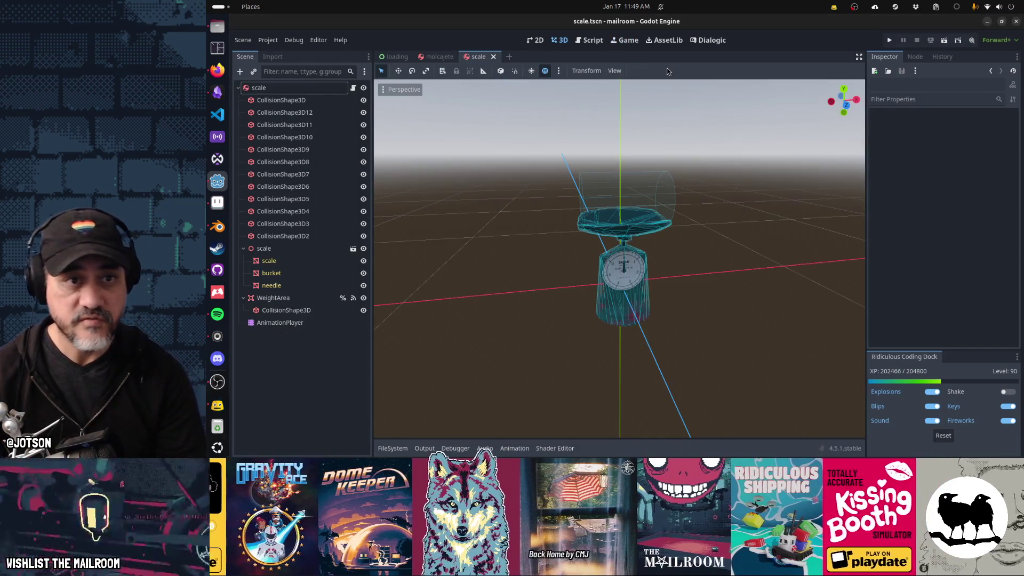
{"action": "key", "text": "F5"}
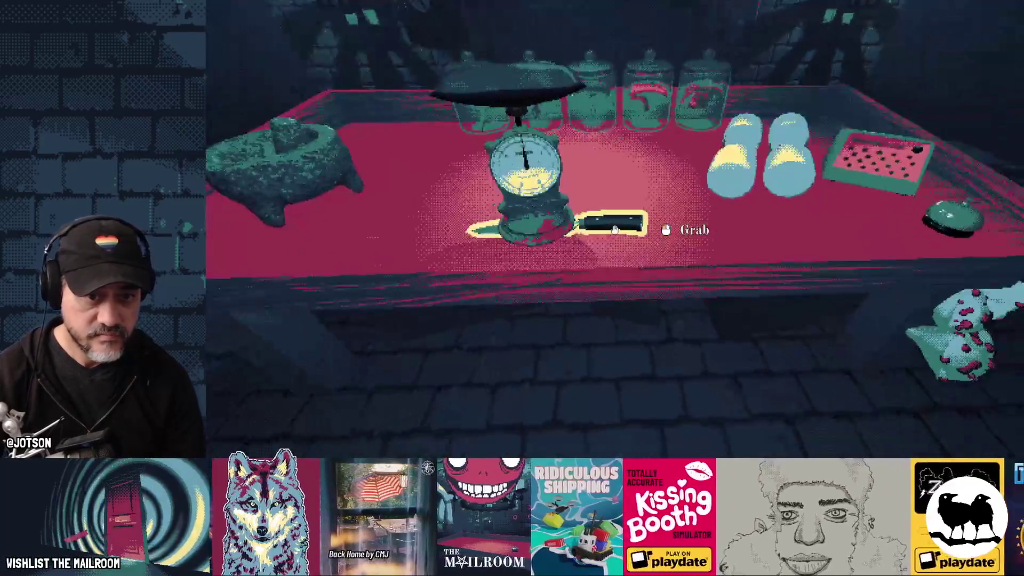
Pick up the knife and drop it onto the scale's pan, repeating the drop twice.
{"action": "left_click", "coordinate": [614, 230]}
{"action": "left_click", "coordinate": [614, 229]}
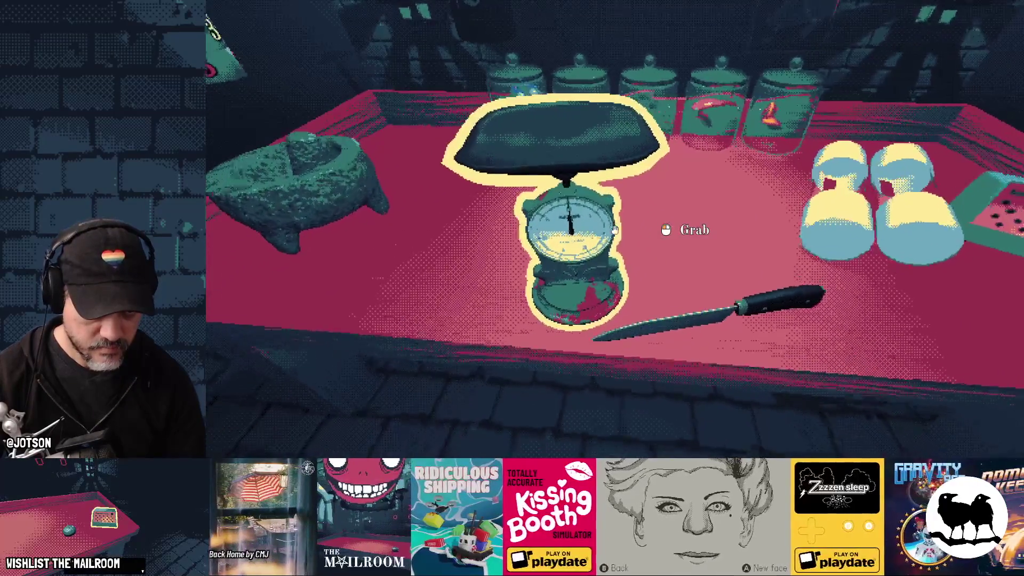
{"action": "key", "text": "s"}
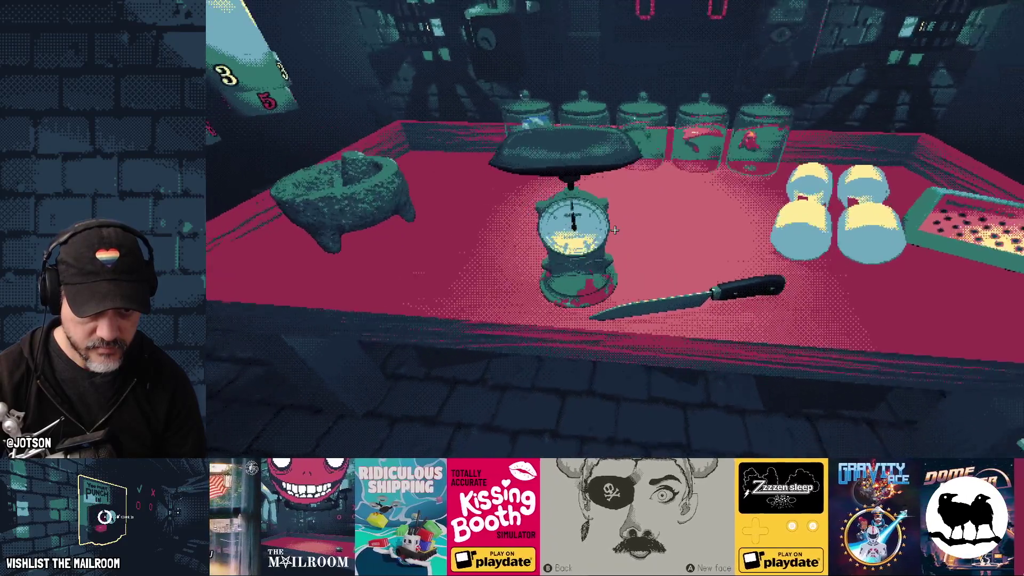
{"action": "mouse_move", "coordinate": [615, 230]}
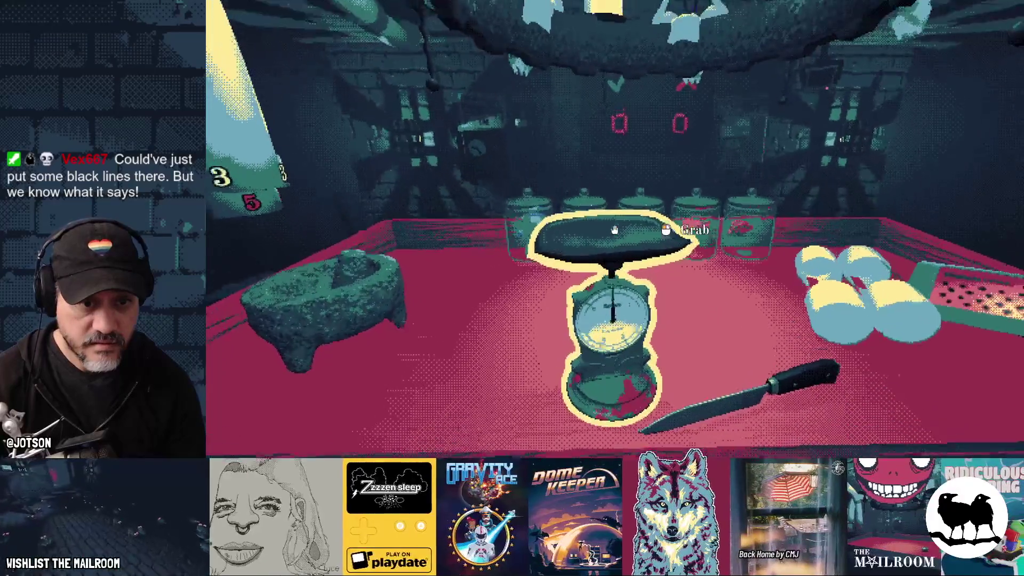
{"action": "key", "text": "s"}
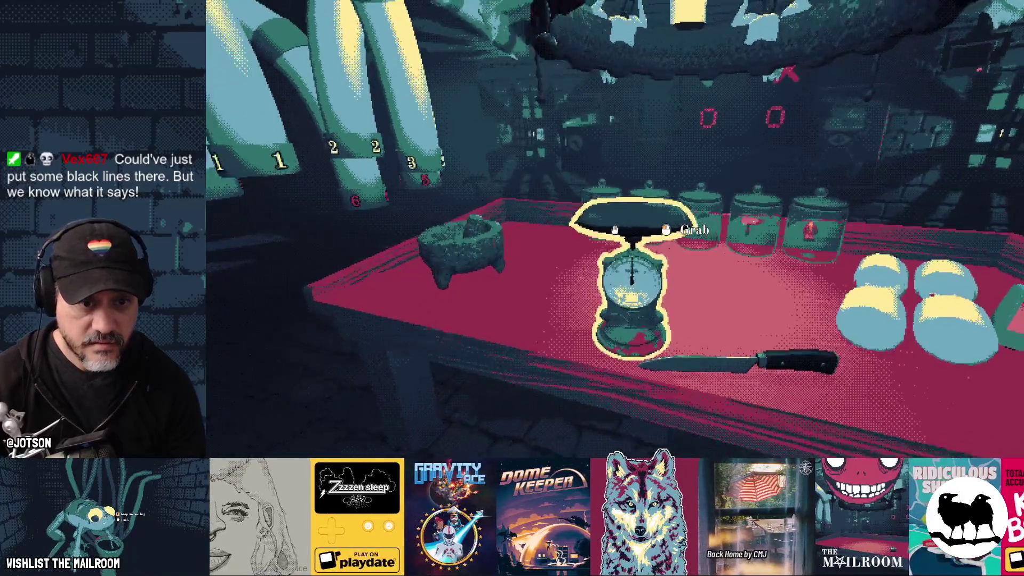
{"action": "key", "text": "w"}
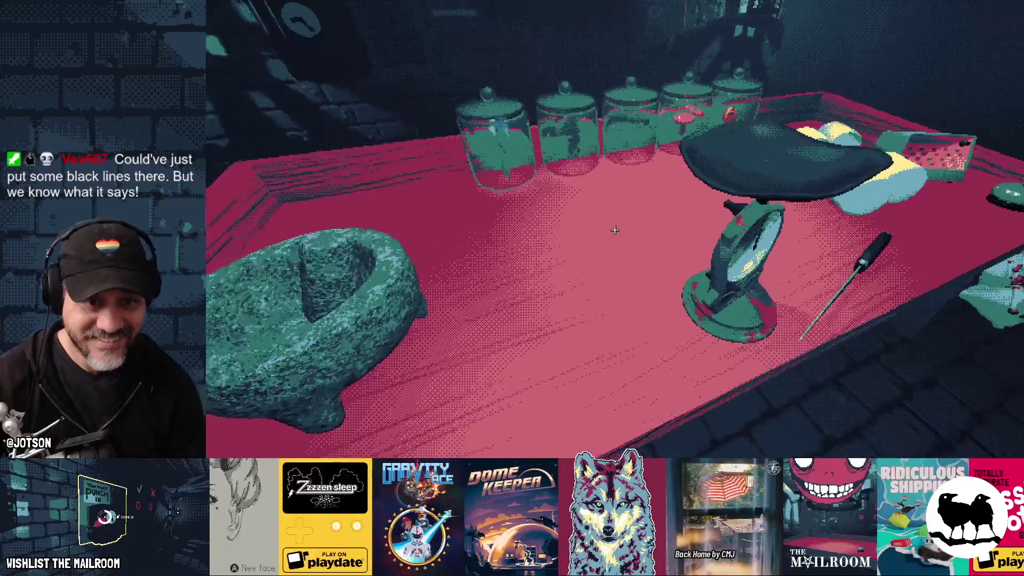
{"action": "key", "text": "s"}
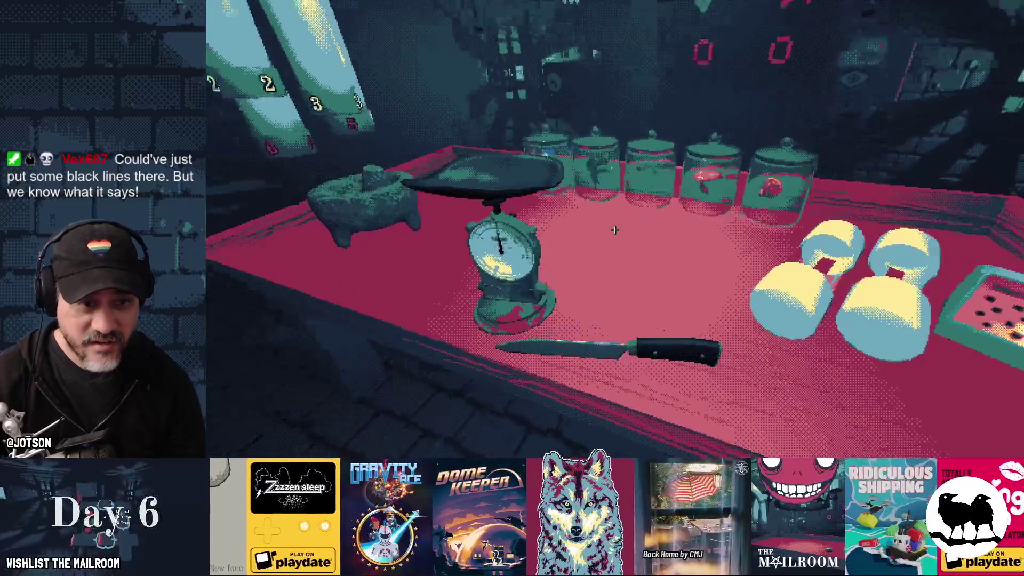
{"action": "left_click", "coordinate": [615, 229]}
{"action": "left_click", "coordinate": [614, 229]}
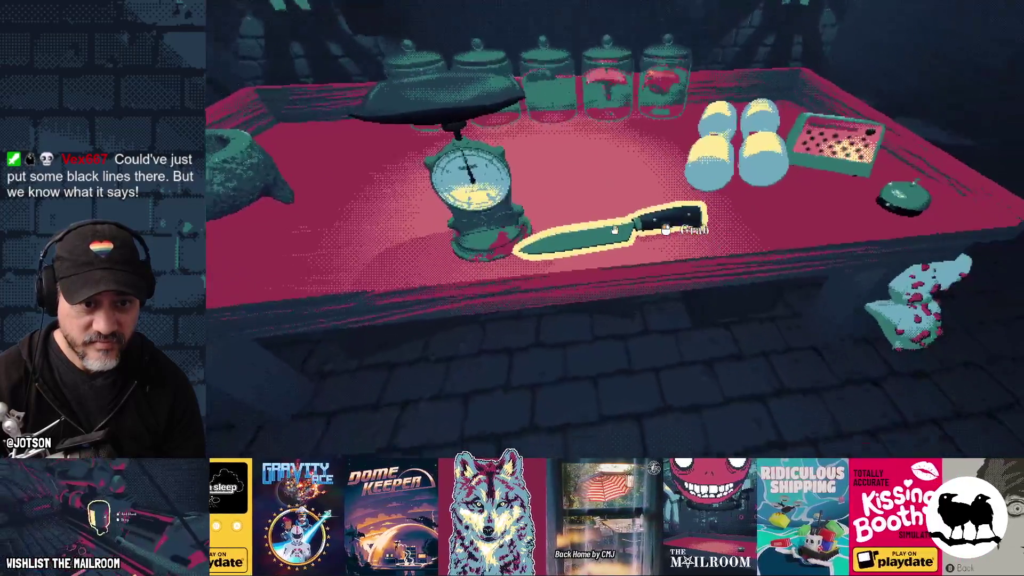
{"action": "left_click", "coordinate": [614, 229]}
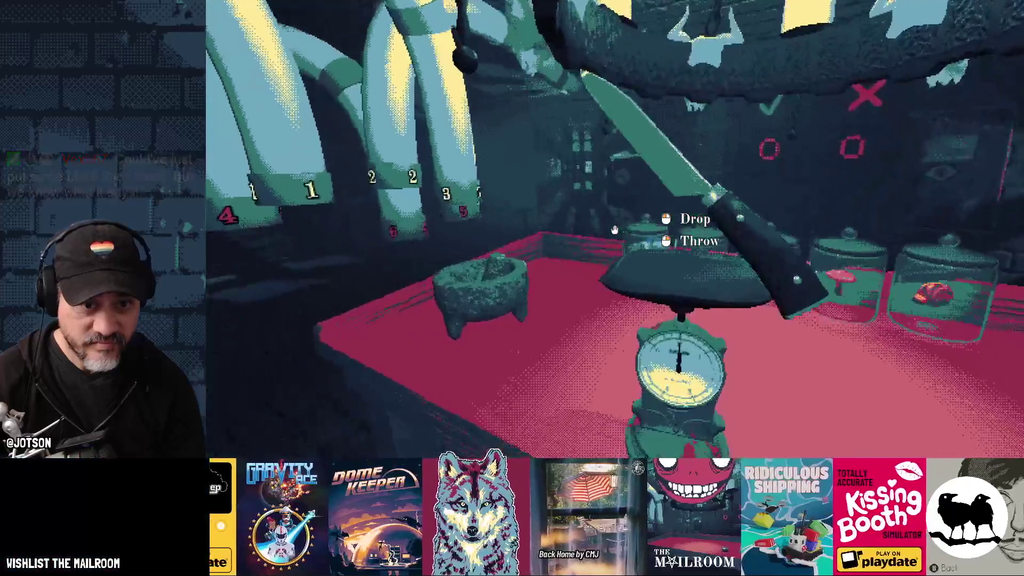
{"action": "left_click", "coordinate": [614, 229]}
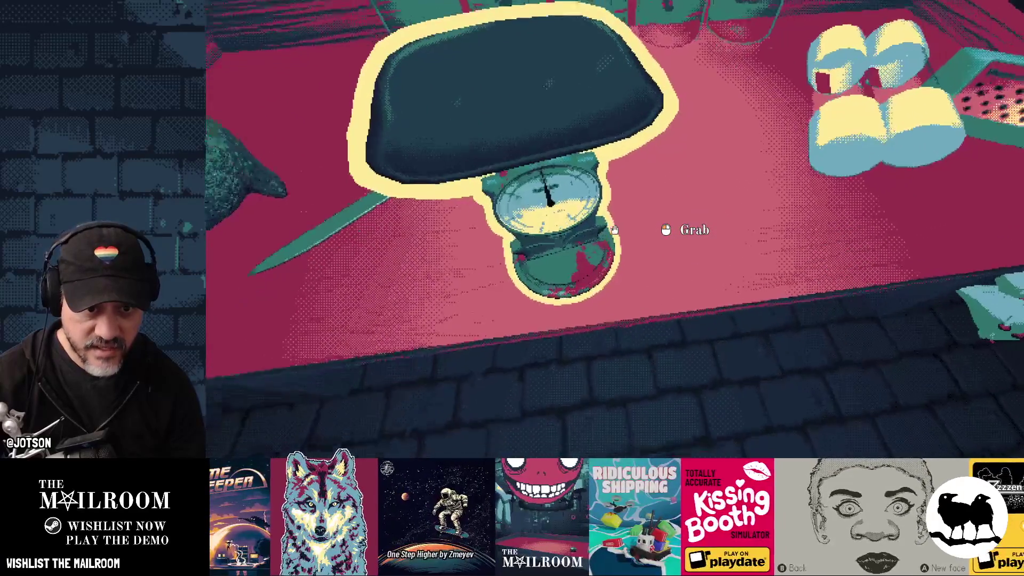
Walk along the table back to the scale, then leave the game for the editor.
{"action": "key", "text": "s"}
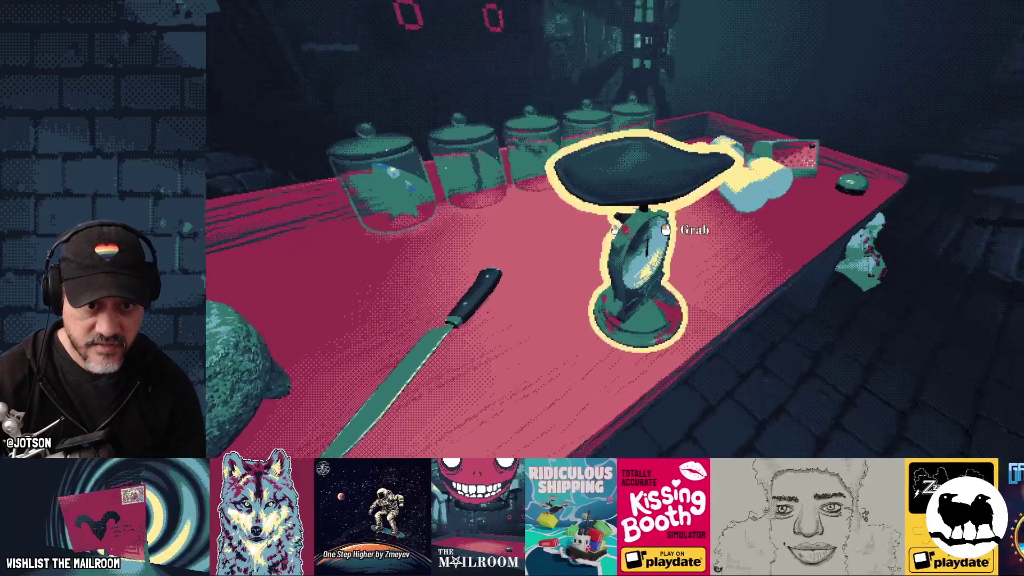
{"action": "key", "text": "d"}
{"action": "key", "text": "w"}
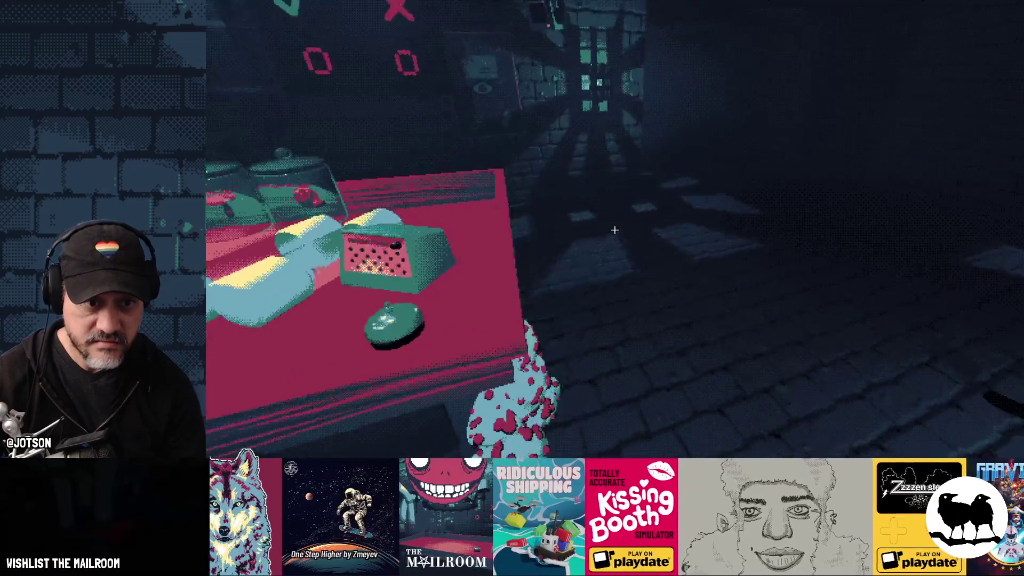
{"action": "key", "text": "w"}
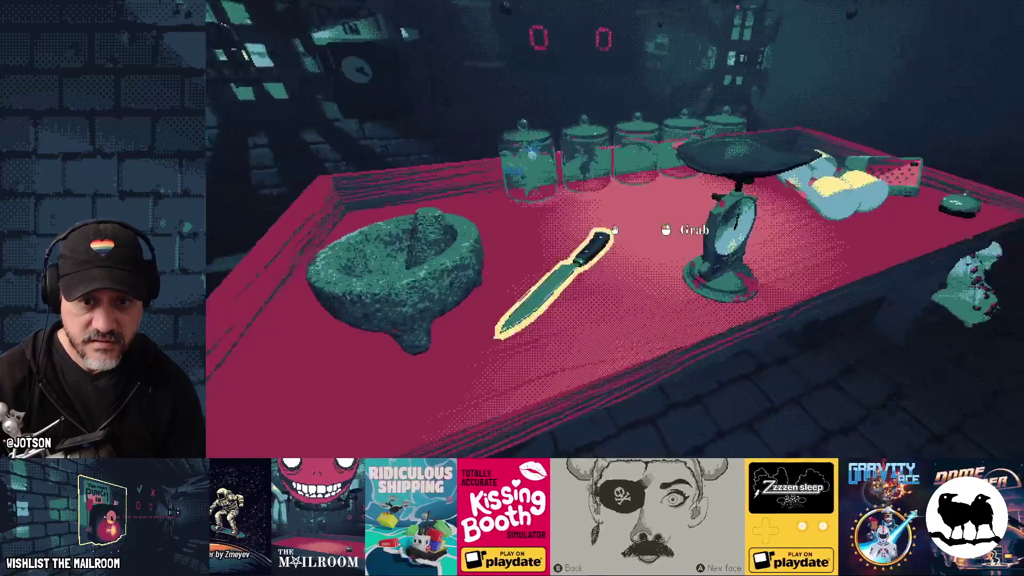
{"action": "key", "text": "w"}
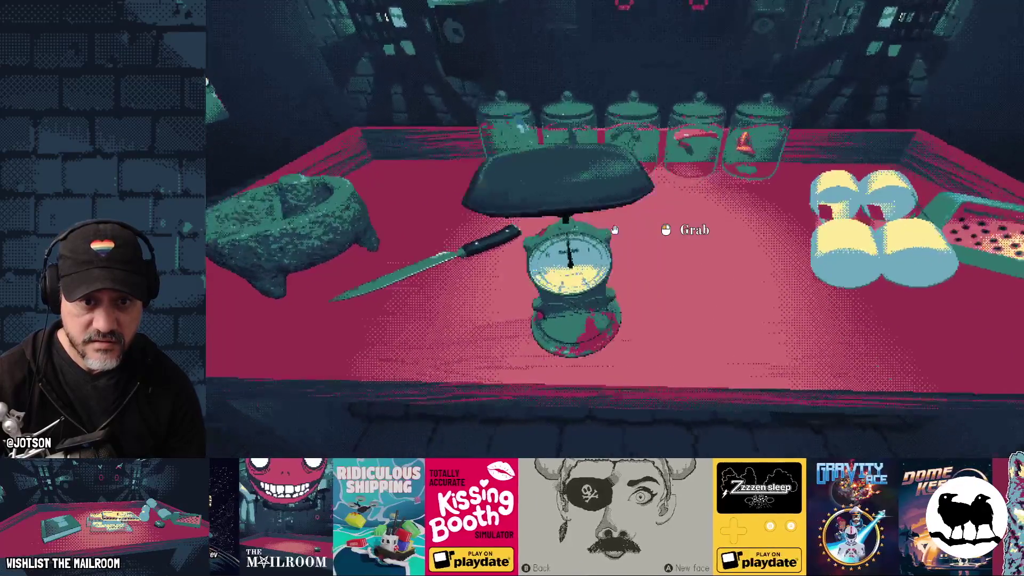
{"action": "key", "text": "s"}
{"action": "key", "text": "w"}
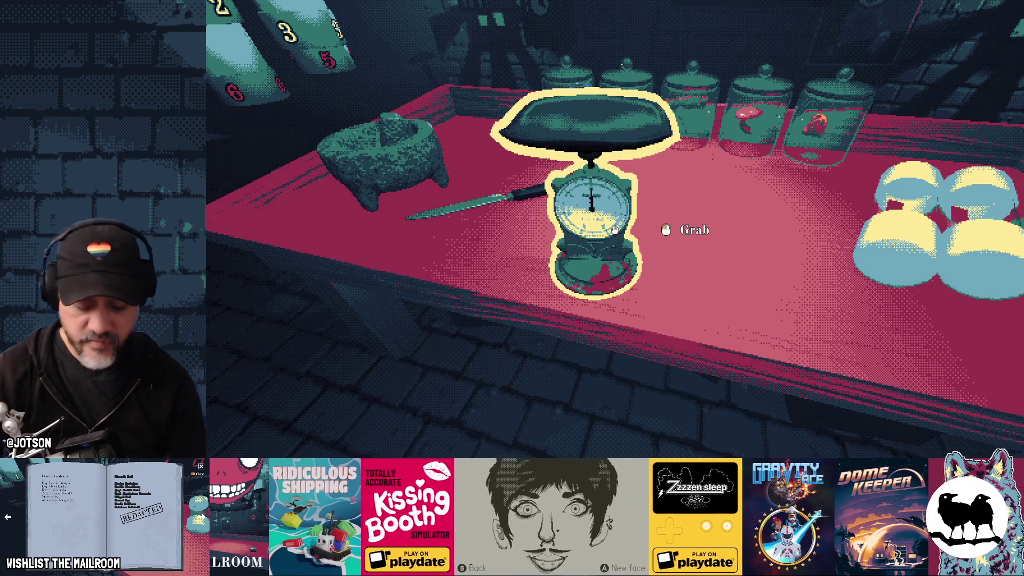
{"action": "key", "text": "alt+Tab"}
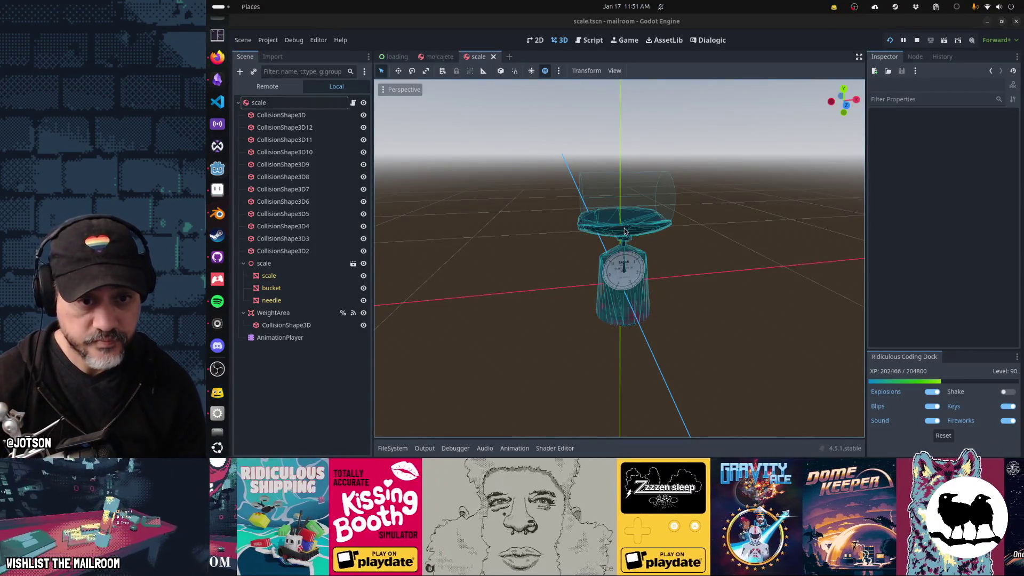
Cycle through open windows to Aseprite's scale.png and bring the dial lettering into view.
{"action": "key", "text": "alt+Tab"}
{"action": "key", "text": "alt+Tab"}
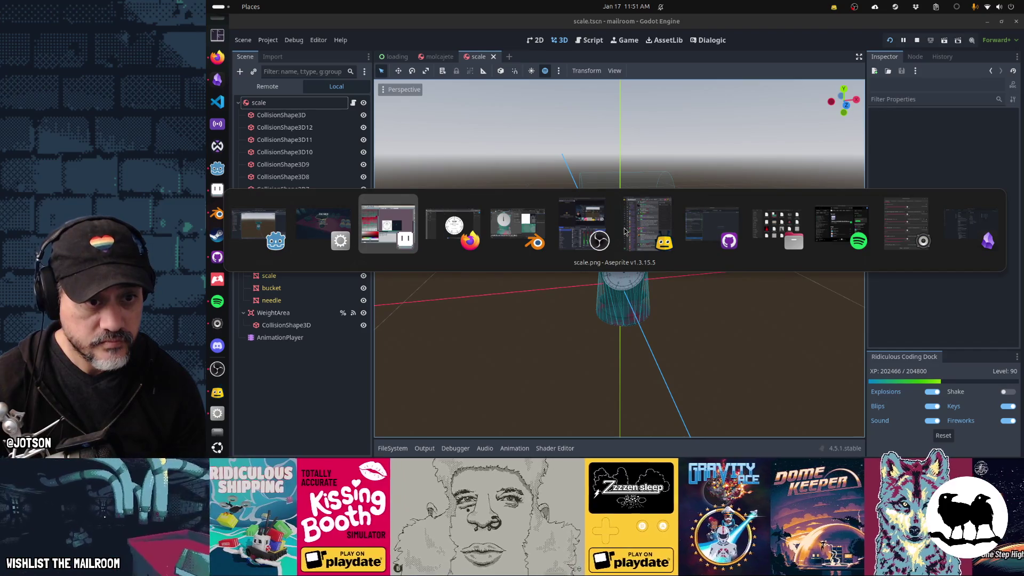
{"action": "key", "text": "alt+Tab"}
{"action": "key", "text": "alt+Tab"}
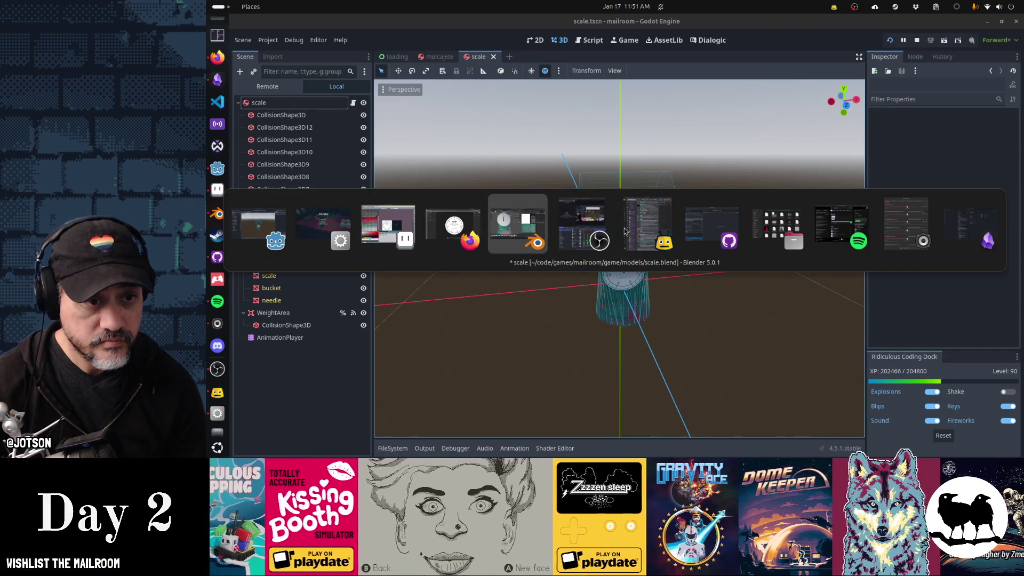
{"action": "key", "text": "alt+shift+Tab"}
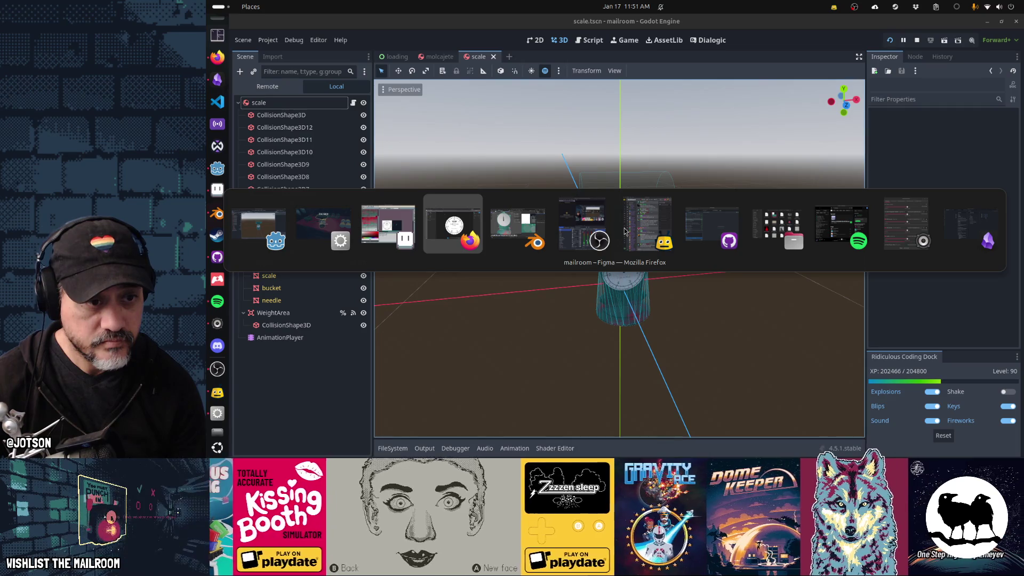
{"action": "key", "text": "alt+Tab"}
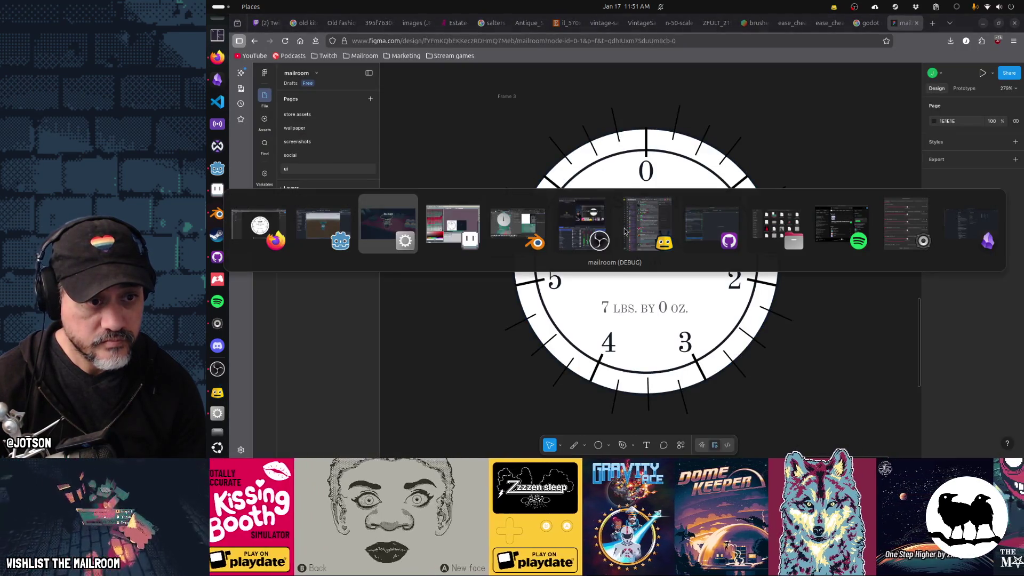
{"action": "scroll", "coordinate": [643, 249], "scroll_direction": "up", "scroll_amount": 2}
{"action": "mouse_move", "coordinate": [643, 249]}
{"action": "left_mouse_down"}
{"action": "mouse_move", "coordinate": [720, 213]}
{"action": "mouse_move", "coordinate": [745, 241]}
{"action": "left_mouse_up"}
Sample the dark dial ink colour and set the text font to Old Standard TT.
{"action": "left_click_drag", "start_coordinate": [693, 188], "coordinate": [722, 232]}
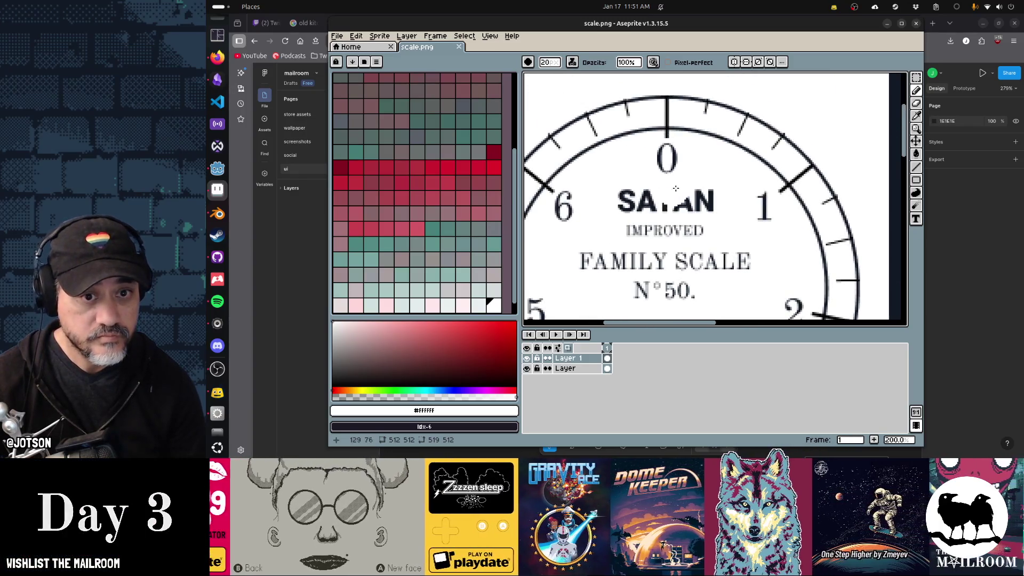
{"action": "key", "text": "i"}
{"action": "left_click", "coordinate": [683, 198]}
{"action": "key", "text": "t"}
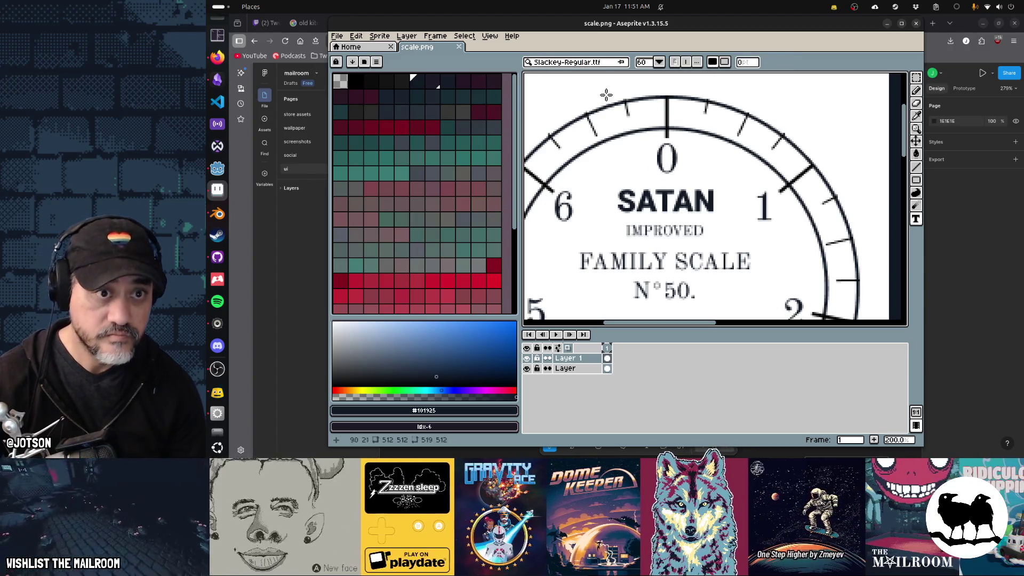
{"action": "left_click", "coordinate": [620, 63]}
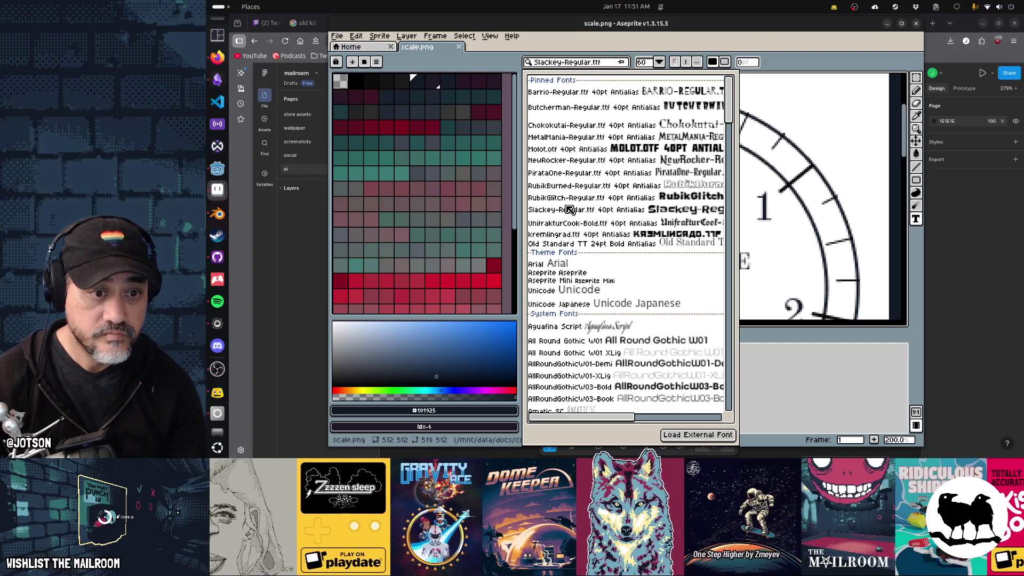
{"action": "left_click", "coordinate": [597, 65]}
{"action": "type", "text": "old sta"}
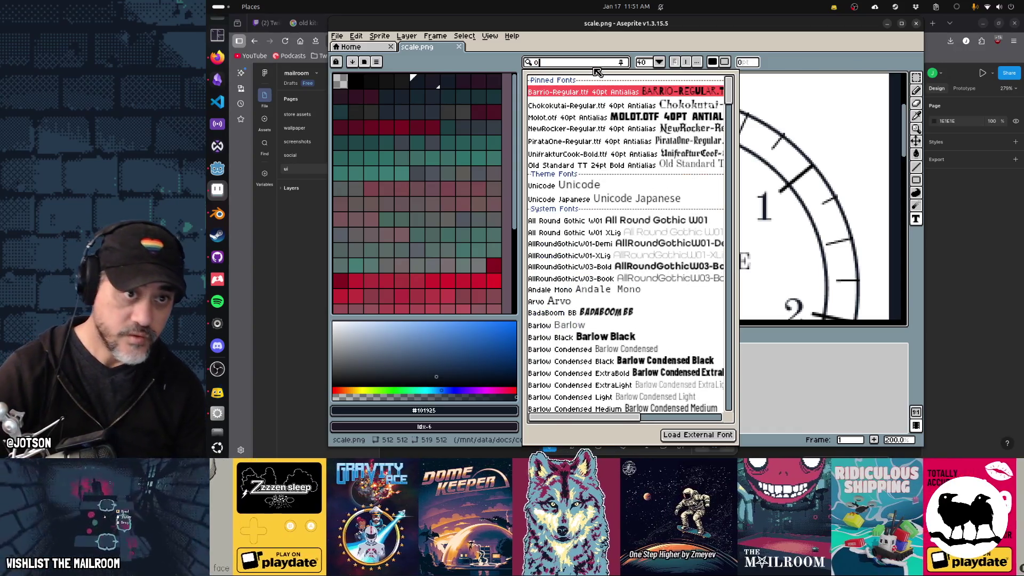
{"action": "type", "text": "ndard"}
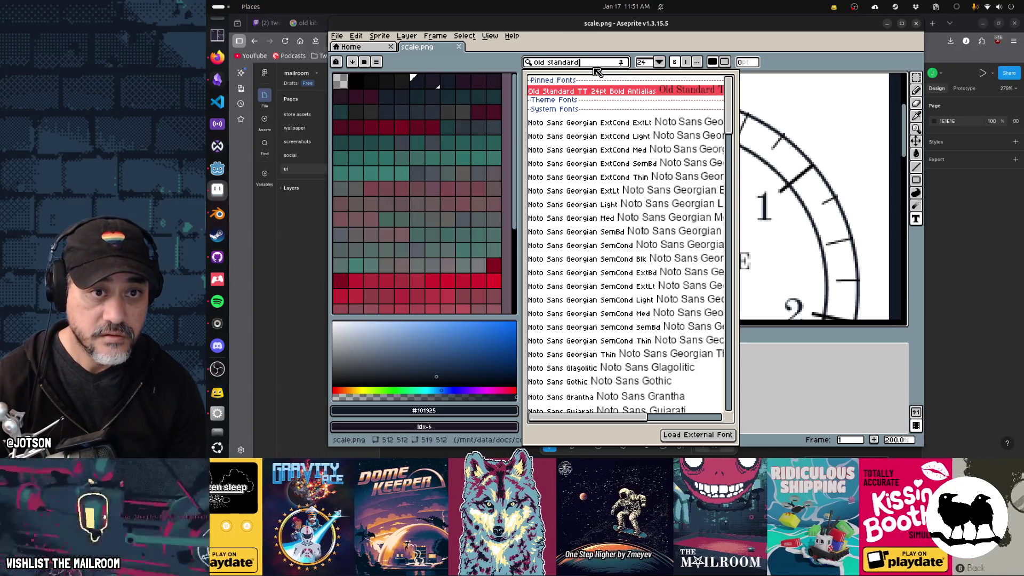
{"action": "key", "text": "Return"}
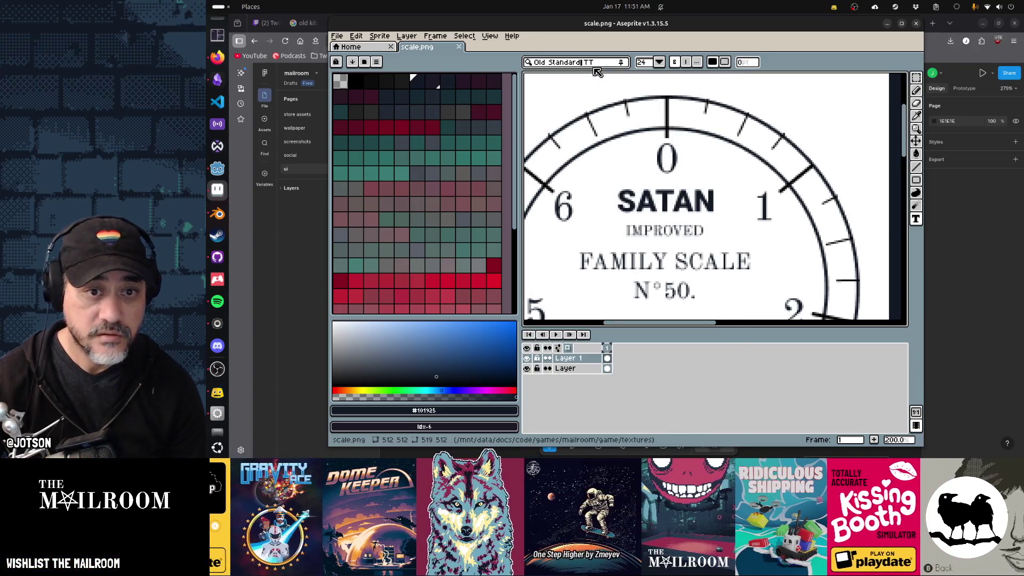
Type a 0 at font size 300 near the top of the dial.
{"action": "left_click", "coordinate": [645, 64]}
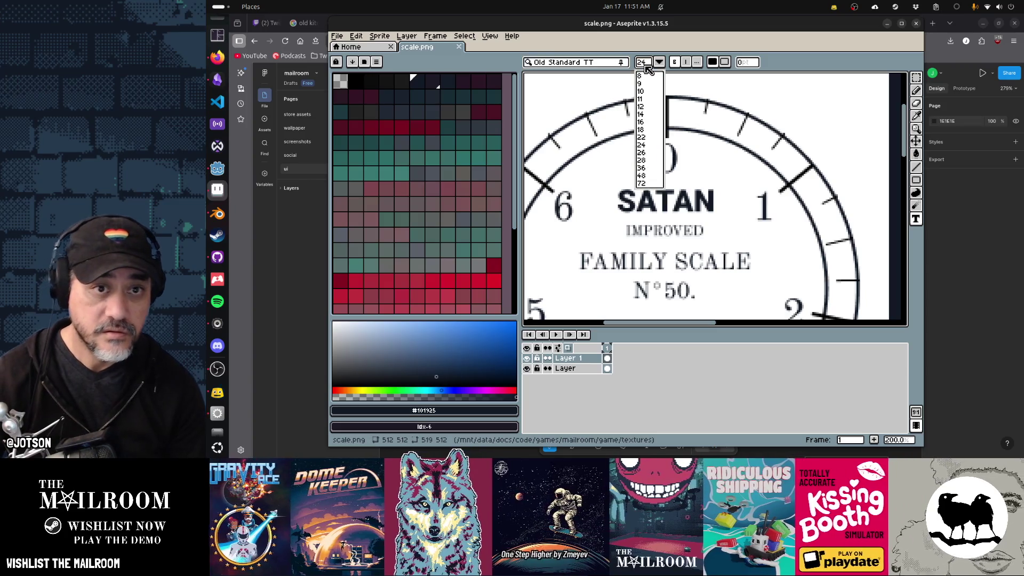
{"action": "type", "text": "300"}
{"action": "key", "text": "Return"}
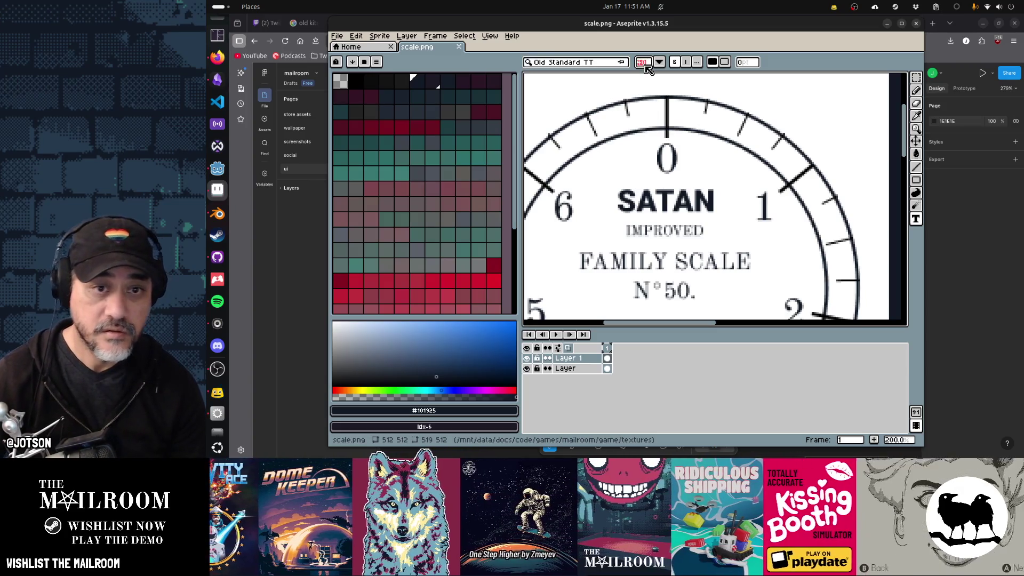
{"action": "left_click", "coordinate": [690, 141]}
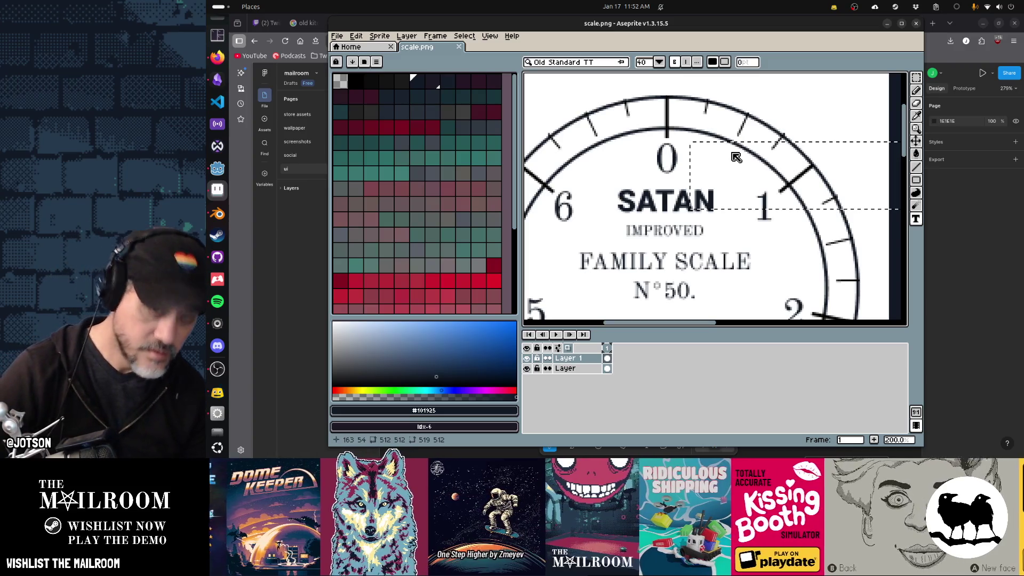
{"action": "type", "text": "0"}
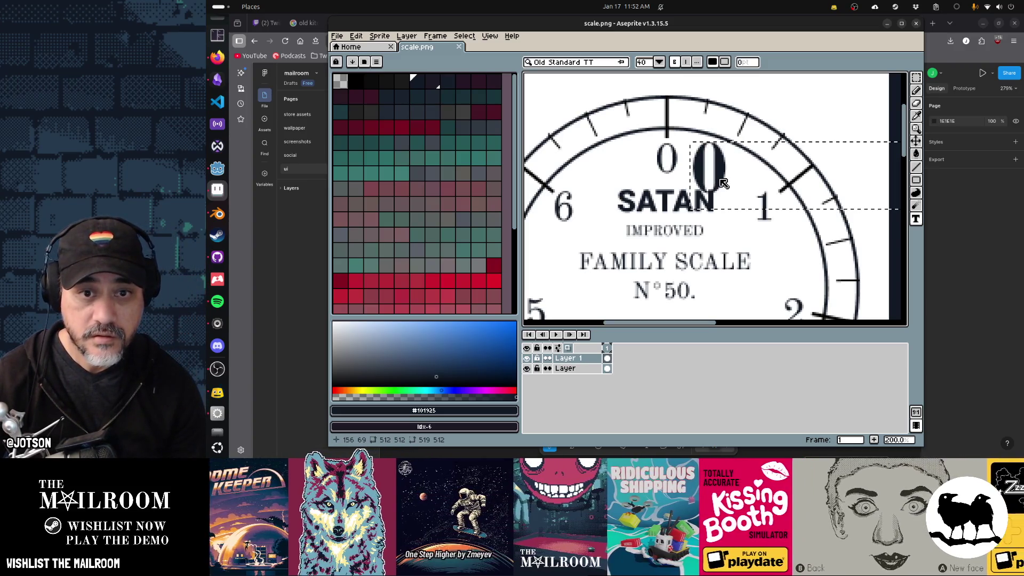
{"action": "key", "text": "Return"}
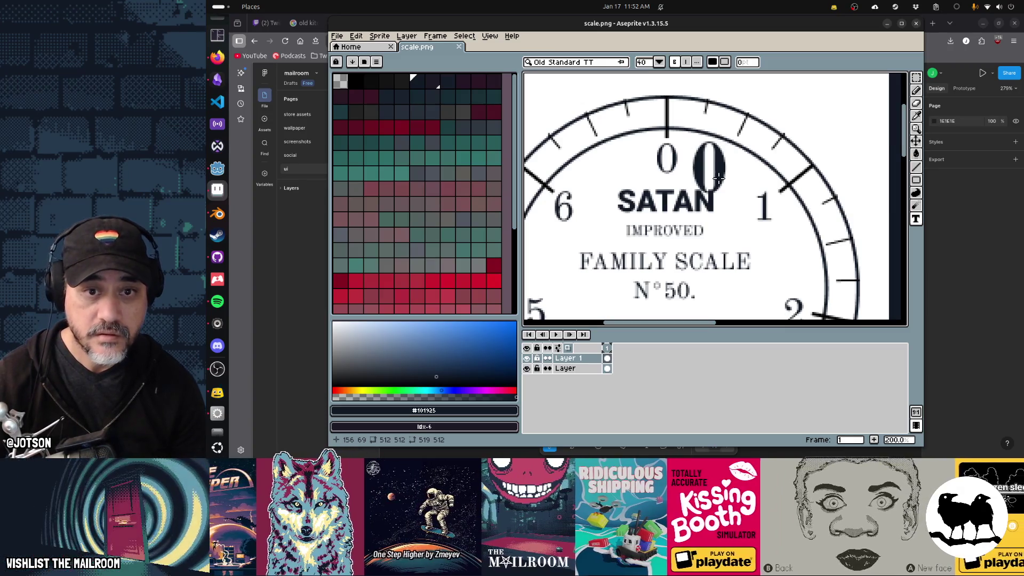
Paint out the small original 0, the SATAN label and leftover dark marks.
{"action": "key", "text": "b"}
{"action": "mouse_move", "coordinate": [662, 148]}
{"action": "left_mouse_down"}
{"action": "mouse_move", "coordinate": [659, 170]}
{"action": "mouse_move", "coordinate": [672, 167]}
{"action": "left_mouse_up"}
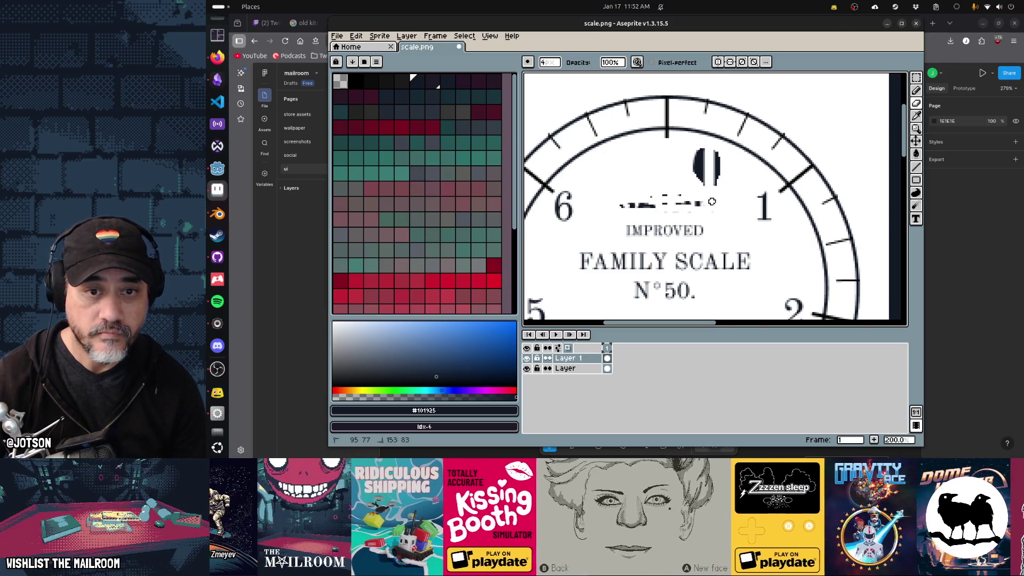
{"action": "left_click_drag", "start_coordinate": [712, 202], "coordinate": [635, 206]}
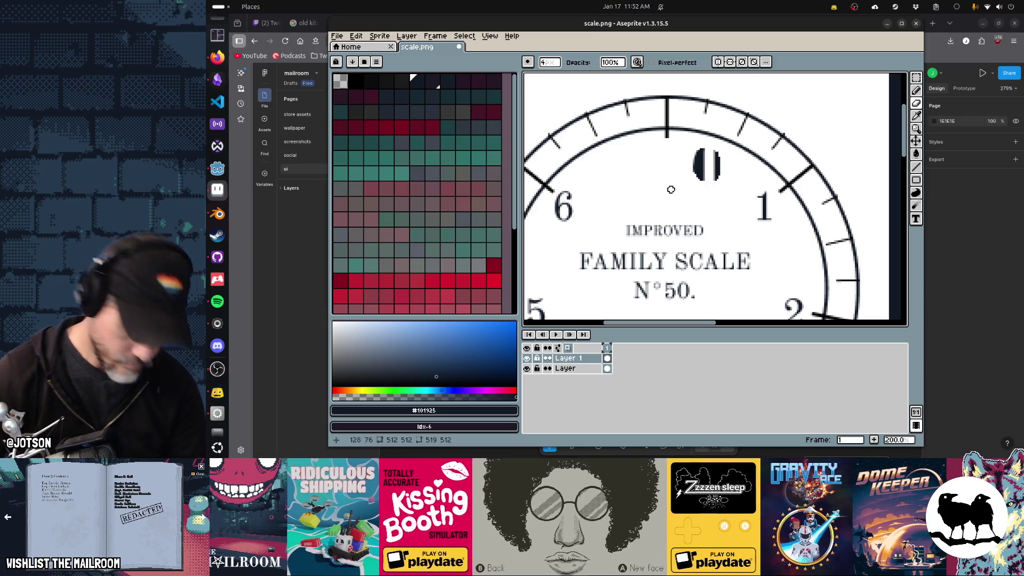
{"action": "key", "text": "plus"}
{"action": "key", "text": "plus"}
{"action": "key", "text": "plus"}
{"action": "left_click_drag", "start_coordinate": [700, 154], "coordinate": [711, 172]}
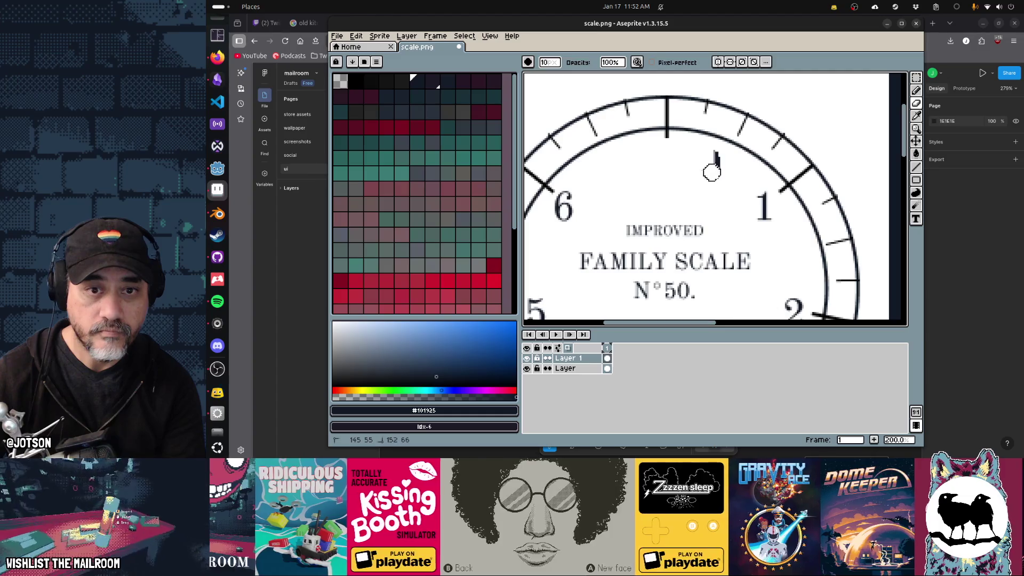
{"action": "left_click", "coordinate": [718, 179]}
Type a new large 0 near the top centre of the dial.
{"action": "key", "text": "t"}
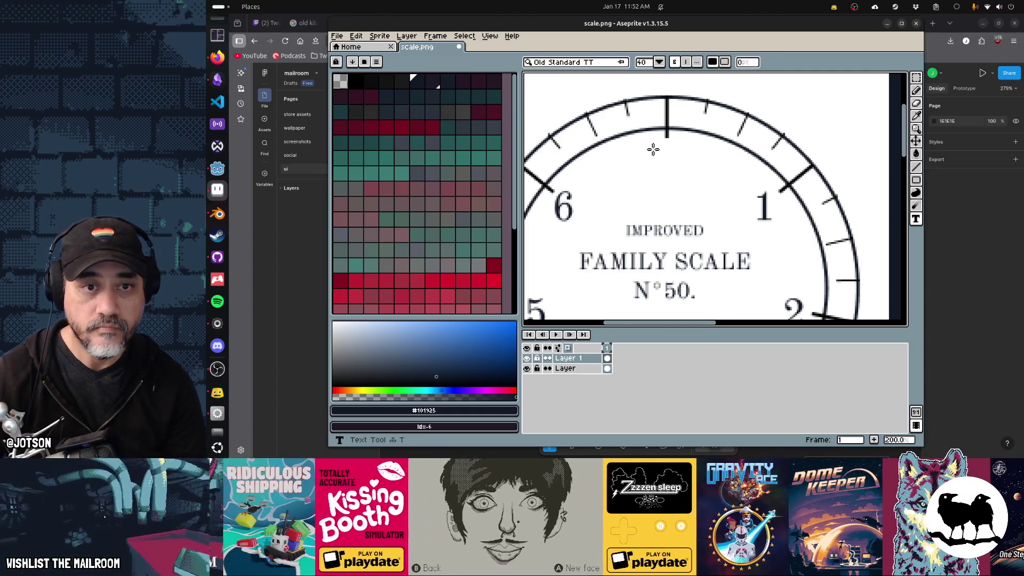
{"action": "left_click", "coordinate": [654, 149]}
{"action": "type", "text": "0"}
{"action": "key", "text": "Return"}
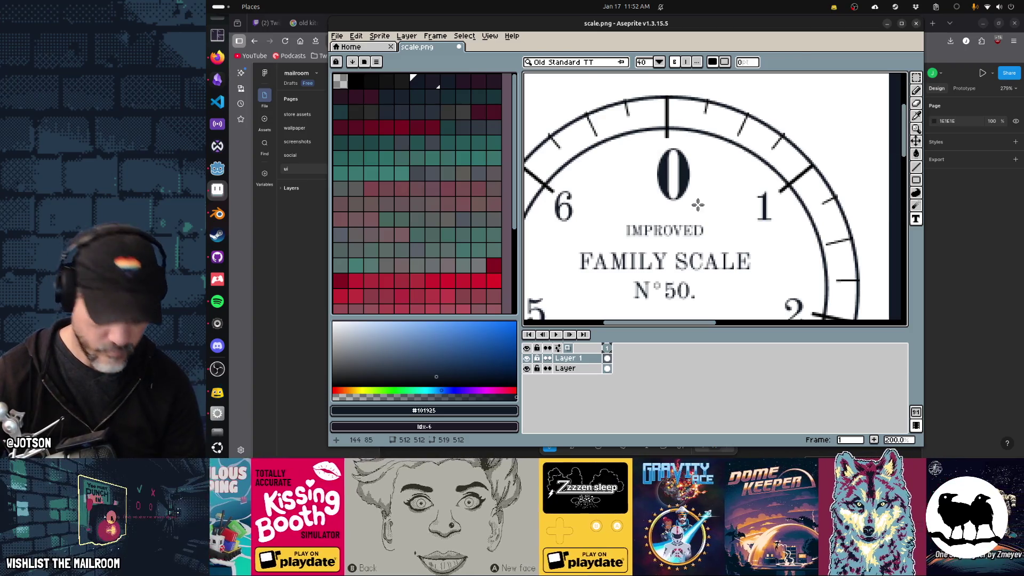
{"action": "key", "text": "m"}
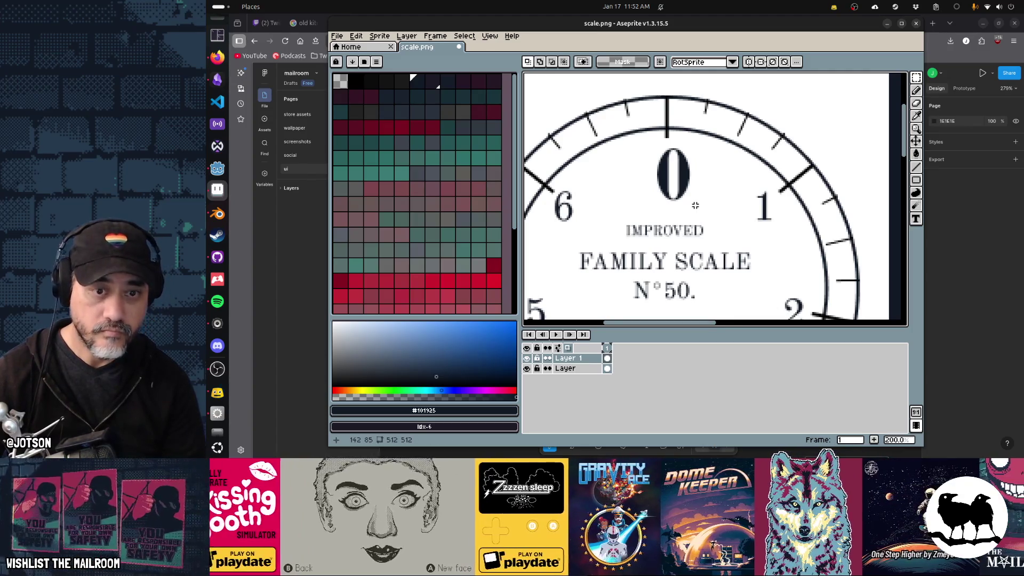
Move the large 0 up so it sits centred under the top tick.
{"action": "left_click_drag", "start_coordinate": [701, 206], "coordinate": [645, 137]}
{"action": "left_click_drag", "start_coordinate": [681, 181], "coordinate": [675, 179]}
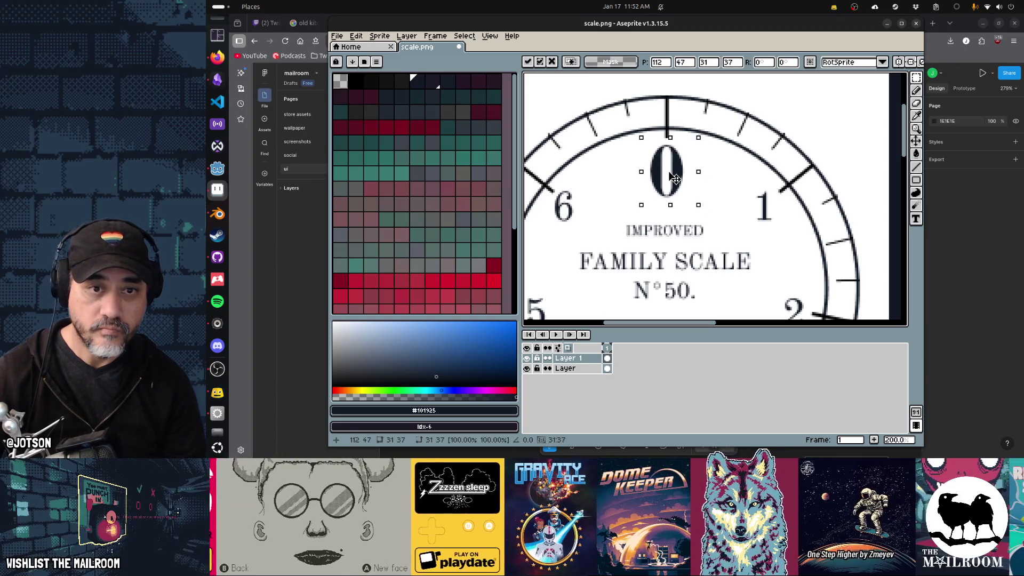
{"action": "key", "text": "Return"}
Add a large 1 at the dial's 1 position and nudge it into place.
{"action": "mouse_move", "coordinate": [752, 216]}
{"action": "left_mouse_down"}
{"action": "mouse_move", "coordinate": [692, 188]}
{"action": "mouse_move", "coordinate": [717, 204]}
{"action": "left_mouse_up"}
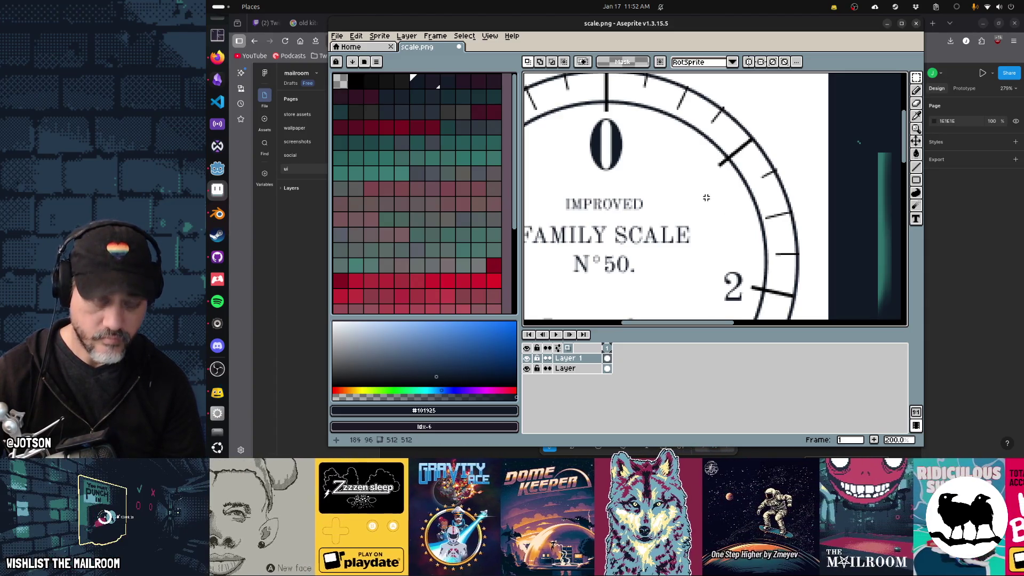
{"action": "key", "text": "t"}
{"action": "left_click", "coordinate": [688, 164]}
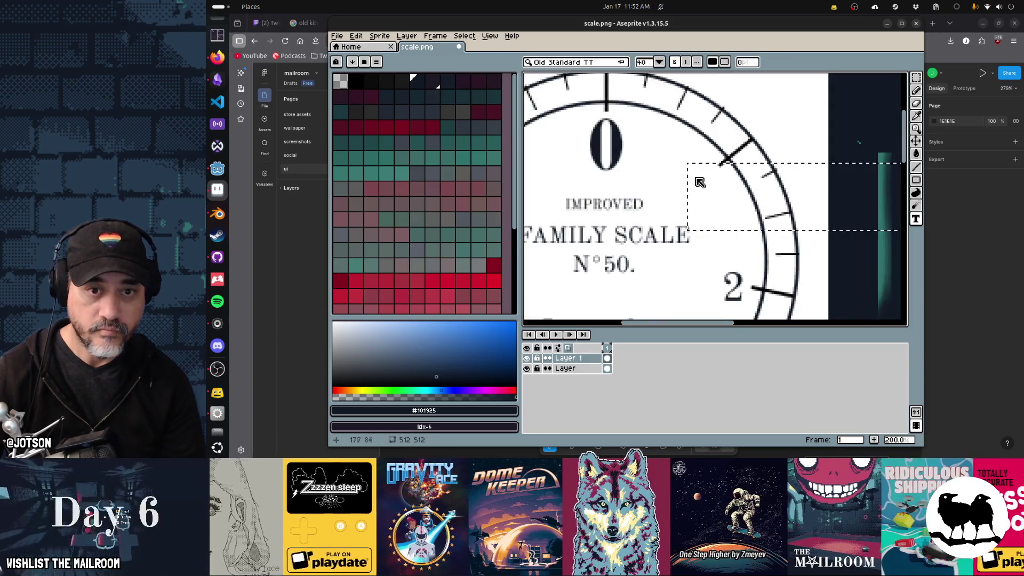
{"action": "type", "text": "1"}
{"action": "key", "text": "Return"}
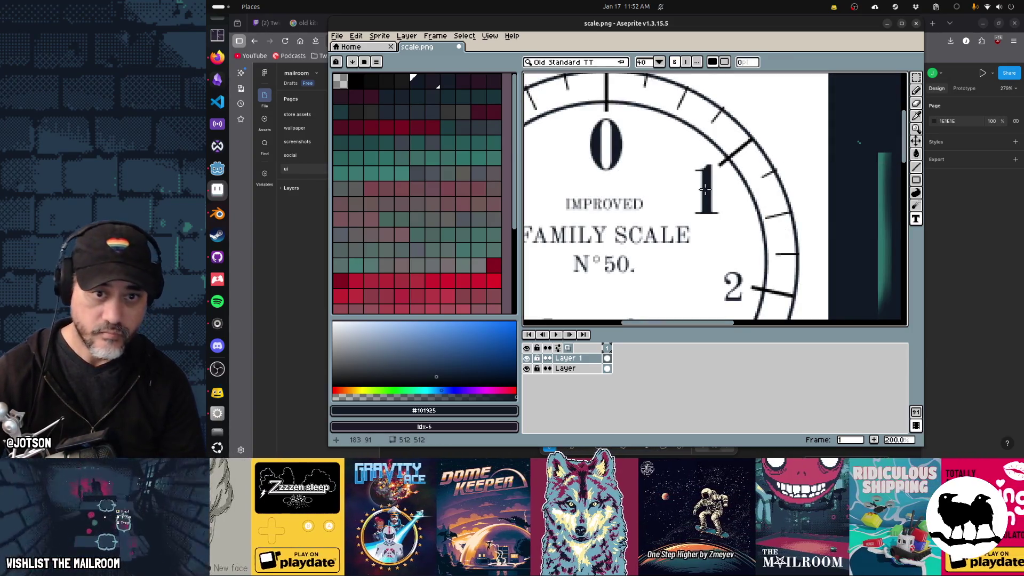
{"action": "key", "text": "m"}
{"action": "mouse_move", "coordinate": [688, 160]}
{"action": "left_mouse_down"}
{"action": "mouse_move", "coordinate": [716, 220]}
{"action": "mouse_move", "coordinate": [728, 222]}
{"action": "mouse_move", "coordinate": [703, 204]}
{"action": "left_mouse_up"}
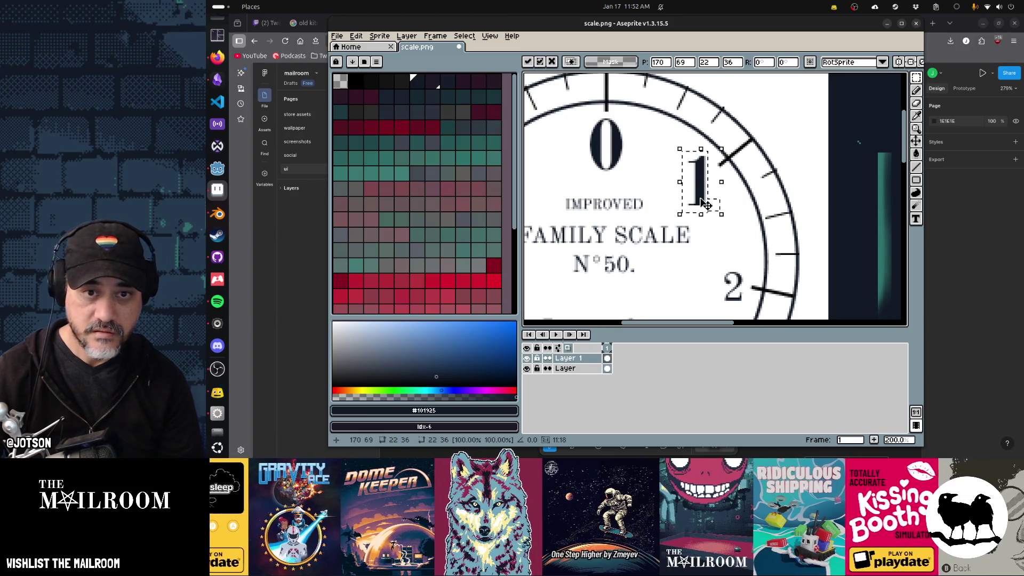
{"action": "key", "text": "ctrl+d"}
{"action": "key", "text": "alt+Tab"}
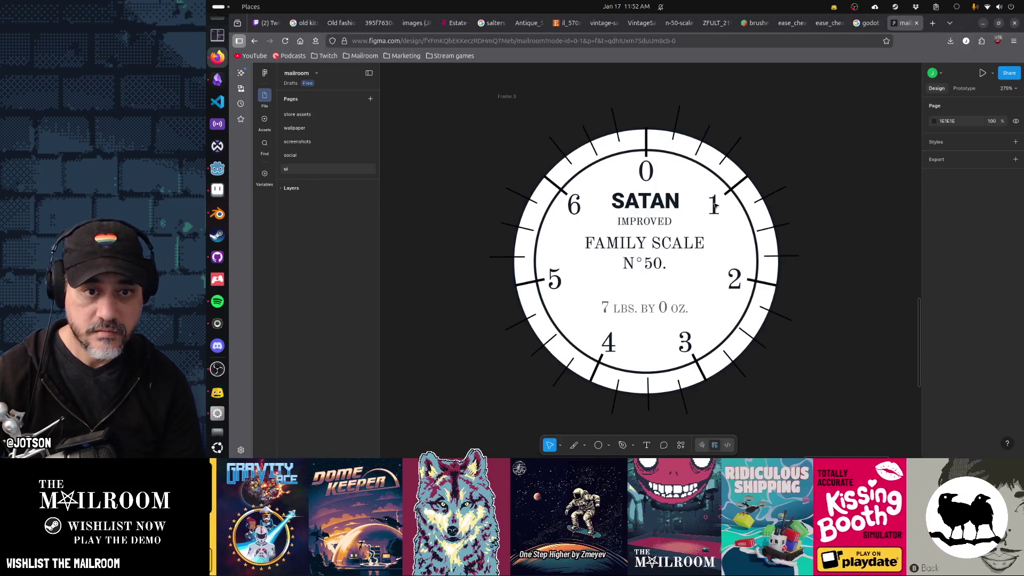
Run the game, spawn a scale with the 'a scale' console command, then stop it.
{"action": "key", "text": "alt+Tab"}
{"action": "key", "text": "alt+Tab"}
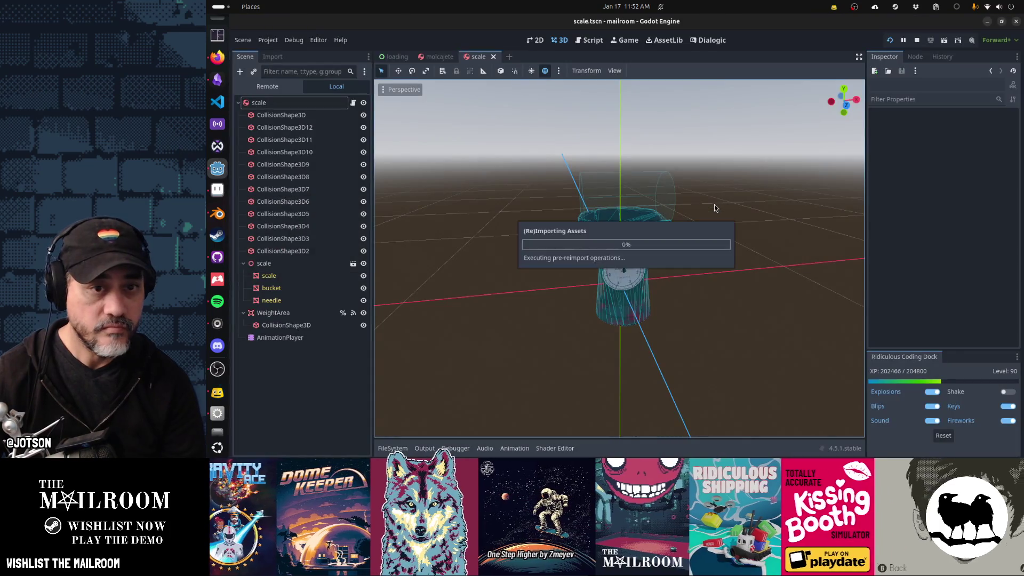
{"action": "key", "text": "F5"}
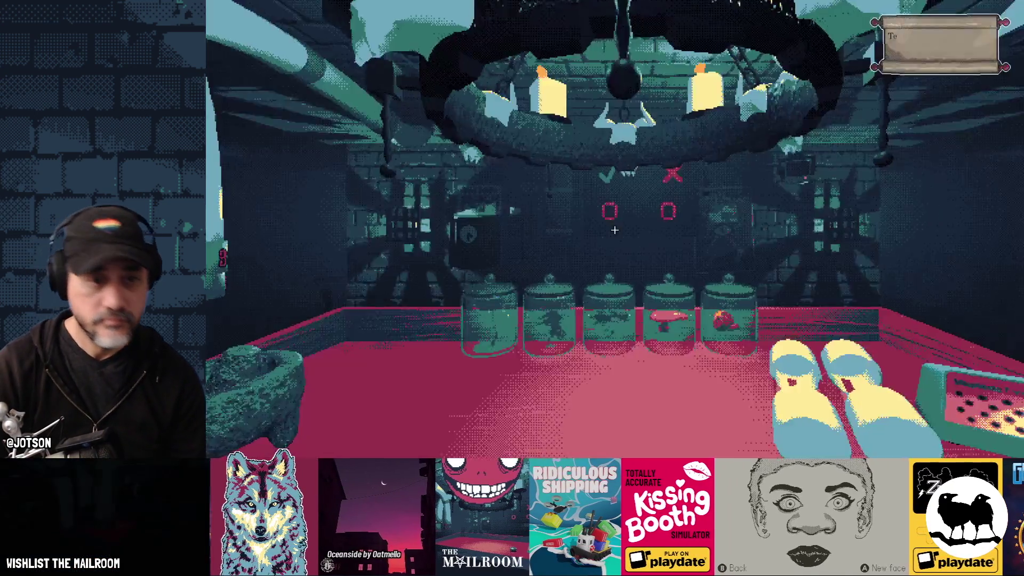
{"action": "type", "text": "a scake"}
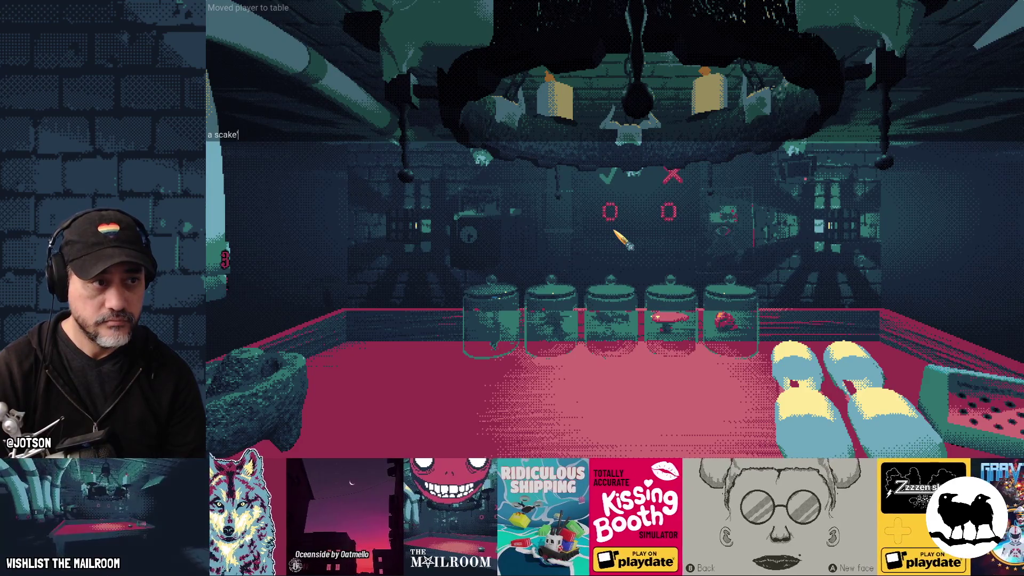
{"action": "key", "text": "BackSpace"}
{"action": "key", "text": "BackSpace"}
{"action": "type", "text": "le"}
{"action": "key", "text": "Return"}
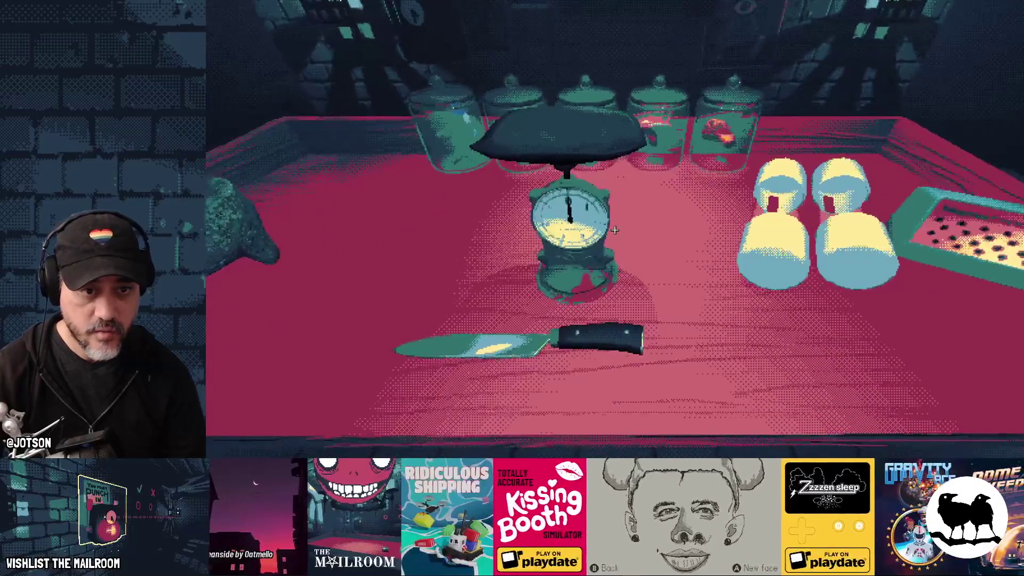
{"action": "key", "text": "F8"}
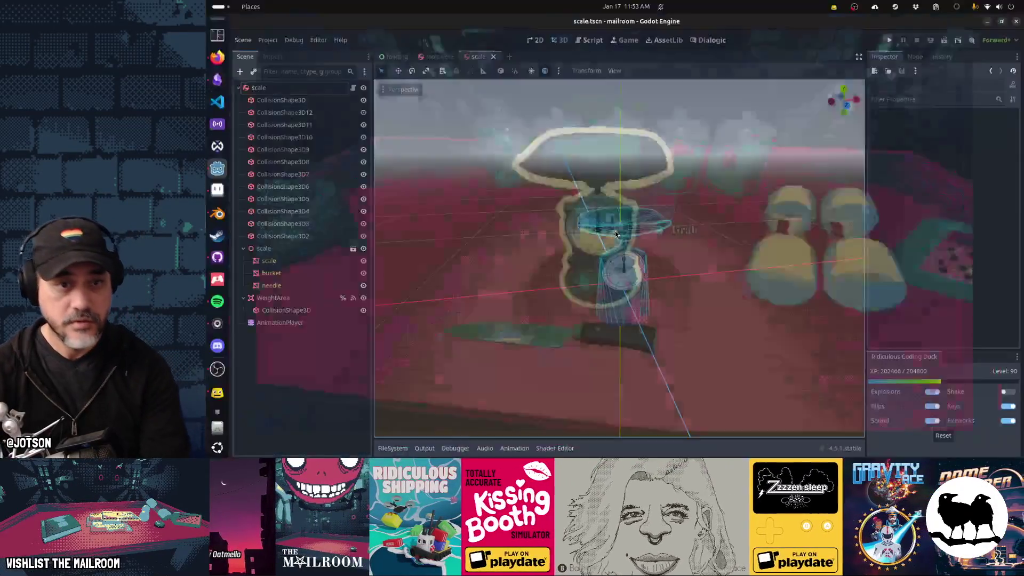
Minimise the Firefox Figma window and return to Aseprite's dial texture.
{"action": "key", "text": "alt+Tab"}
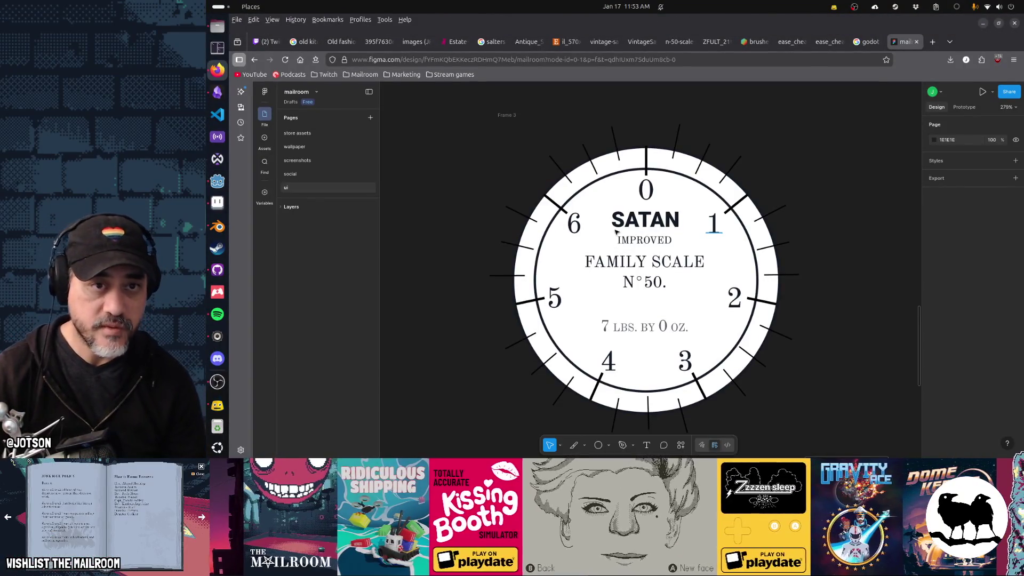
{"action": "left_click", "coordinate": [863, 154]}
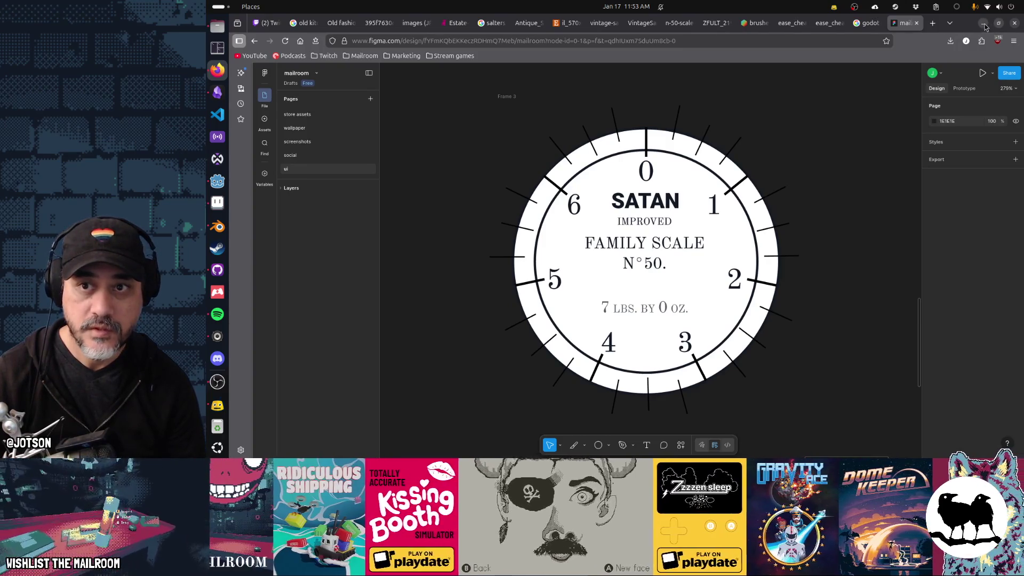
{"action": "left_click", "coordinate": [983, 25]}
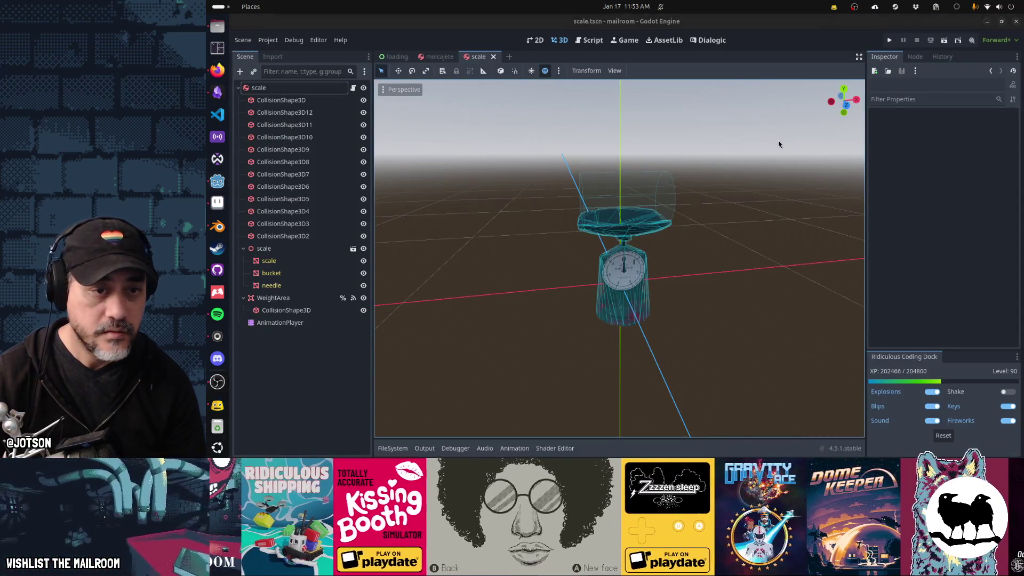
{"action": "key", "text": "alt+Tab"}
{"action": "key", "text": "alt+Tab"}
{"action": "left_click_drag", "start_coordinate": [740, 248], "coordinate": [699, 164]}
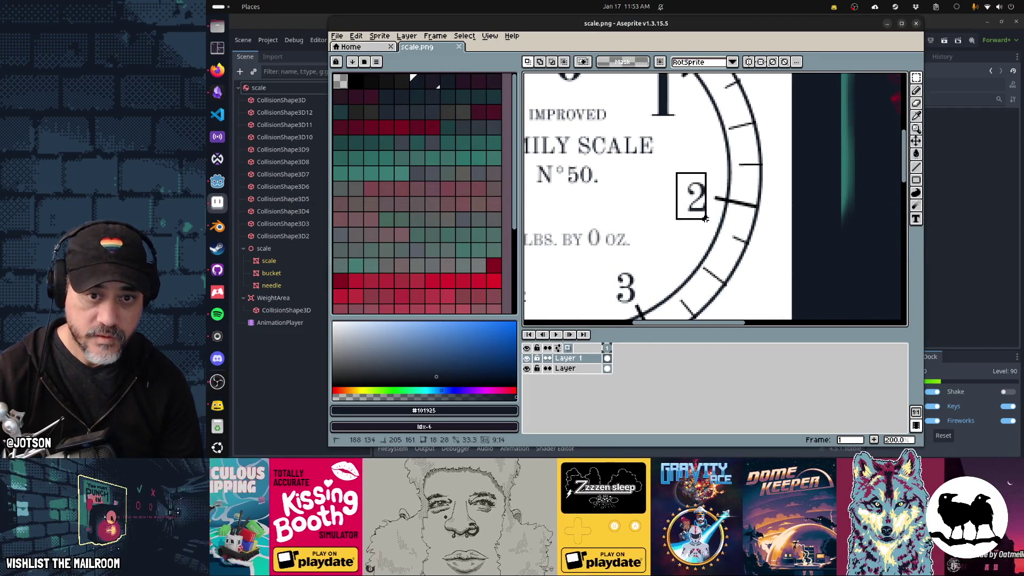
Erase the old printed numerals 2, 3 and 4 from the dial.
{"action": "key", "text": "Delete"}
{"action": "left_click_drag", "start_coordinate": [607, 274], "coordinate": [639, 306]}
{"action": "key", "text": "Delete"}
{"action": "key", "text": "ctrl+z"}
{"action": "left_click_drag", "start_coordinate": [610, 263], "coordinate": [642, 291]}
{"action": "mouse_move", "coordinate": [635, 302]}
{"action": "left_mouse_down"}
{"action": "mouse_move", "coordinate": [600, 281]}
{"action": "mouse_move", "coordinate": [791, 217]}
{"action": "left_mouse_up"}
{"action": "left_click_drag", "start_coordinate": [693, 205], "coordinate": [731, 236]}
{"action": "key", "text": "Delete"}
Add a new numeral 2 beside its tick mark and nudge it upward into place.
{"action": "mouse_move", "coordinate": [638, 137]}
{"action": "left_mouse_down"}
{"action": "mouse_move", "coordinate": [671, 196]}
{"action": "mouse_move", "coordinate": [684, 259]}
{"action": "left_mouse_up"}
{"action": "left_click_drag", "start_coordinate": [671, 159], "coordinate": [672, 158]}
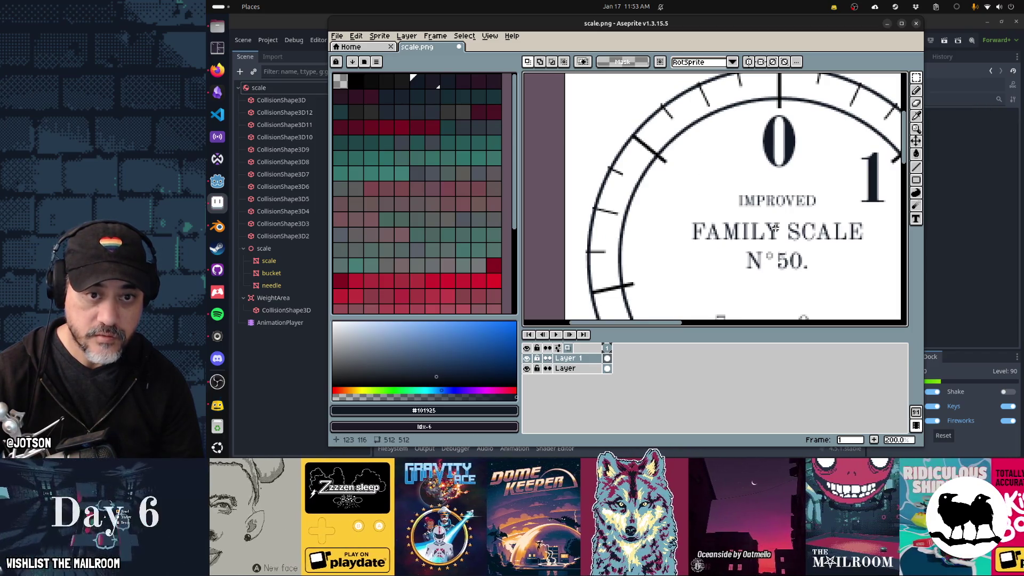
{"action": "left_click_drag", "start_coordinate": [773, 227], "coordinate": [585, 146]}
{"action": "key", "text": "t"}
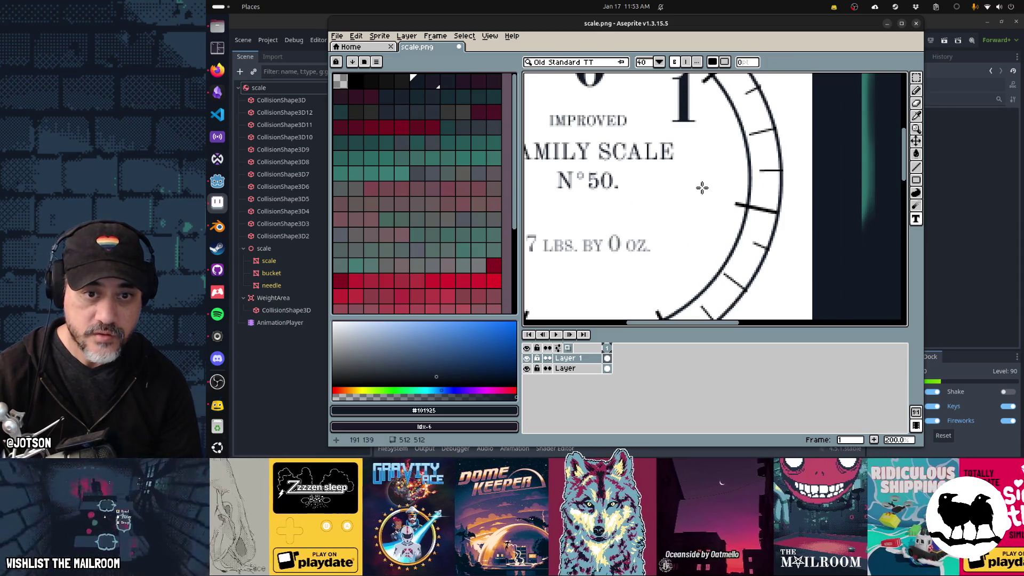
{"action": "left_click", "coordinate": [693, 185]}
{"action": "type", "text": "2"}
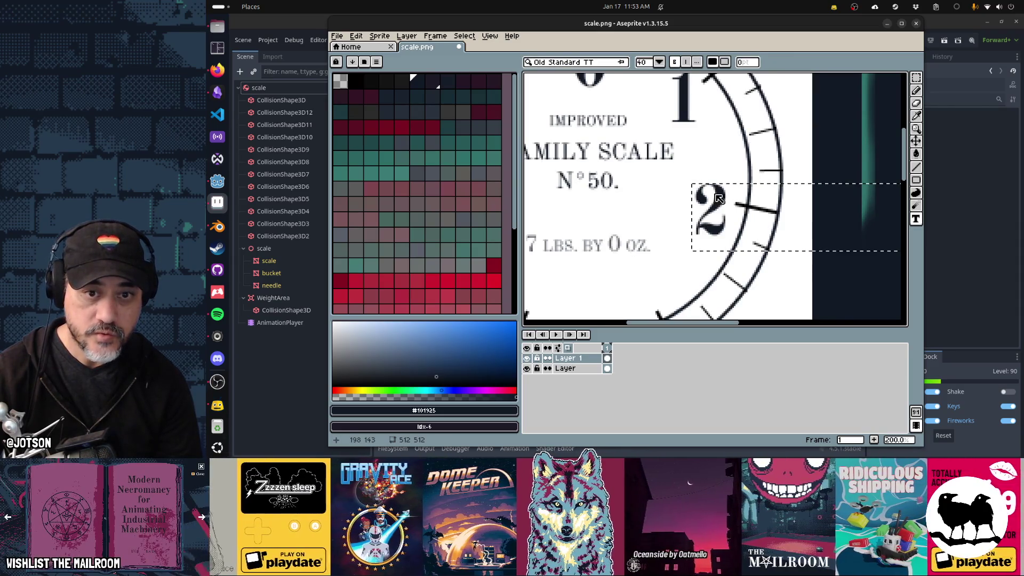
{"action": "key", "text": "Return"}
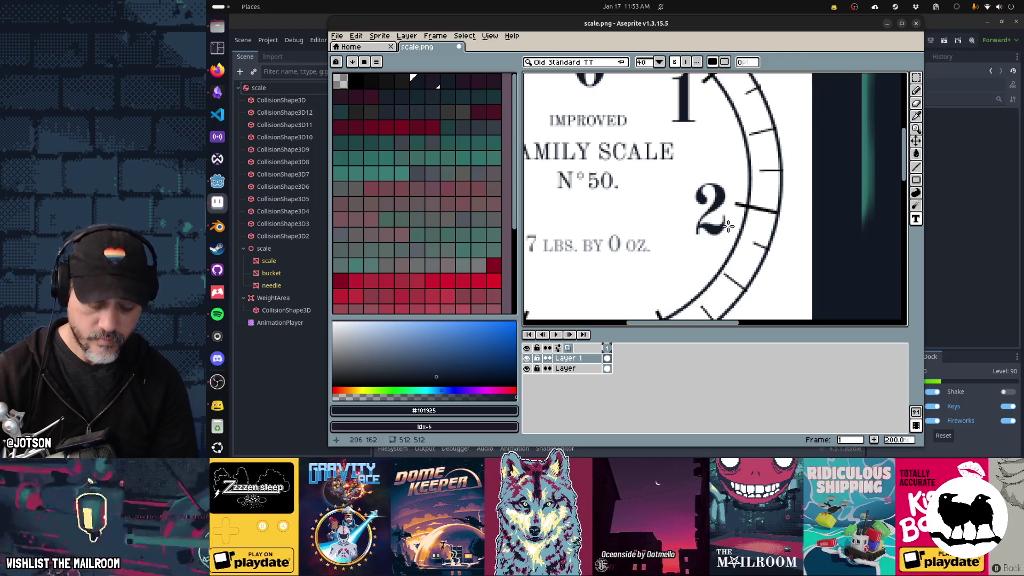
{"action": "key", "text": "m"}
{"action": "left_click_drag", "start_coordinate": [700, 183], "coordinate": [687, 169]}
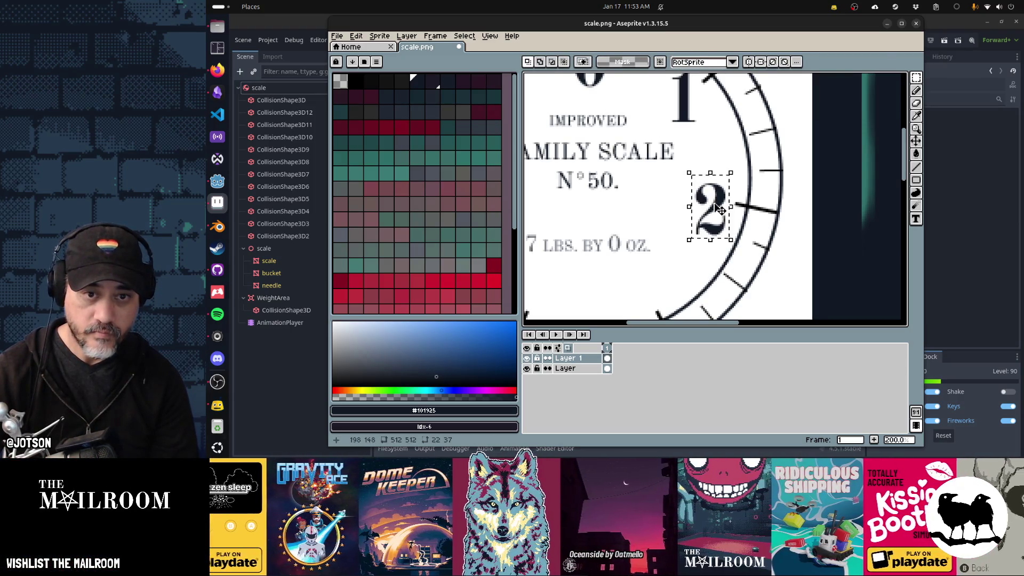
{"action": "left_click_drag", "start_coordinate": [718, 204], "coordinate": [717, 198]}
{"action": "key", "text": "ctrl+d"}
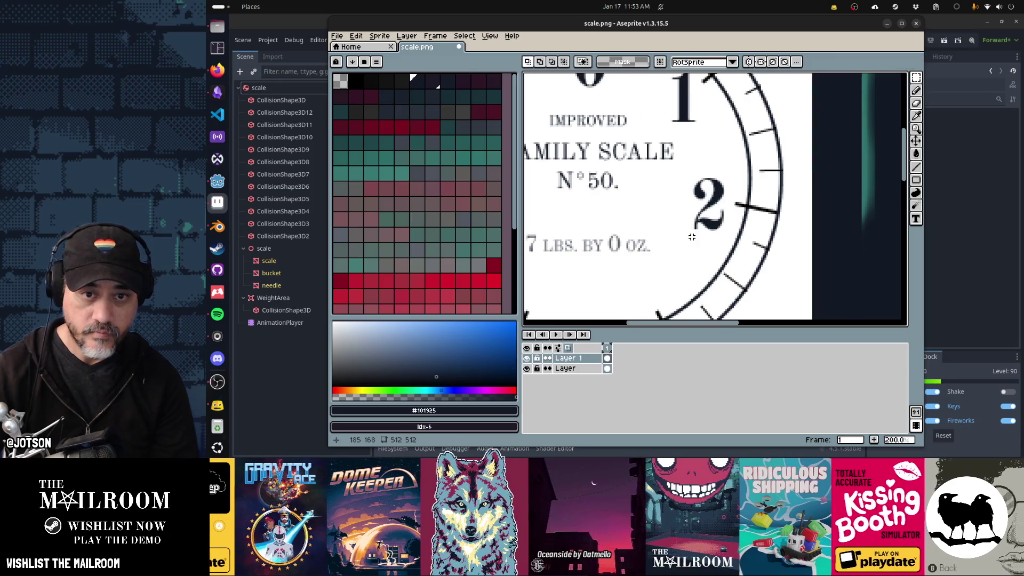
Add a numeral 3 on a new layer near the lower ticks, shifted slightly down-right.
{"action": "scroll", "coordinate": [717, 196], "scroll_direction": "down", "scroll_amount": 3}
{"action": "key", "text": "t"}
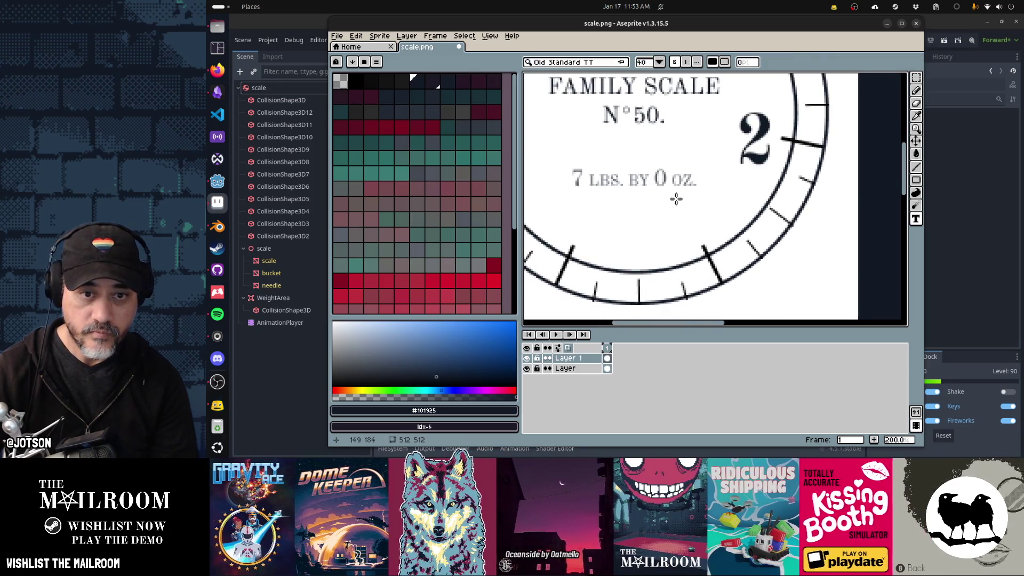
{"action": "left_click", "coordinate": [679, 194]}
{"action": "type", "text": "3"}
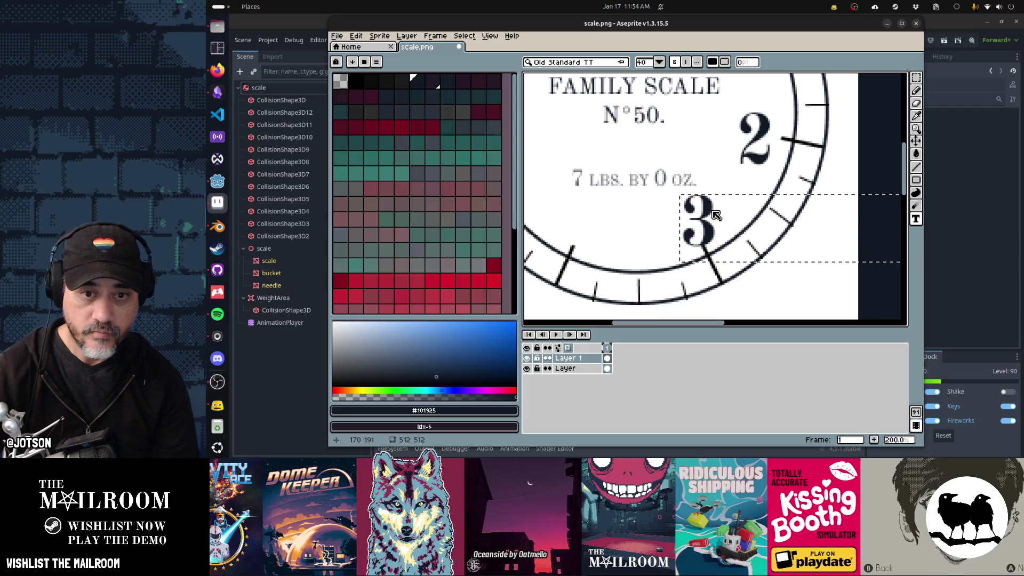
{"action": "key", "text": "Escape"}
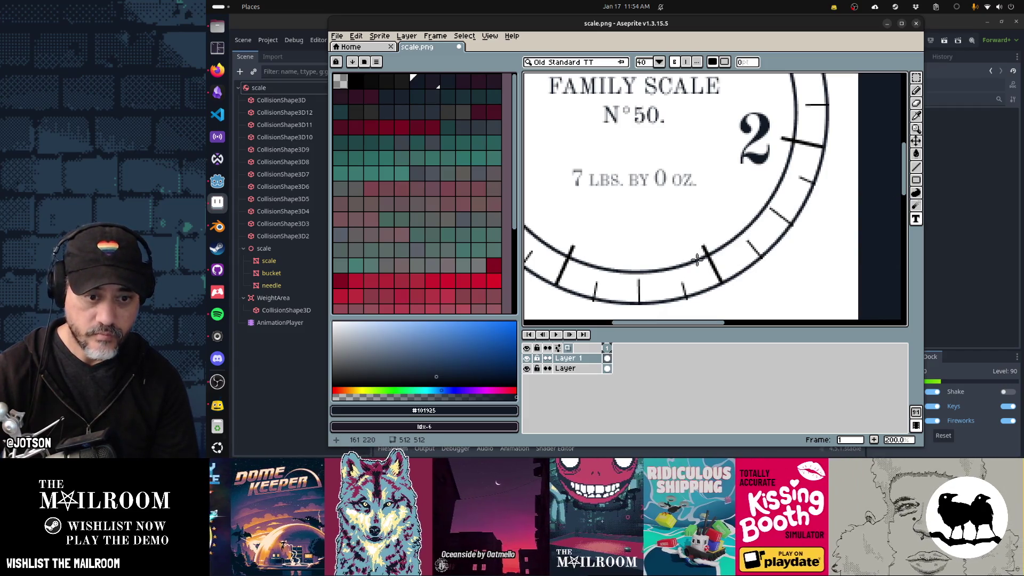
{"action": "key", "text": "shift+n"}
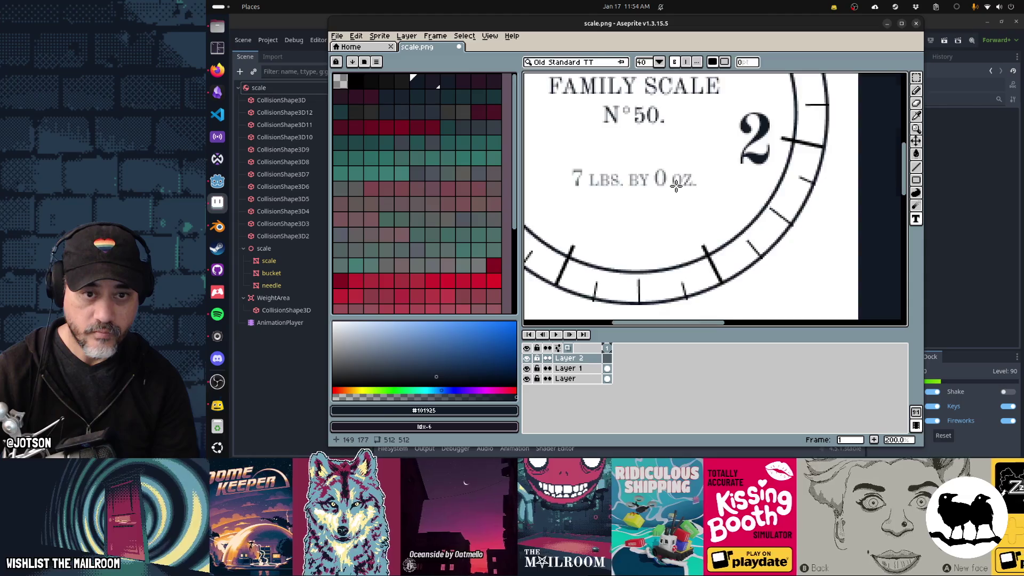
{"action": "left_click", "coordinate": [675, 188]}
{"action": "type", "text": "3"}
{"action": "key", "text": "Return"}
{"action": "key", "text": "v"}
{"action": "left_click_drag", "start_coordinate": [708, 228], "coordinate": [709, 232]}
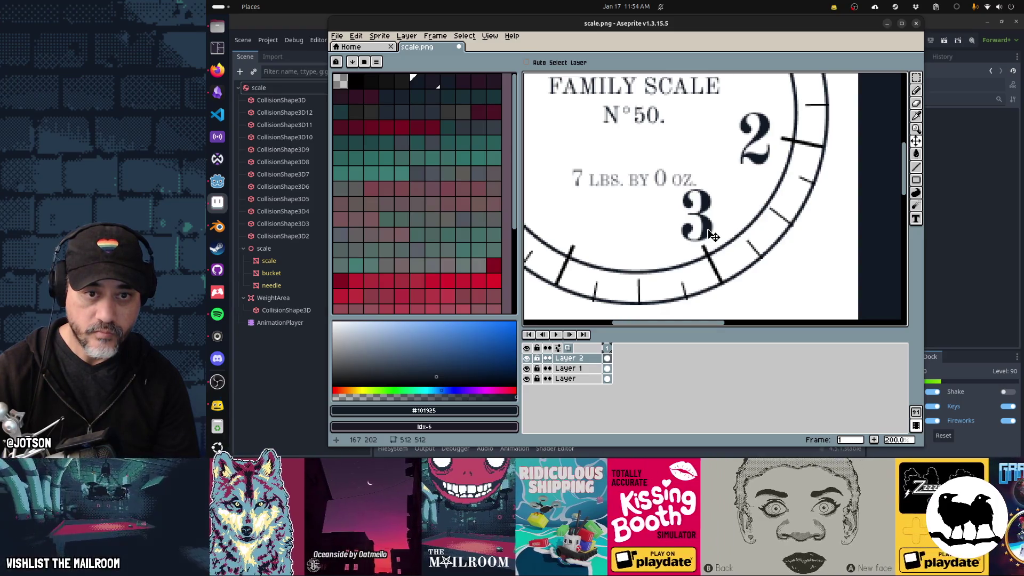
On another new layer, add a numeral 4 at the dial's lower left and shift it into place.
{"action": "scroll", "coordinate": [712, 233], "scroll_direction": "left", "scroll_amount": 3}
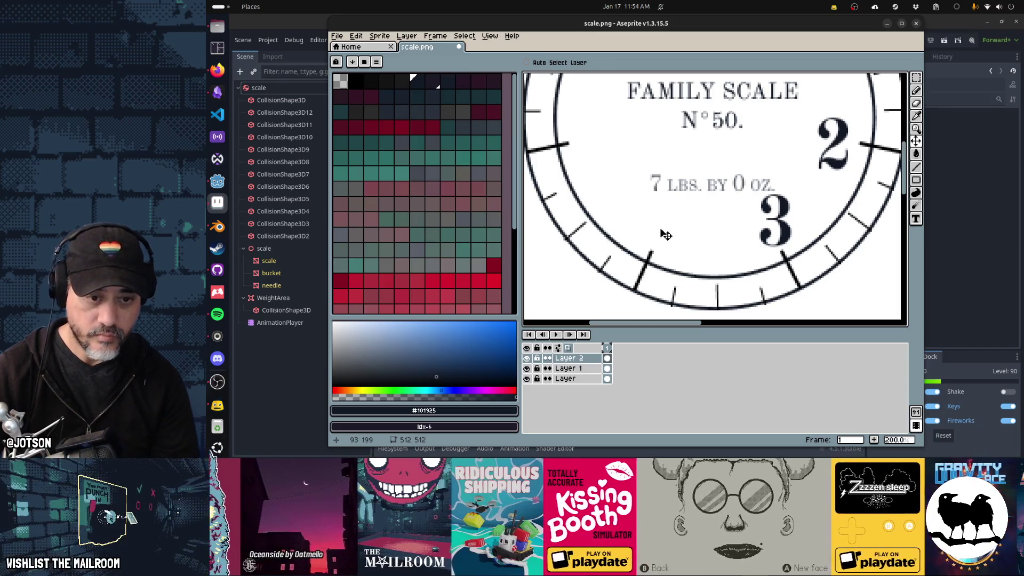
{"action": "key", "text": "shift+n"}
{"action": "key", "text": "t"}
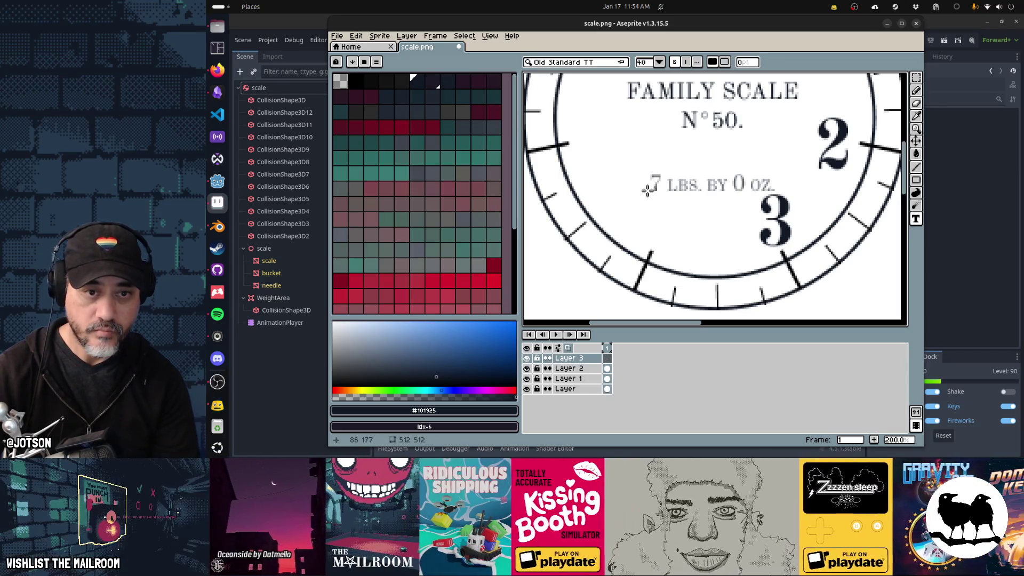
{"action": "left_click", "coordinate": [647, 190]}
{"action": "type", "text": "4"}
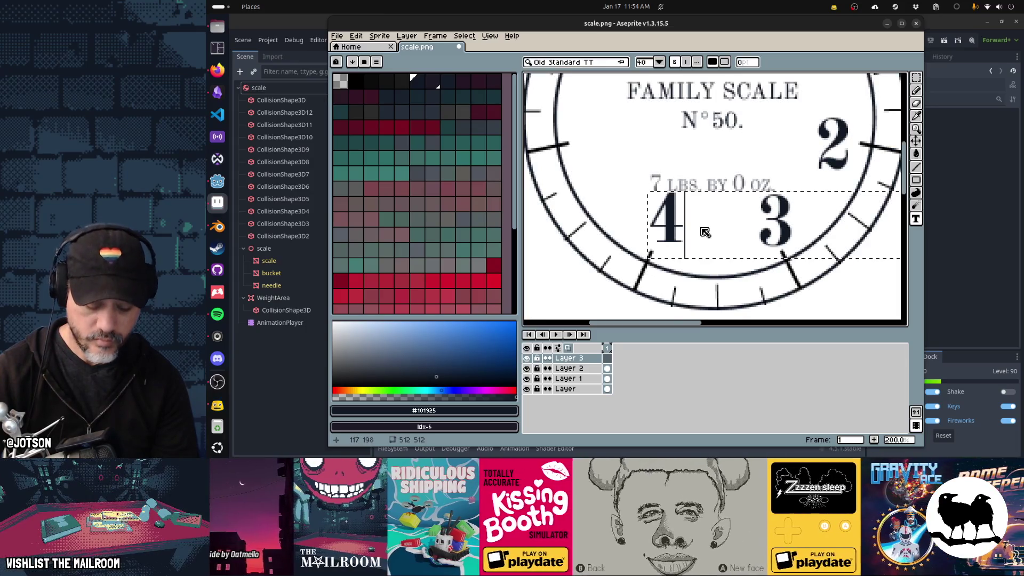
{"action": "type", "text": "v"}
{"action": "left_click_drag", "start_coordinate": [674, 232], "coordinate": [672, 242]}
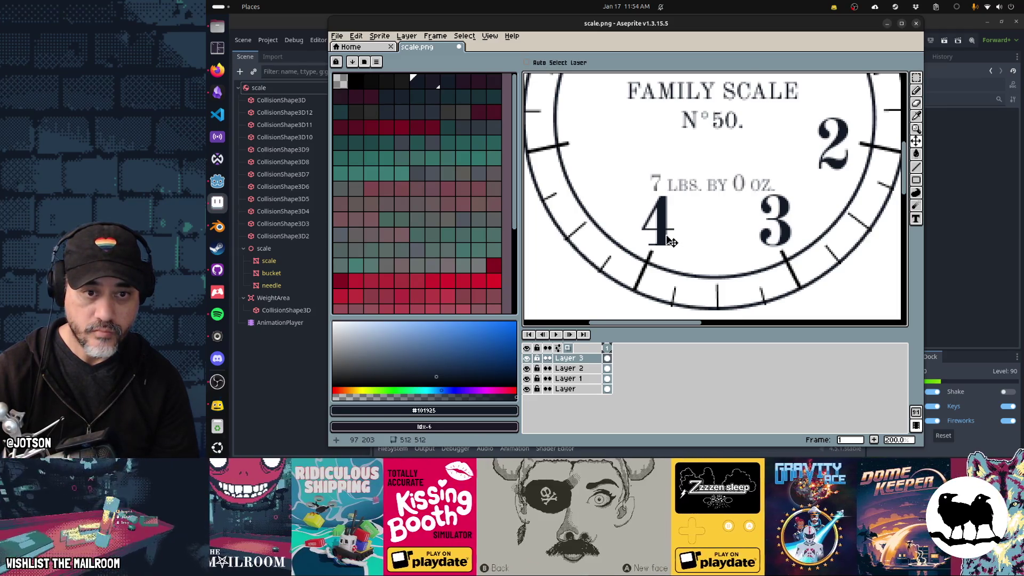
Add a numeral 5 on the dial's left side, nudged slightly left and down one pixel.
{"action": "scroll", "coordinate": [672, 241], "scroll_direction": "left", "scroll_amount": 3}
{"action": "scroll", "coordinate": [671, 241], "scroll_direction": "up", "scroll_amount": 2}
{"action": "key", "text": "t"}
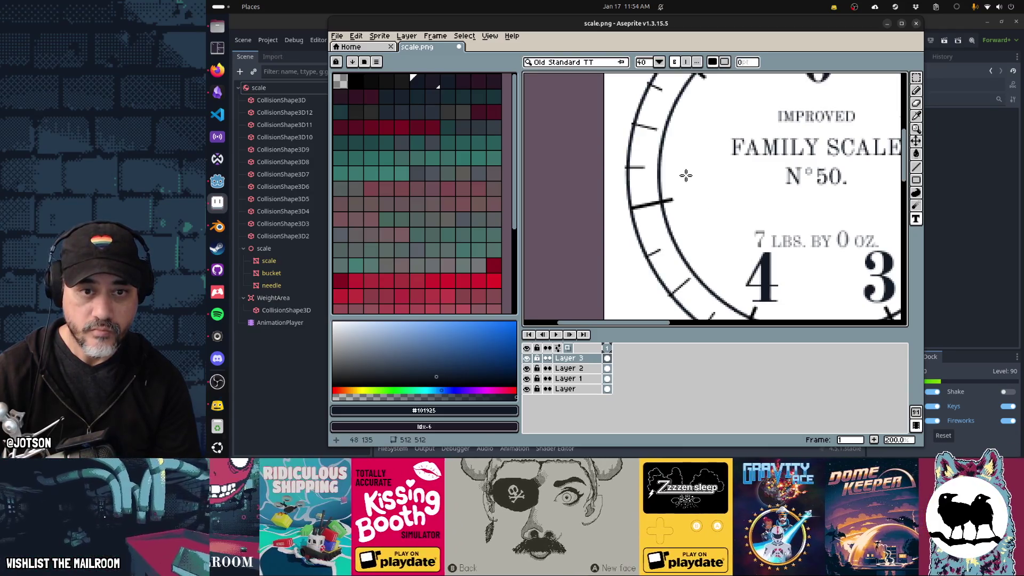
{"action": "left_click", "coordinate": [682, 172]}
{"action": "type", "text": "5"}
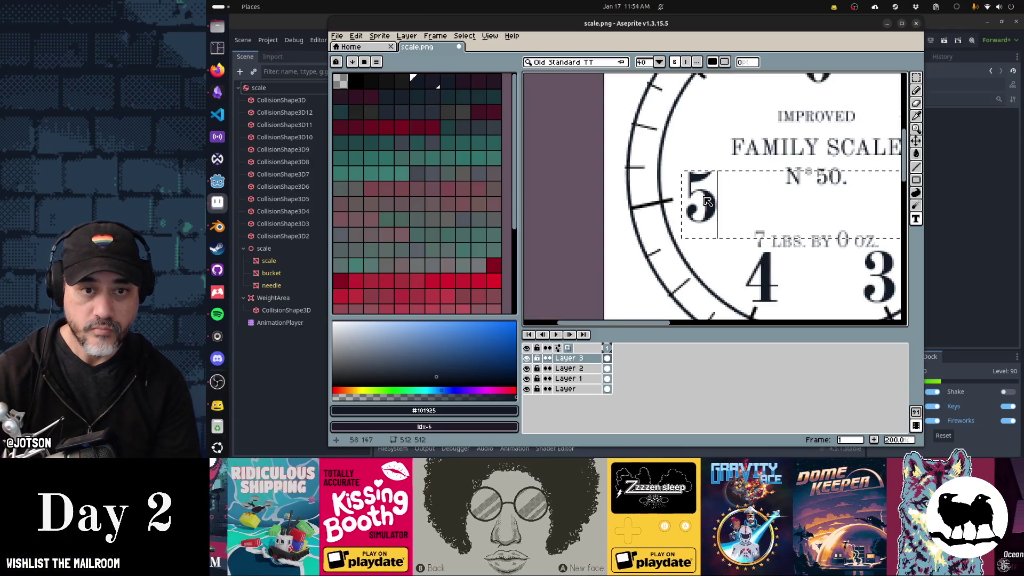
{"action": "key", "text": "Return"}
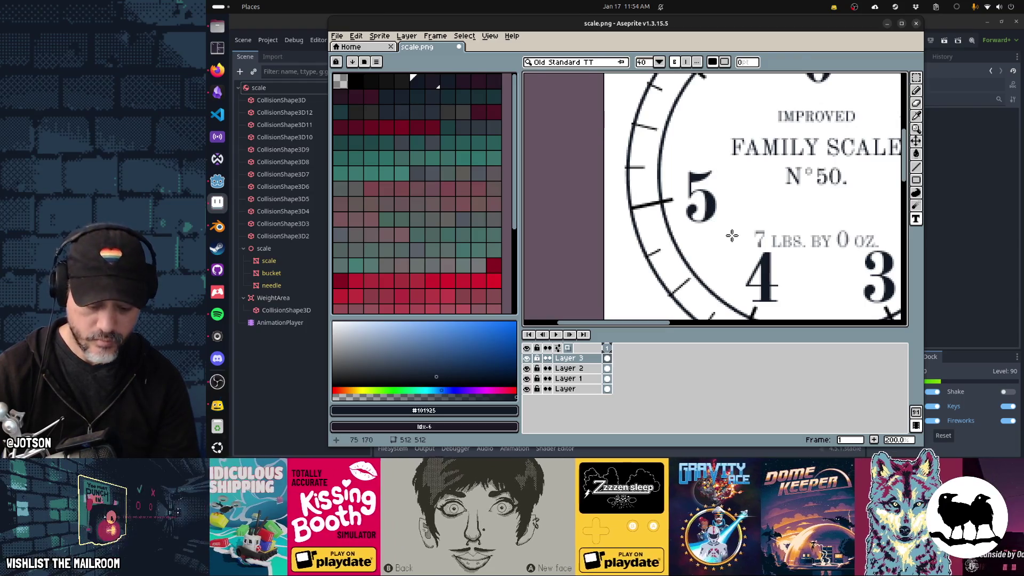
{"action": "left_click_drag", "start_coordinate": [715, 210], "coordinate": [704, 205]}
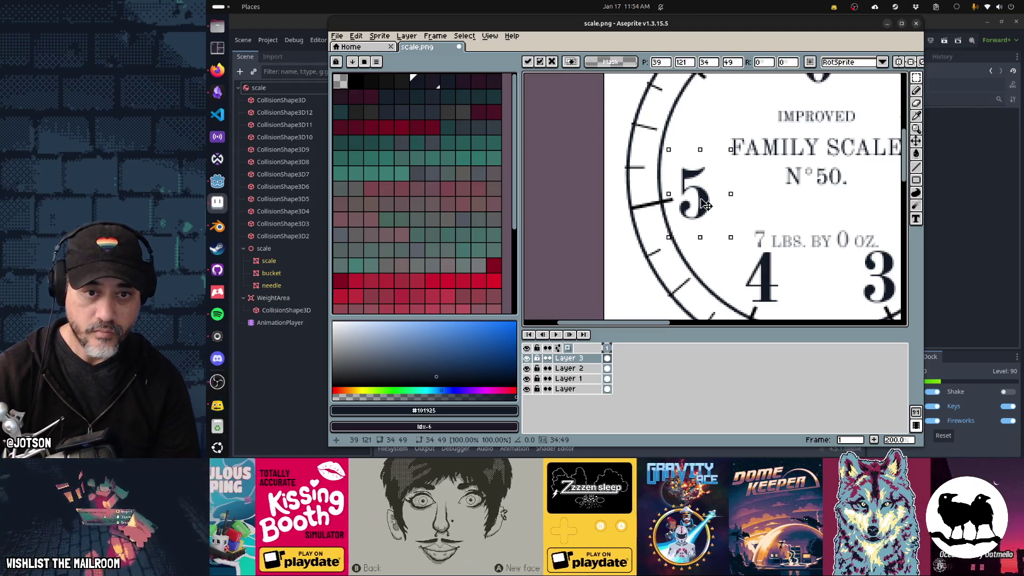
{"action": "key", "text": "Down"}
{"action": "key", "text": "Return"}
Add a numeral 6 at the upper left of the dial, nudged slightly left, and clear the selection.
{"action": "scroll", "coordinate": [701, 176], "scroll_direction": "up", "scroll_amount": 3}
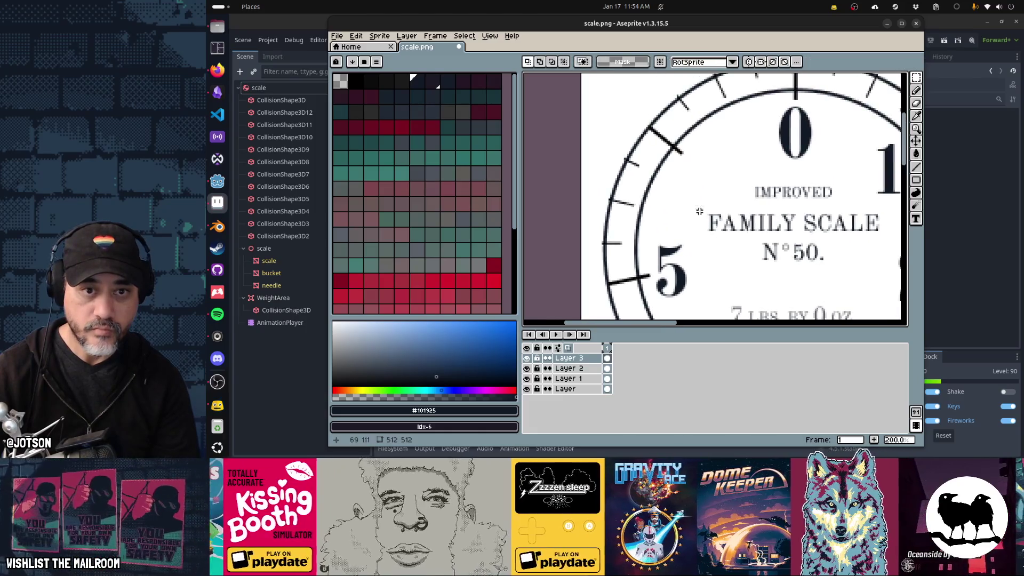
{"action": "key", "text": "t"}
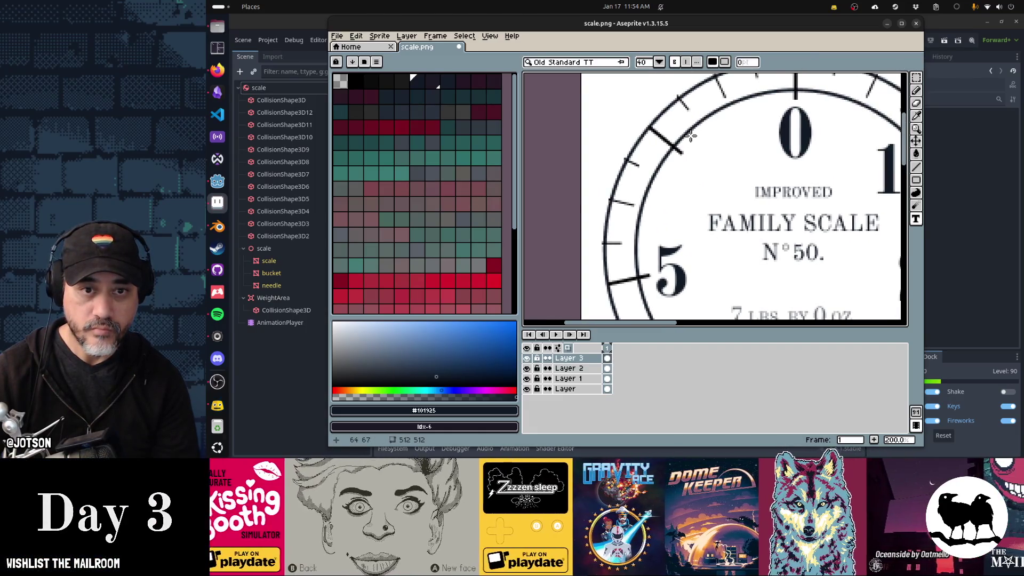
{"action": "left_click", "coordinate": [693, 137]}
{"action": "type", "text": "6"}
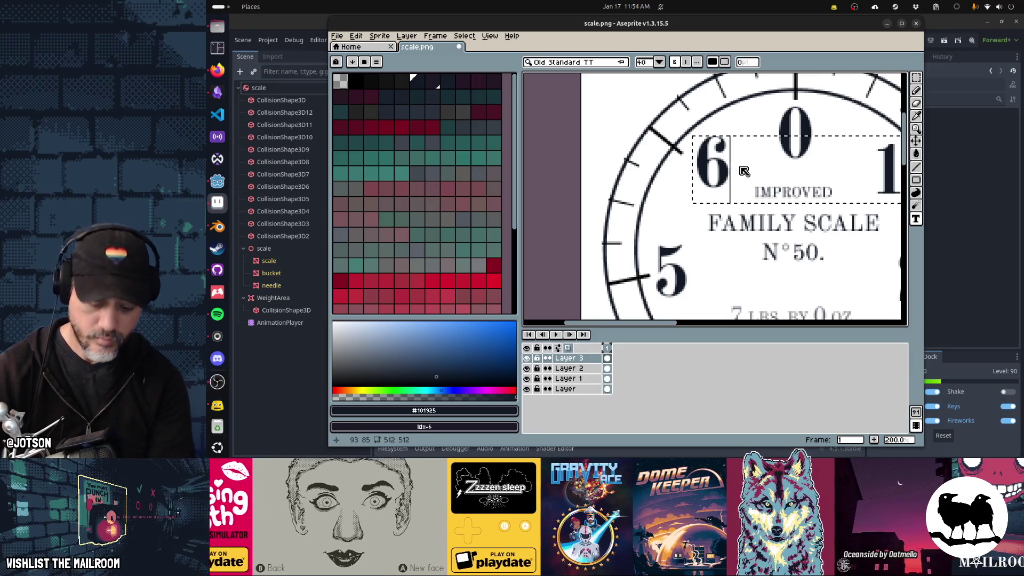
{"action": "key", "text": "Return"}
{"action": "key", "text": "m"}
{"action": "left_click_drag", "start_coordinate": [738, 197], "coordinate": [685, 133]}
{"action": "left_click_drag", "start_coordinate": [714, 174], "coordinate": [709, 175]}
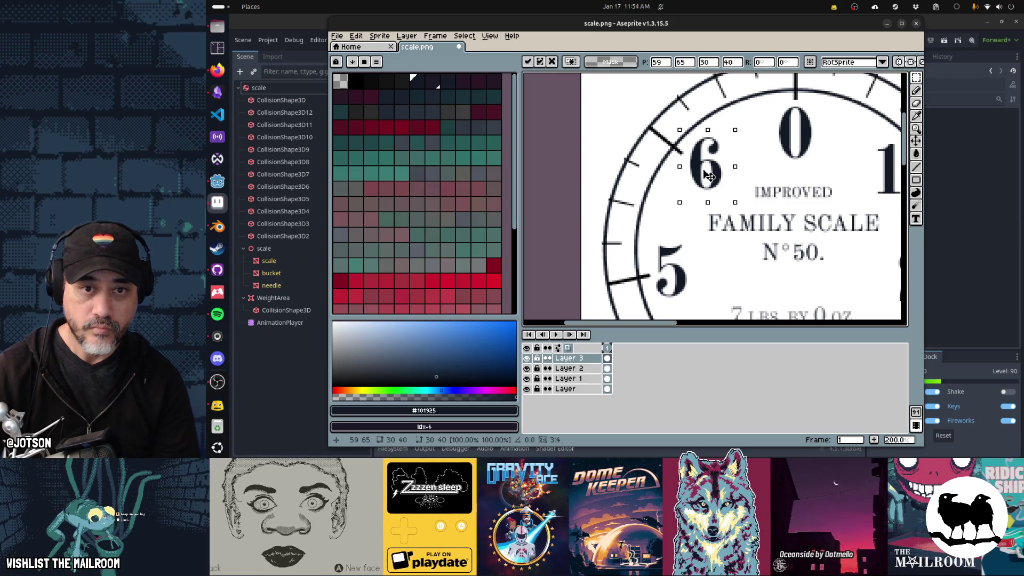
{"action": "key", "text": "Return"}
{"action": "mouse_move", "coordinate": [746, 211]}
{"action": "left_mouse_down"}
{"action": "mouse_move", "coordinate": [647, 180]}
{"action": "mouse_move", "coordinate": [811, 239]}
{"action": "left_mouse_up"}
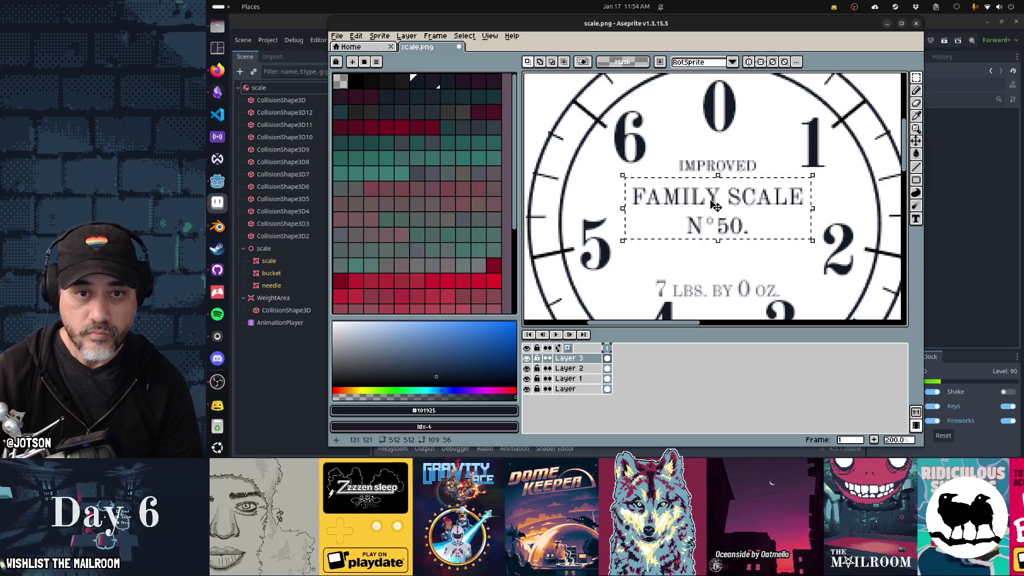
{"action": "left_click", "coordinate": [587, 160]}
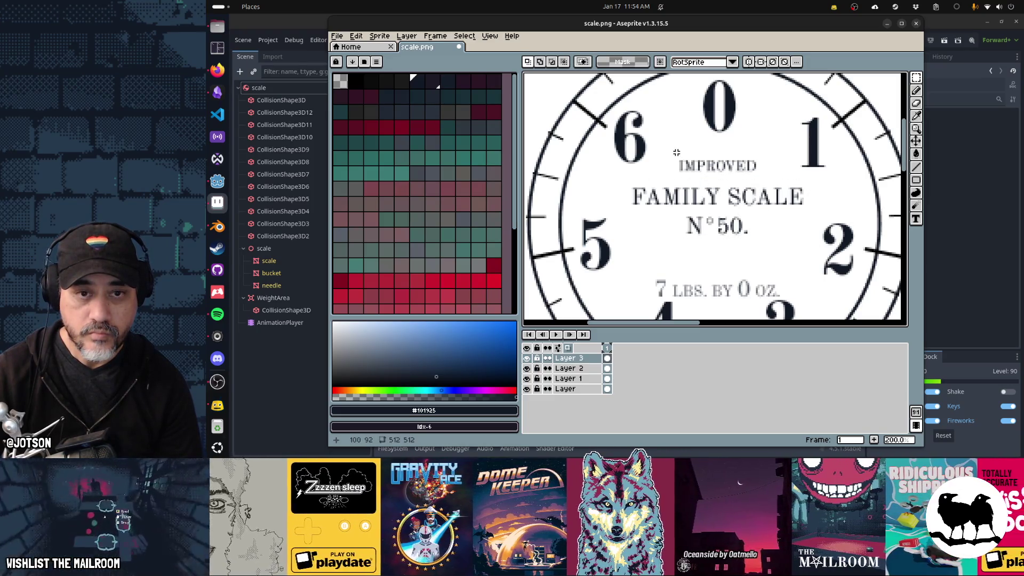
Merge the numeral layers into Layer 1 and delete the IMPROVED and 7 LBS. BY 0 OZ. labels.
{"action": "key", "text": "ctrl+z"}
{"action": "right_click", "coordinate": [592, 358]}
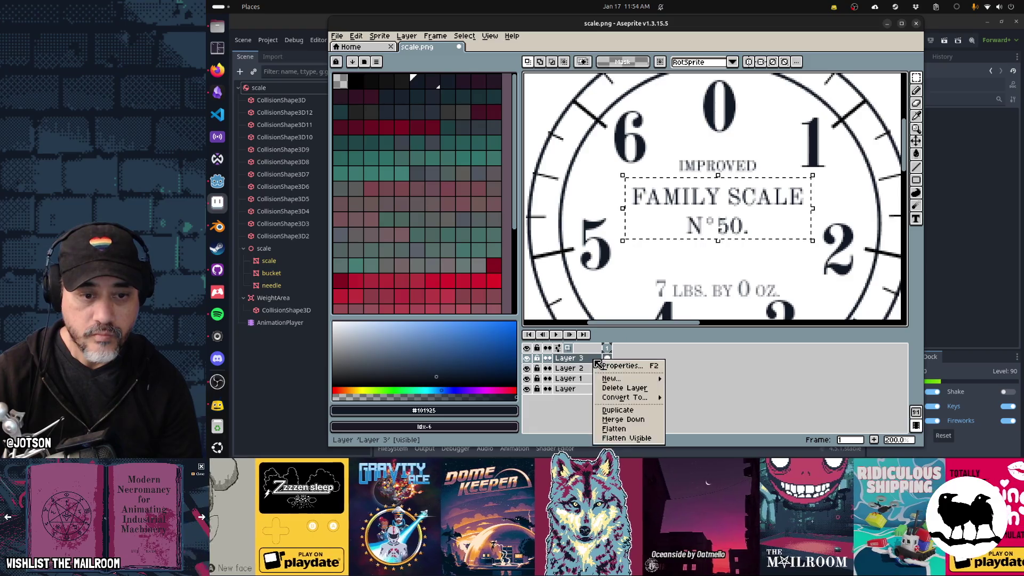
{"action": "left_click", "coordinate": [616, 418]}
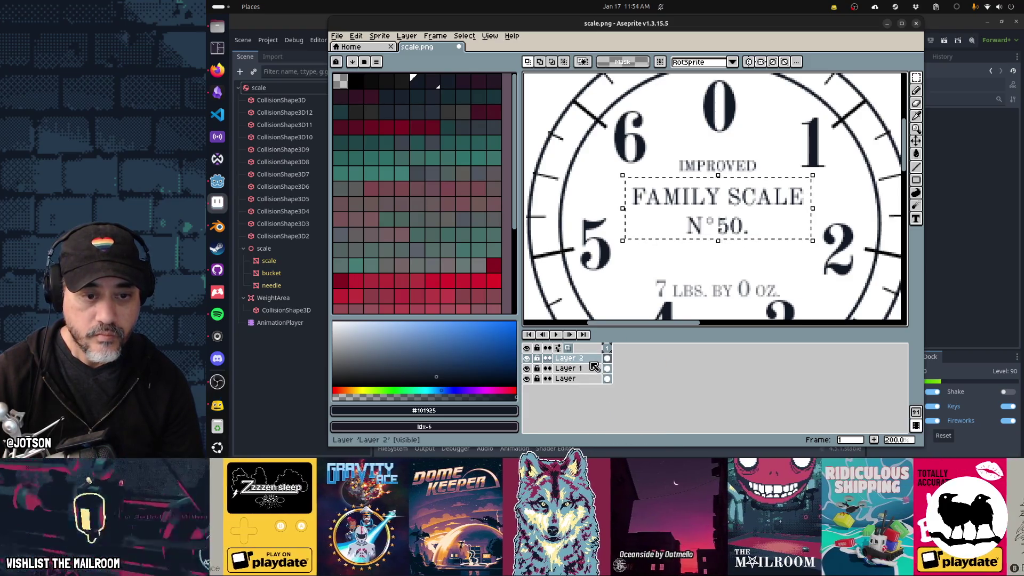
{"action": "right_click", "coordinate": [587, 359]}
{"action": "left_click", "coordinate": [617, 420]}
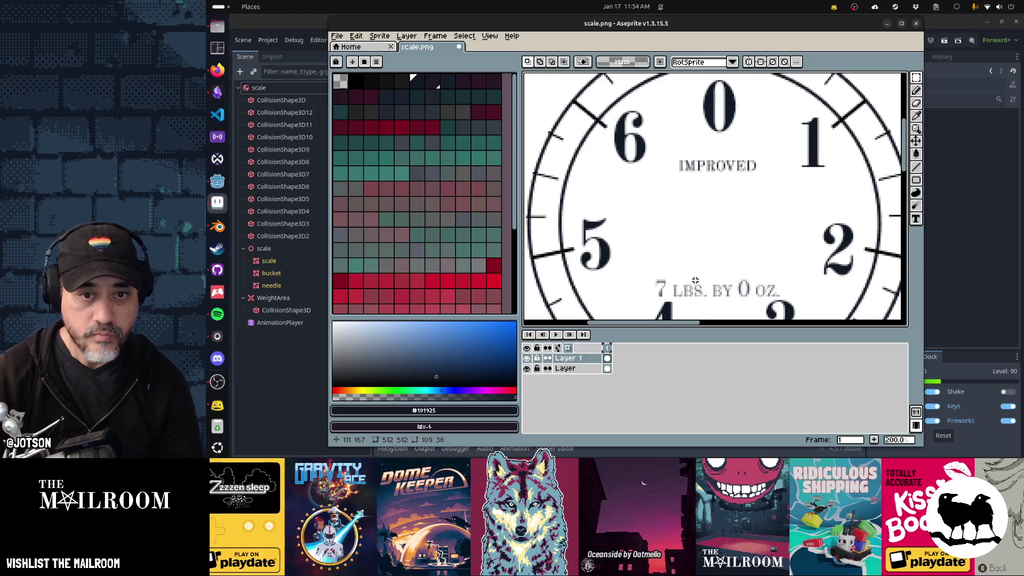
{"action": "key", "text": "Delete"}
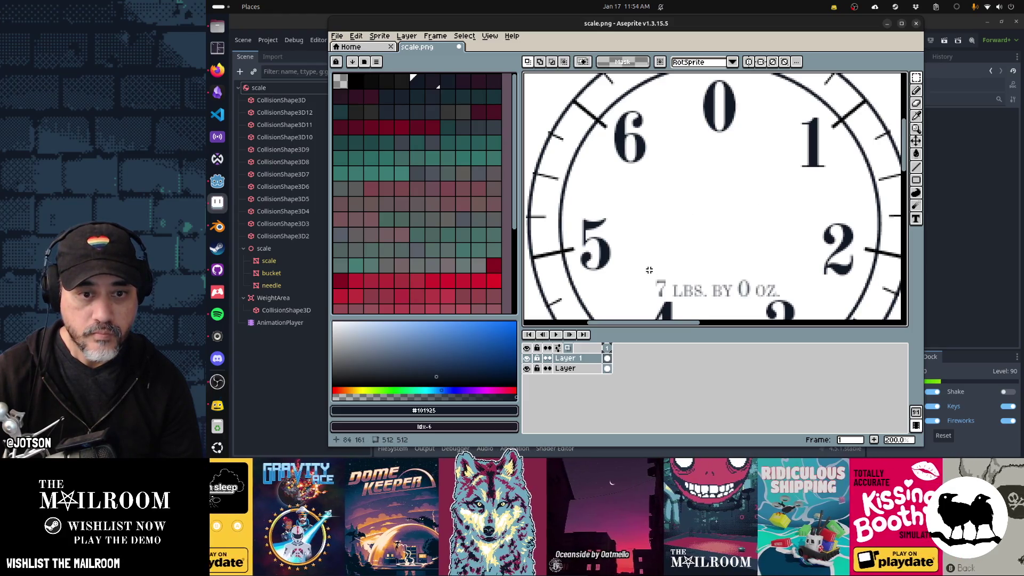
{"action": "left_click_drag", "start_coordinate": [756, 289], "coordinate": [786, 298]}
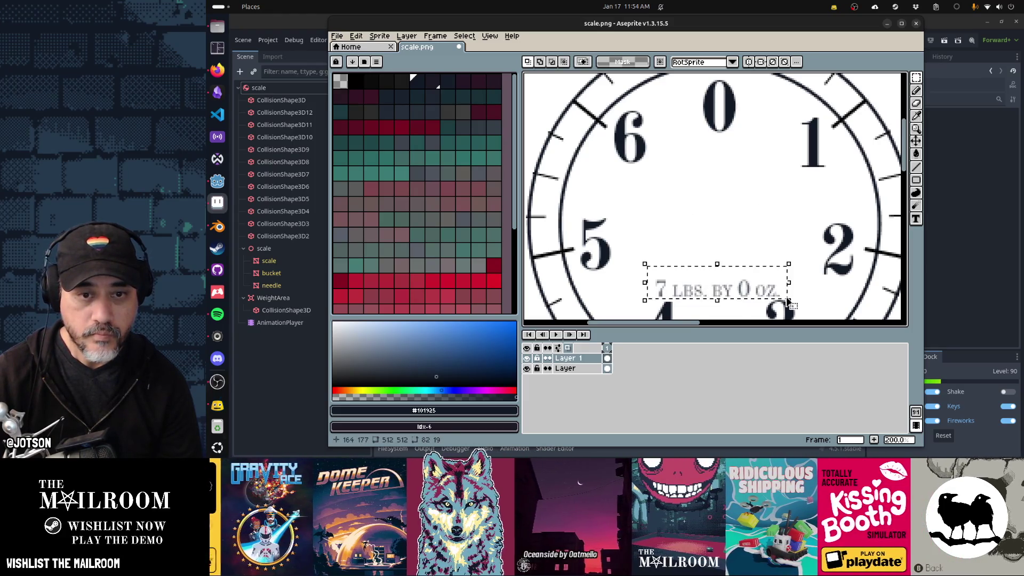
{"action": "key", "text": "Delete"}
Test a SATAN text label on the dial, undo it, and create a new layer.
{"action": "key", "text": "t"}
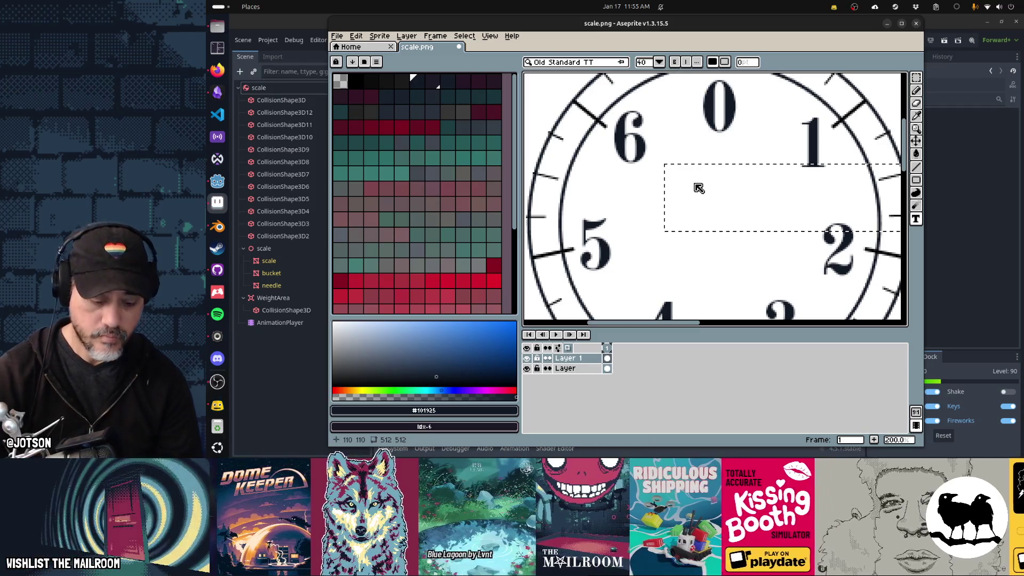
{"action": "type", "text": "SATAN"}
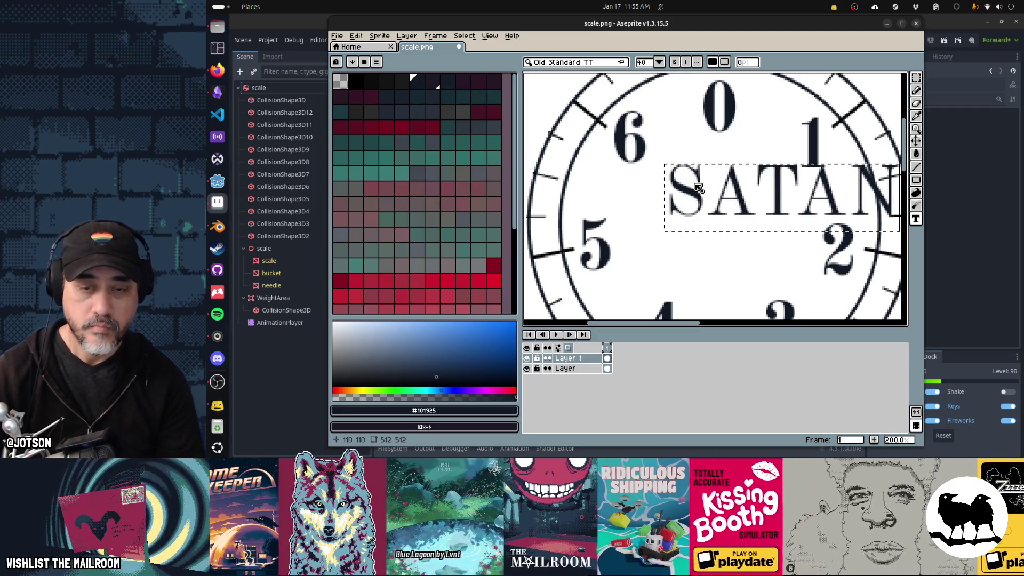
{"action": "key", "text": "Return"}
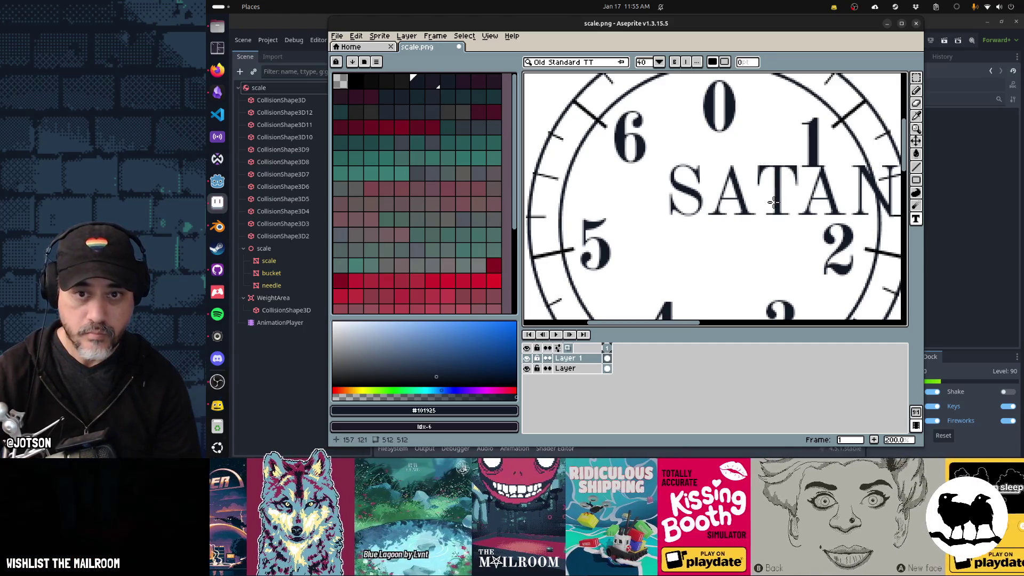
{"action": "key", "text": "ctrl+z"}
{"action": "key", "text": "shift+n"}
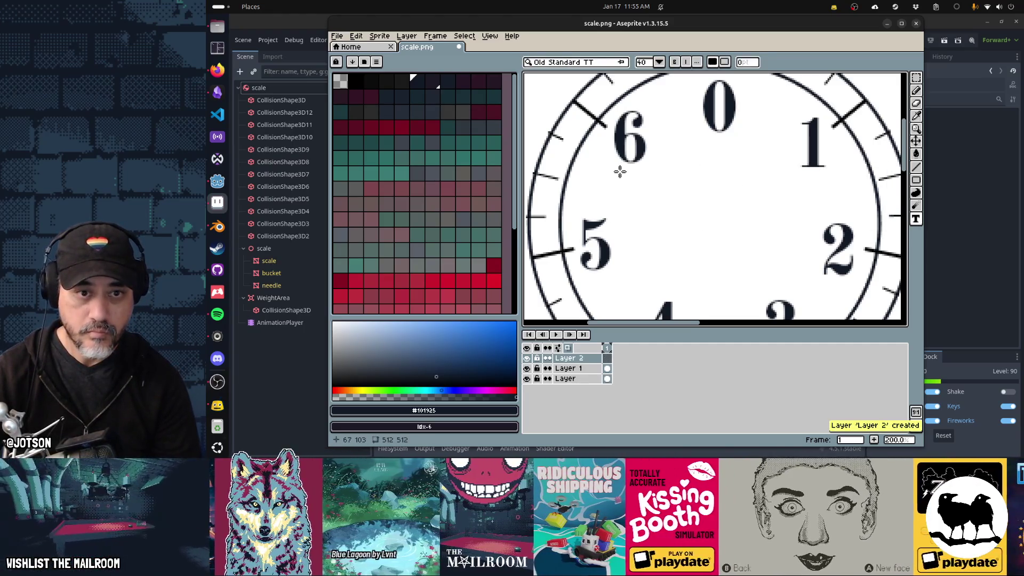
Place SATAN text in the dial centre, reposition and shrink it, then delete it.
{"action": "left_click", "coordinate": [620, 172]}
{"action": "type", "text": "SATAN"}
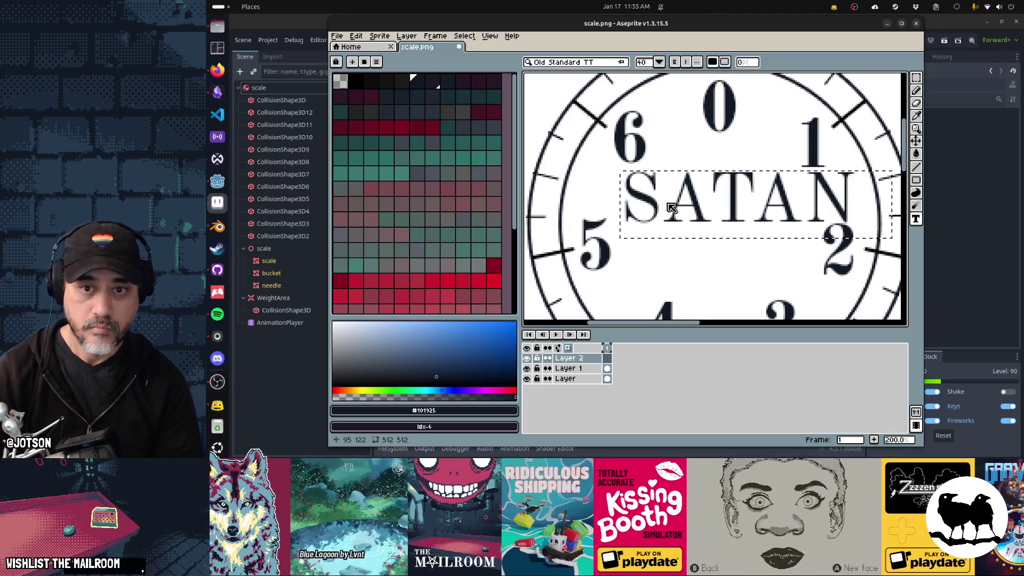
{"action": "key", "text": "Escape"}
{"action": "left_click", "coordinate": [615, 174]}
{"action": "type", "text": "SATAN"}
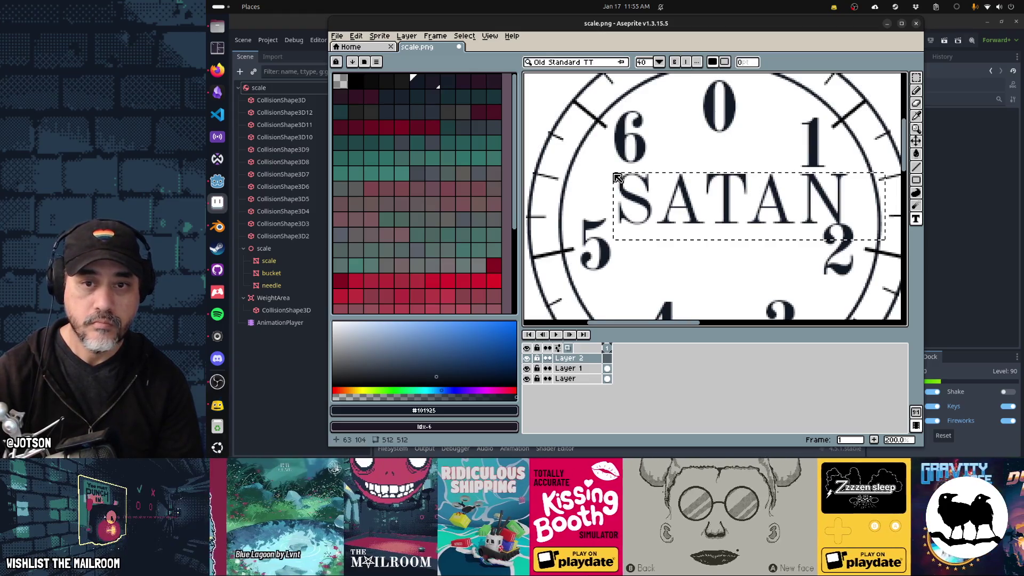
{"action": "left_click_drag", "start_coordinate": [738, 209], "coordinate": [718, 209]}
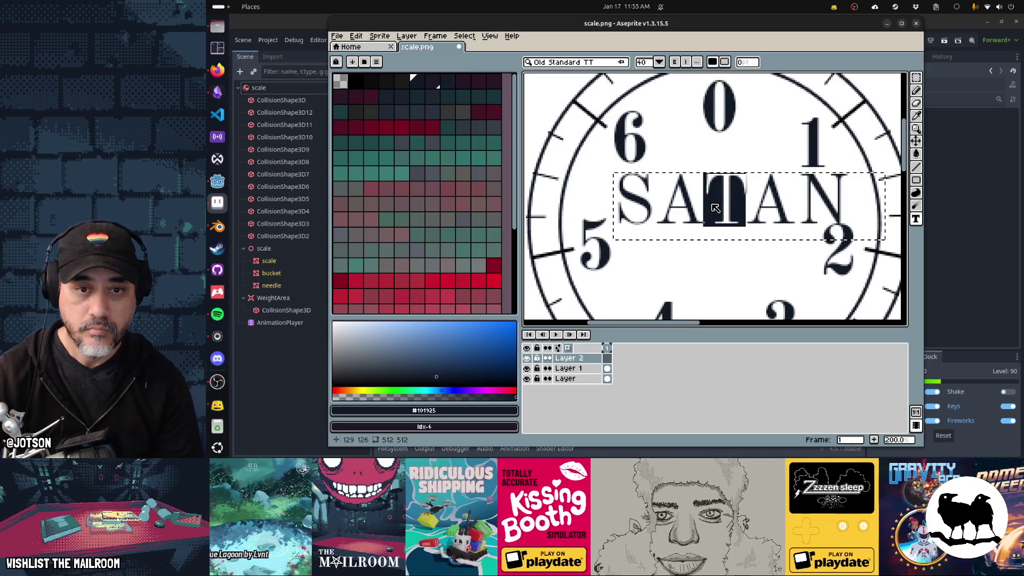
{"action": "left_click", "coordinate": [743, 219]}
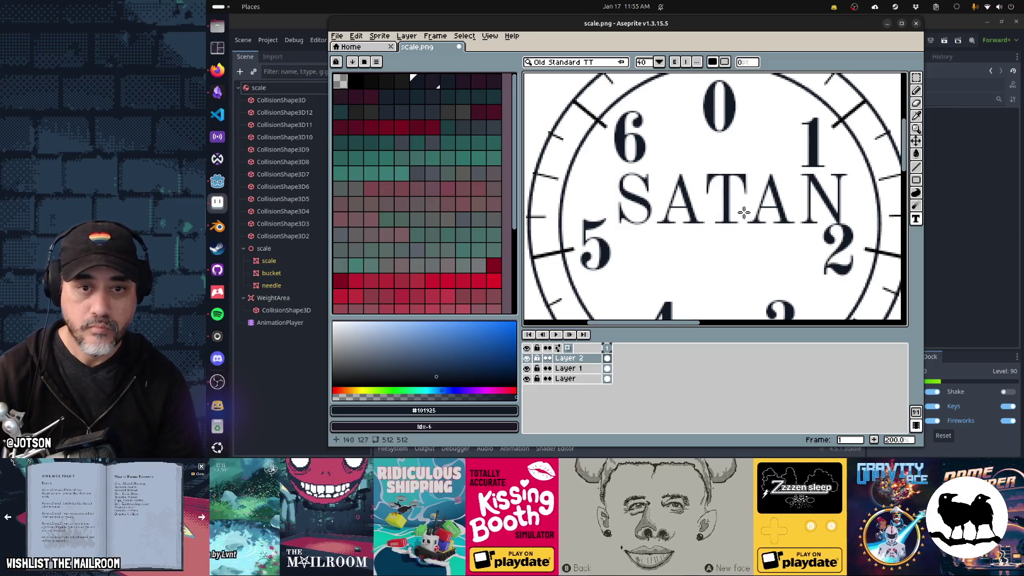
{"action": "key", "text": "Return"}
{"action": "left_click_drag", "start_coordinate": [751, 216], "coordinate": [753, 220]}
{"action": "key", "text": "ctrl+t"}
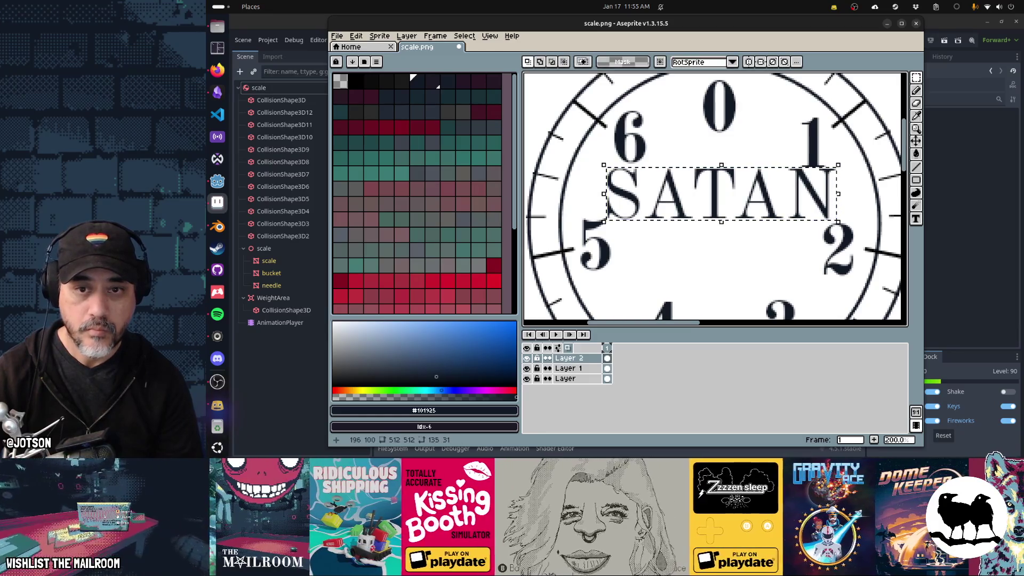
{"action": "mouse_move", "coordinate": [839, 165]}
{"action": "left_mouse_down"}
{"action": "mouse_move", "coordinate": [833, 187]}
{"action": "mouse_move", "coordinate": [786, 212]}
{"action": "left_mouse_up"}
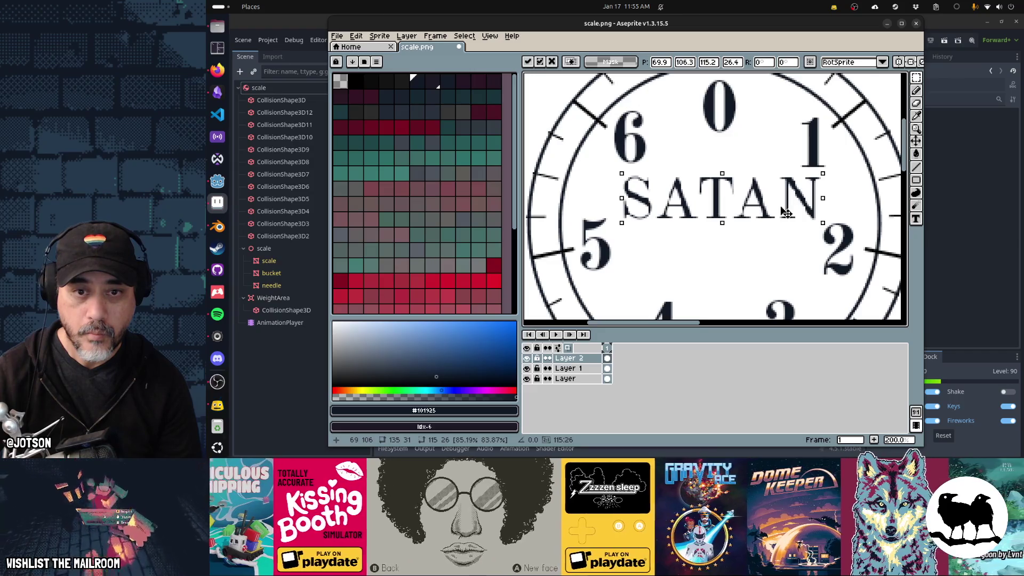
{"action": "key", "text": "Delete"}
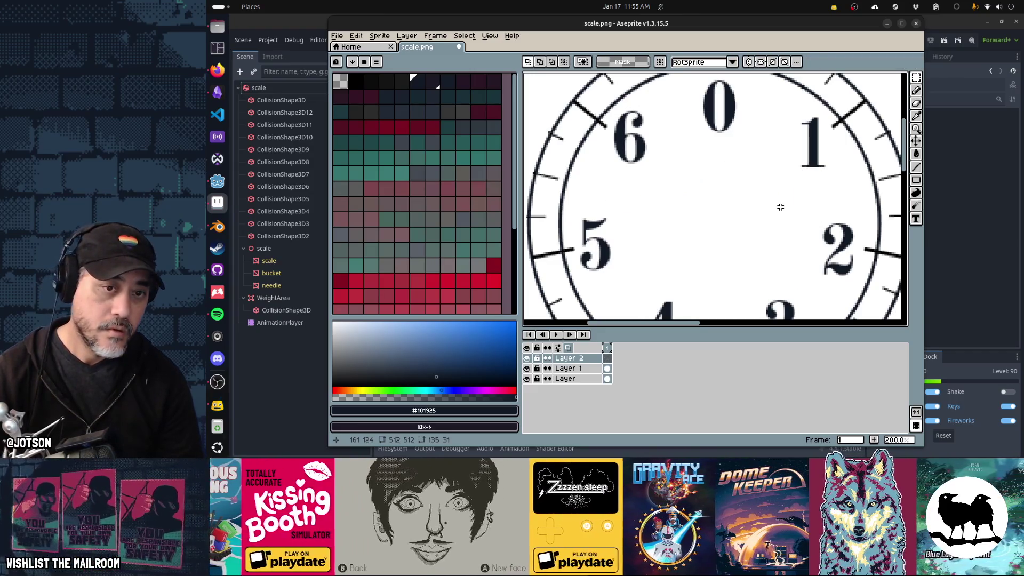
Set up the pencil with a 5px square brush over the dial centre.
{"action": "left_click_drag", "start_coordinate": [688, 192], "coordinate": [683, 161]}
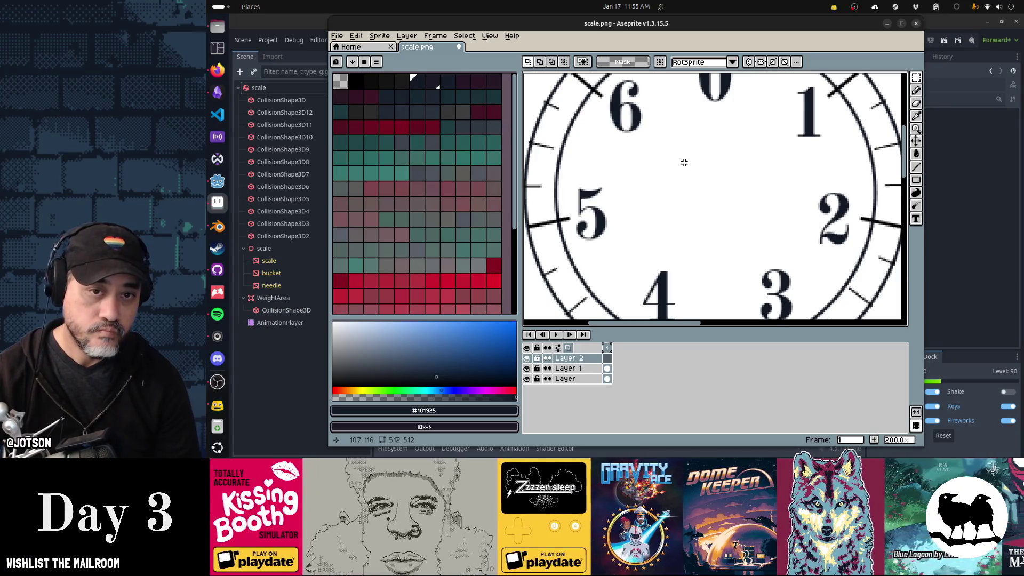
{"action": "key", "text": "b"}
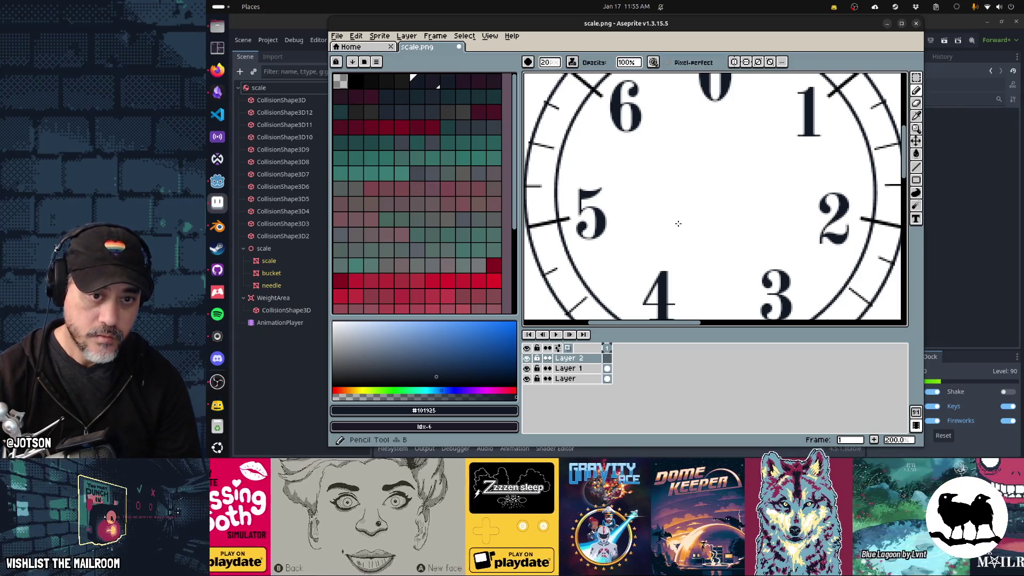
{"action": "left_click_drag", "start_coordinate": [676, 222], "coordinate": [663, 249]}
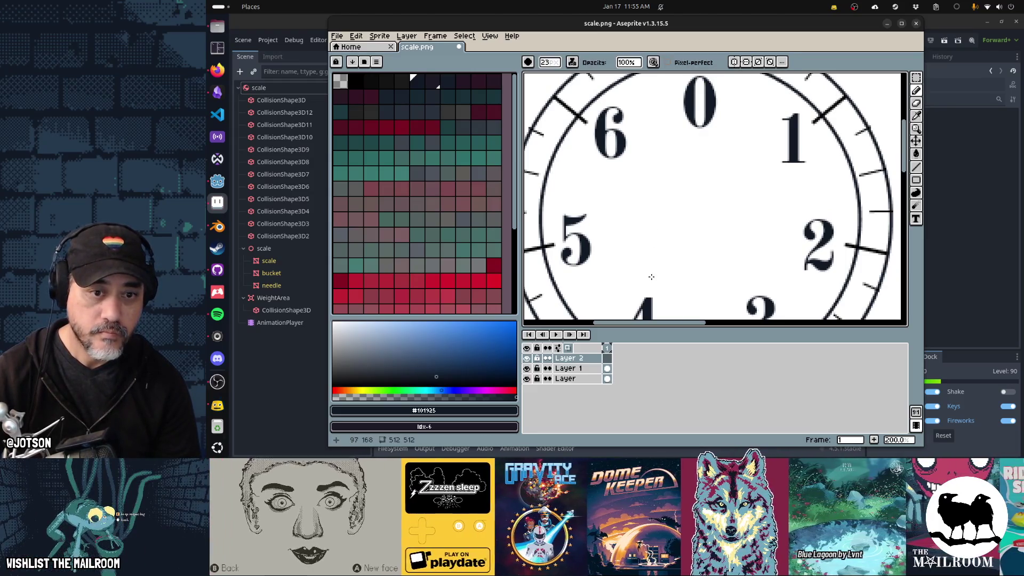
{"action": "key", "text": "b"}
{"action": "key", "text": "shift"}
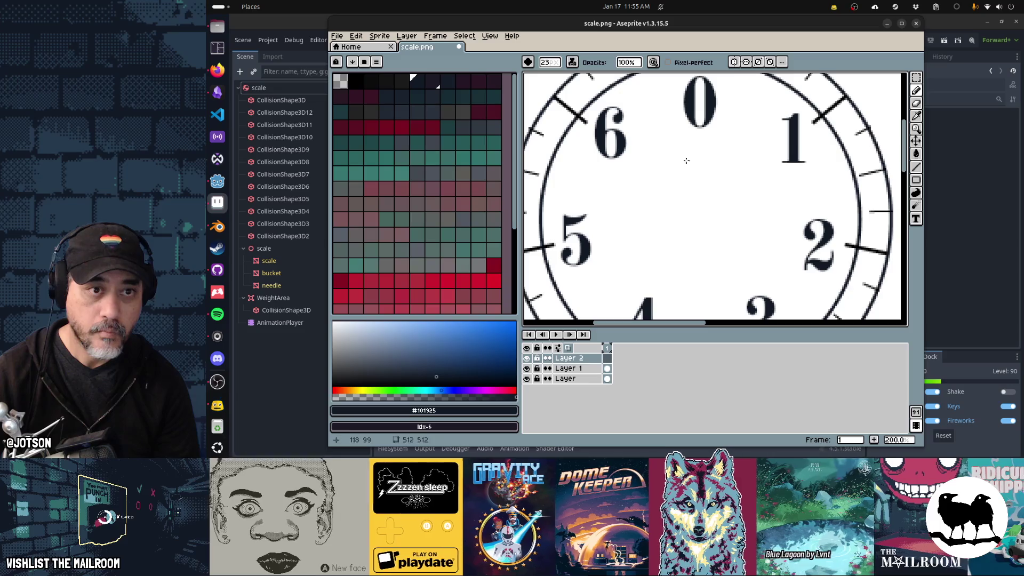
{"action": "left_click", "coordinate": [571, 62]}
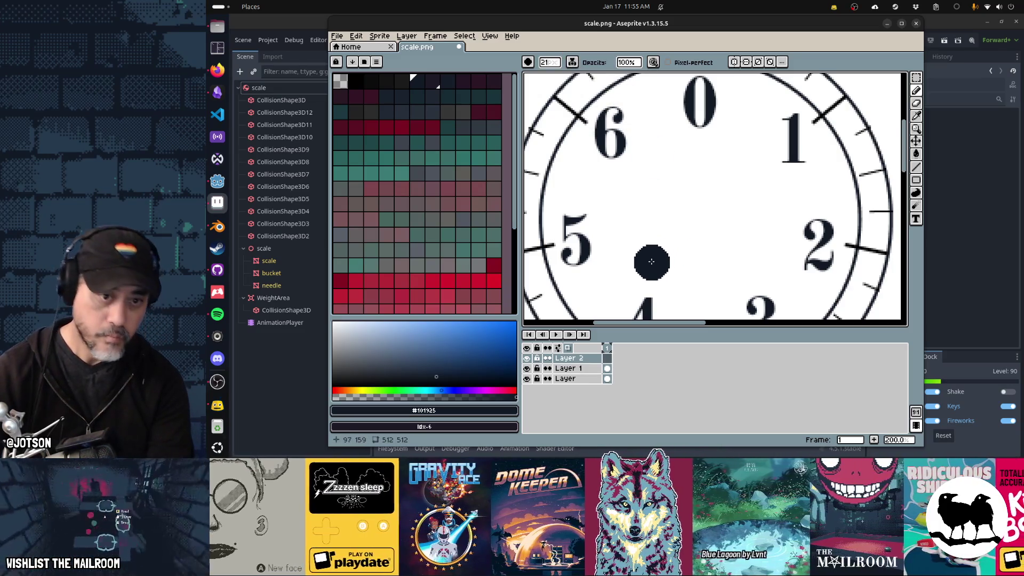
{"action": "key", "text": "minus"}
{"action": "key", "text": "minus"}
{"action": "key", "text": "minus"}
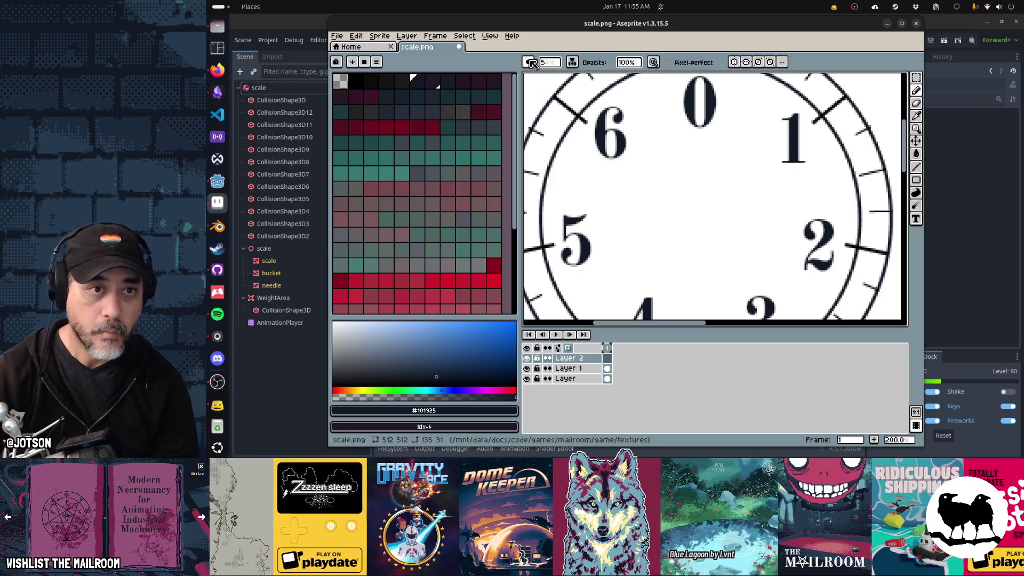
{"action": "left_click", "coordinate": [531, 62]}
{"action": "left_click", "coordinate": [543, 76]}
Draw a black pentagram in the dial's centre with straight strokes.
{"action": "left_click_drag", "start_coordinate": [647, 277], "coordinate": [697, 135]}
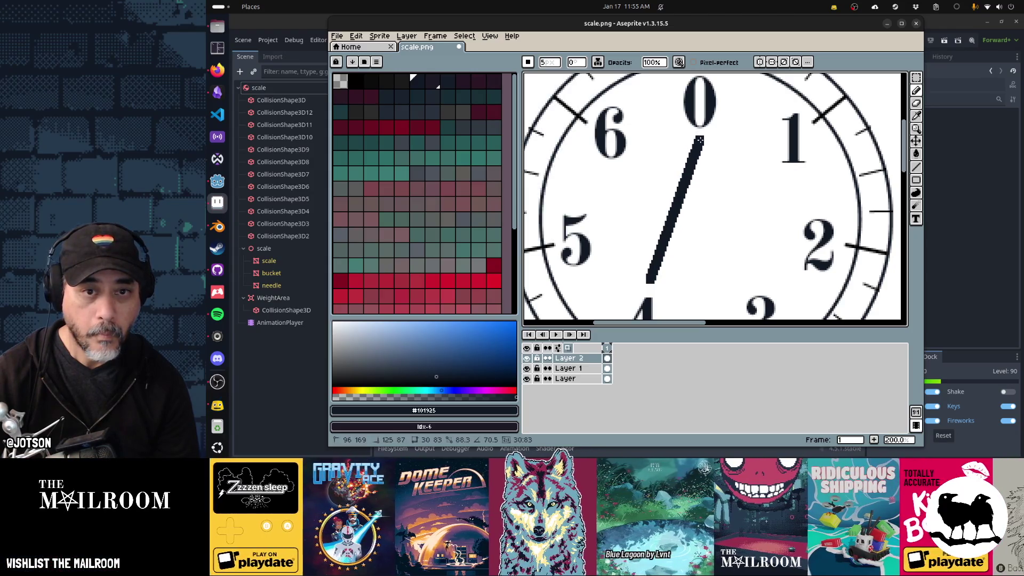
{"action": "mouse_move", "coordinate": [735, 258]}
{"action": "left_mouse_down"}
{"action": "mouse_move", "coordinate": [750, 279]}
{"action": "mouse_move", "coordinate": [617, 183]}
{"action": "mouse_move", "coordinate": [621, 171]}
{"action": "left_mouse_up"}
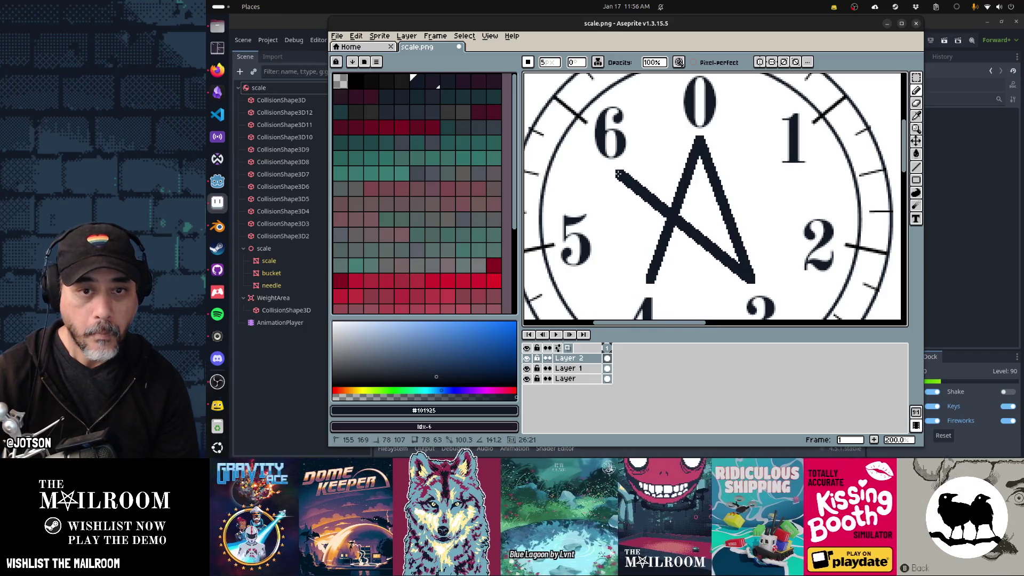
{"action": "left_click_drag", "start_coordinate": [778, 175], "coordinate": [650, 281]}
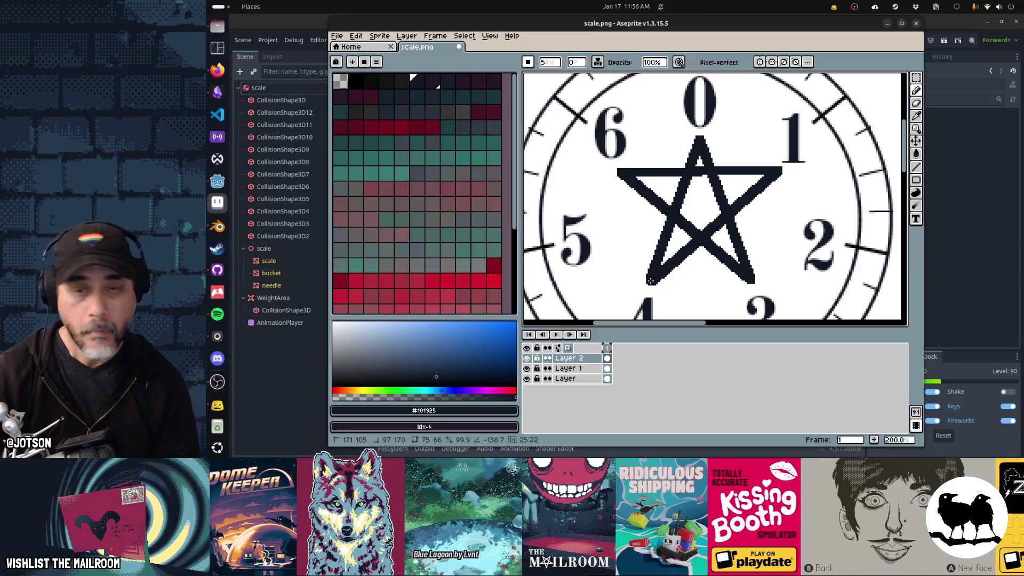
{"action": "key", "text": "ctrl+z"}
{"action": "key", "text": "ctrl+z"}
{"action": "key", "text": "ctrl+z"}
{"action": "left_click_drag", "start_coordinate": [650, 281], "coordinate": [617, 178]}
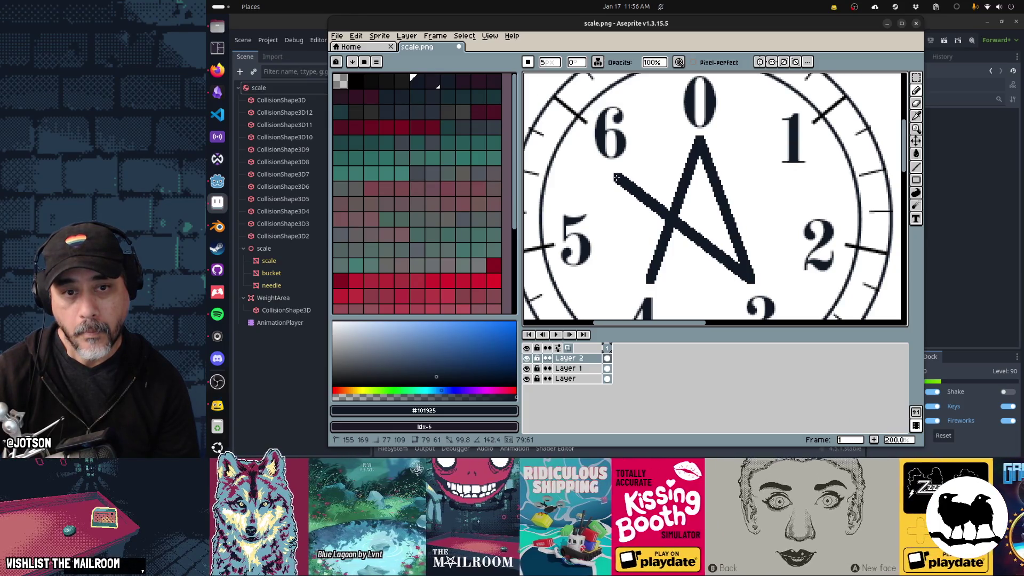
{"action": "left_click_drag", "start_coordinate": [693, 181], "coordinate": [780, 181]}
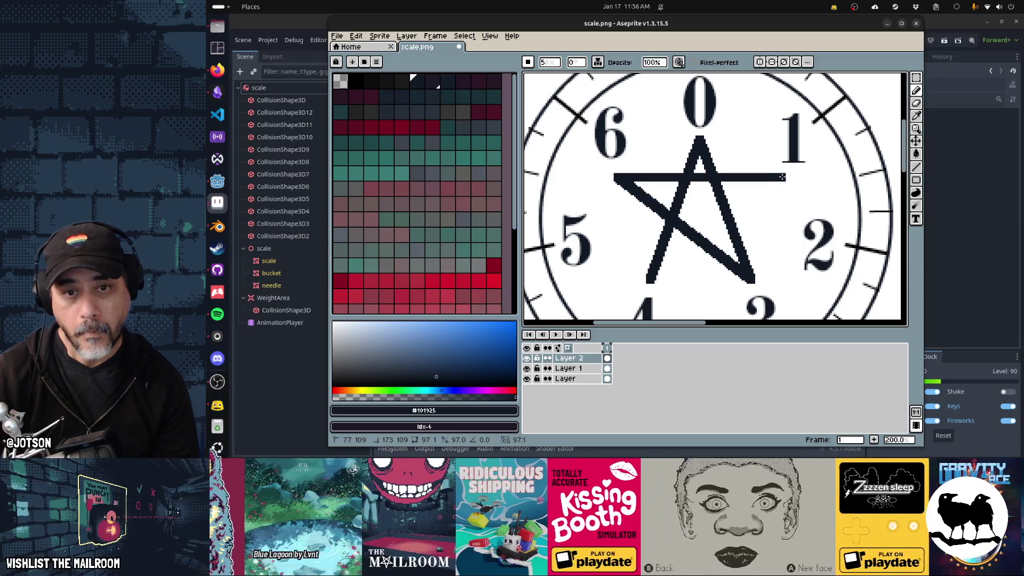
{"action": "left_click_drag", "start_coordinate": [783, 177], "coordinate": [664, 268]}
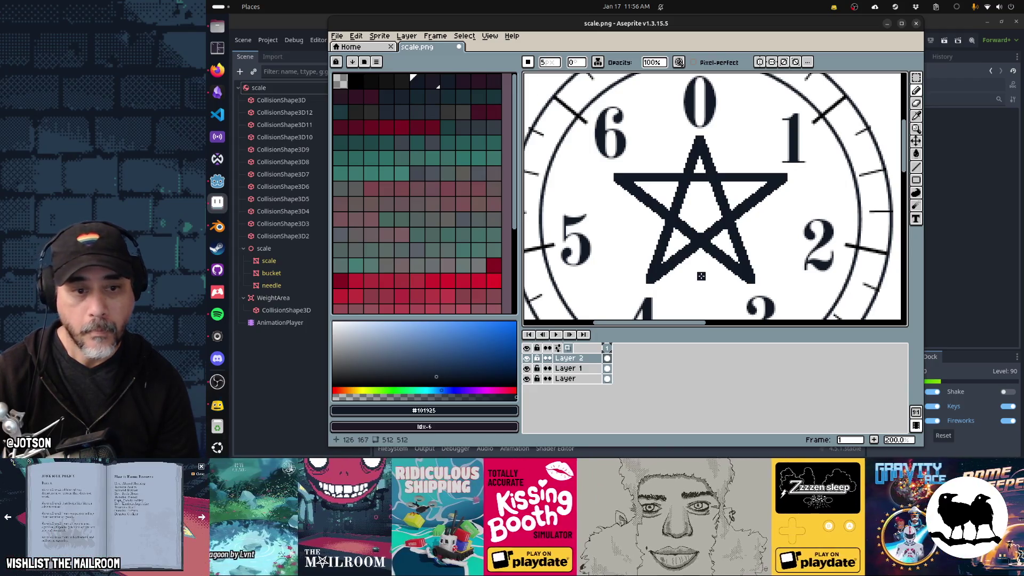
Shift the star slightly down to centre it, save scale.png, and return to Godot.
{"action": "key", "text": "v"}
{"action": "left_click_drag", "start_coordinate": [717, 250], "coordinate": [717, 255]}
{"action": "key", "text": "ctrl+s"}
{"action": "key", "text": "alt+Tab"}
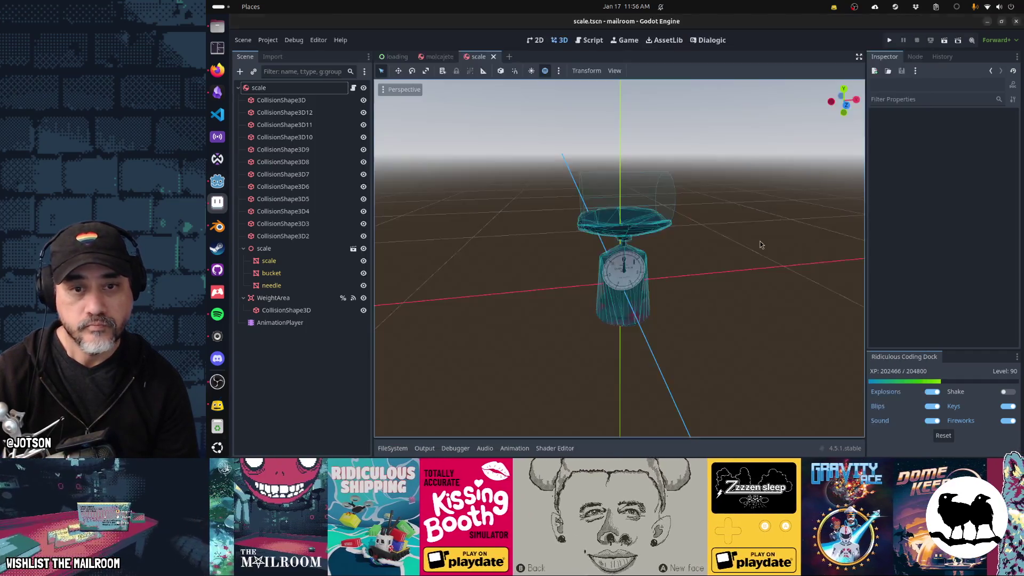
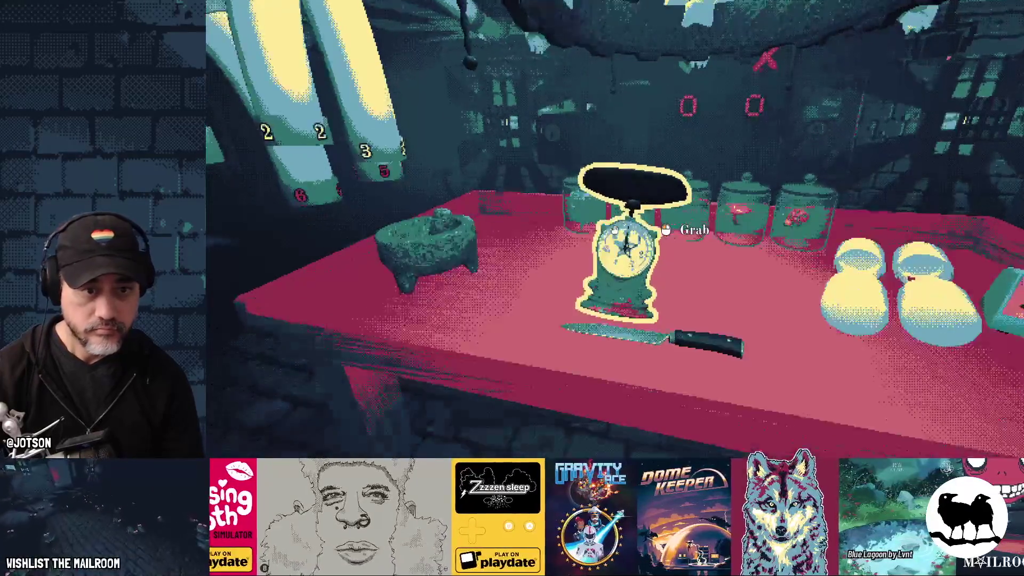
Pick up the scale, set it back on the table, and drop the nightshade berries onto it.
{"action": "left_click", "coordinate": [616, 229]}
{"action": "left_click", "coordinate": [614, 229]}
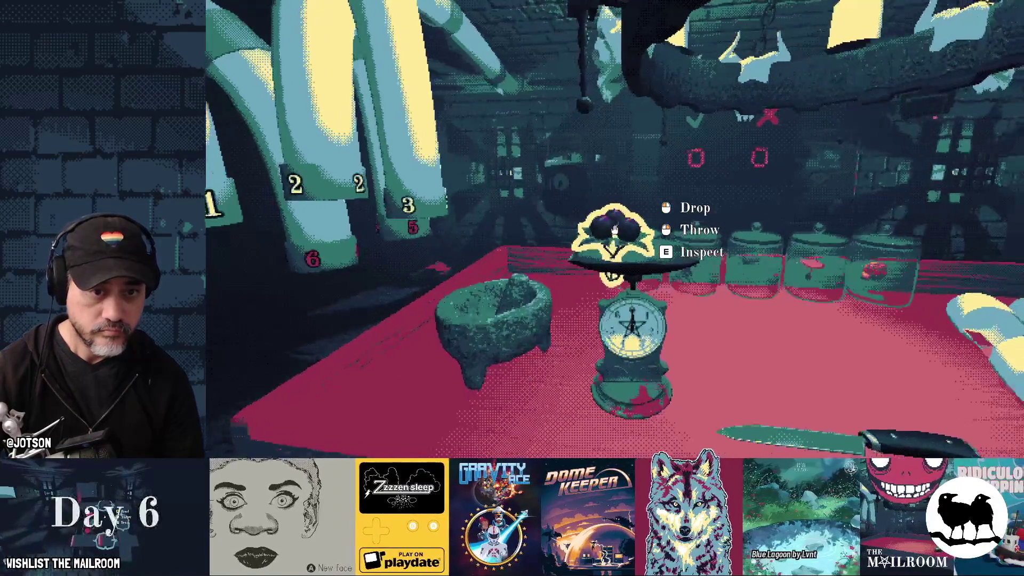
{"action": "left_click", "coordinate": [614, 229]}
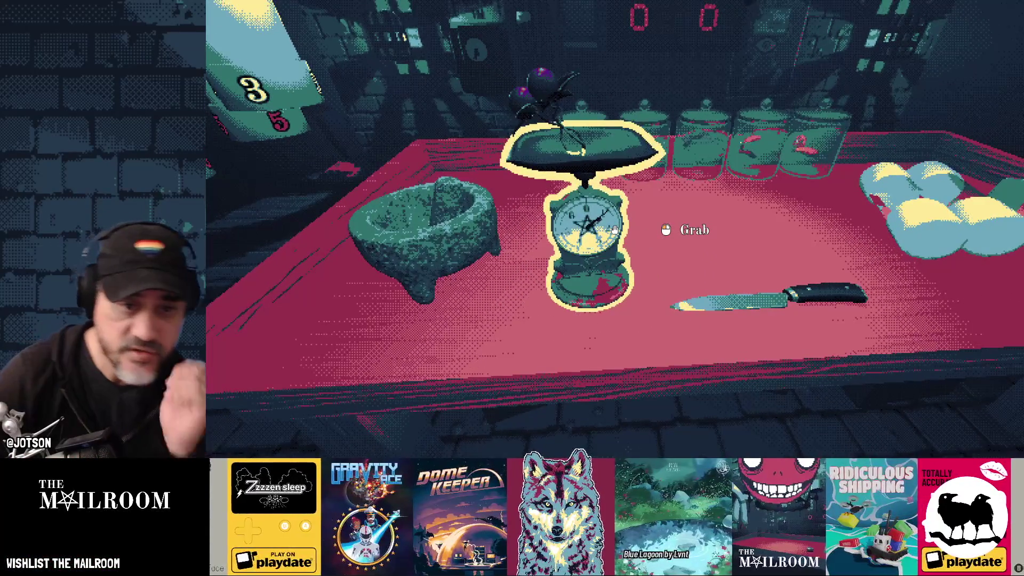
View the loaded scale from wider, closer and side angles, then leave the game for the desktop.
{"action": "right_click", "coordinate": [614, 230]}
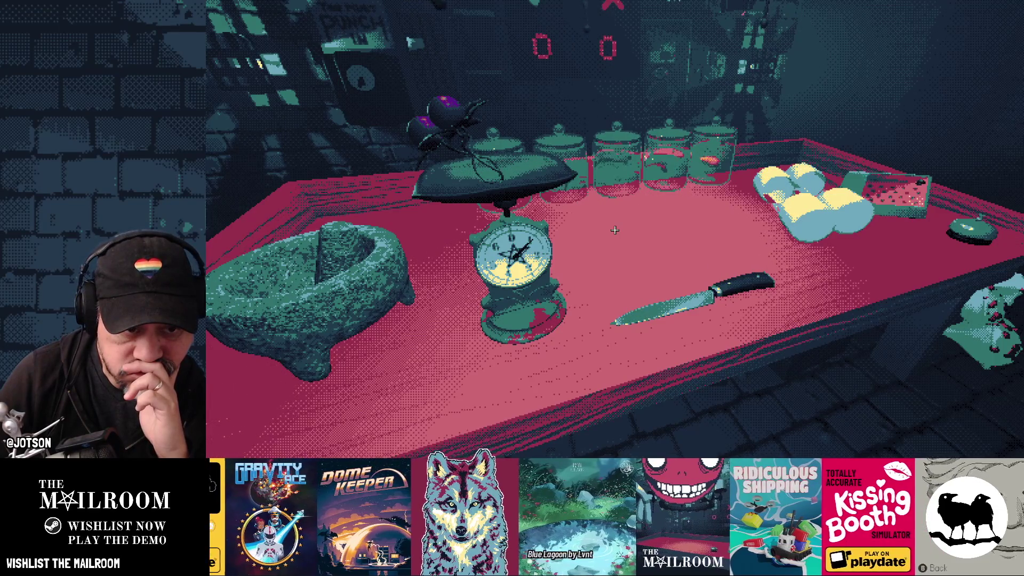
{"action": "left_click", "coordinate": [615, 229]}
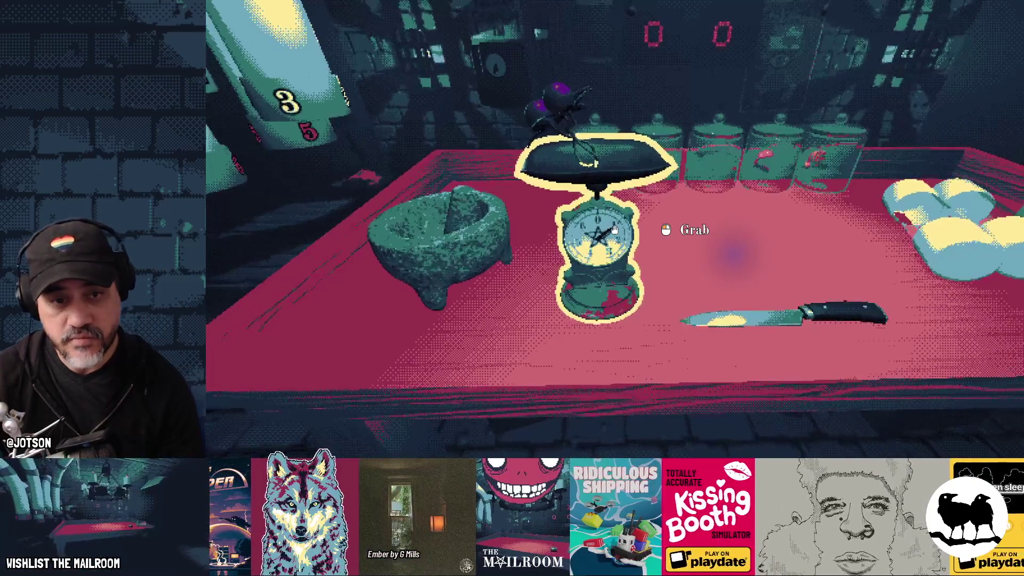
{"action": "key", "text": "d"}
{"action": "key", "text": "alt+Tab"}
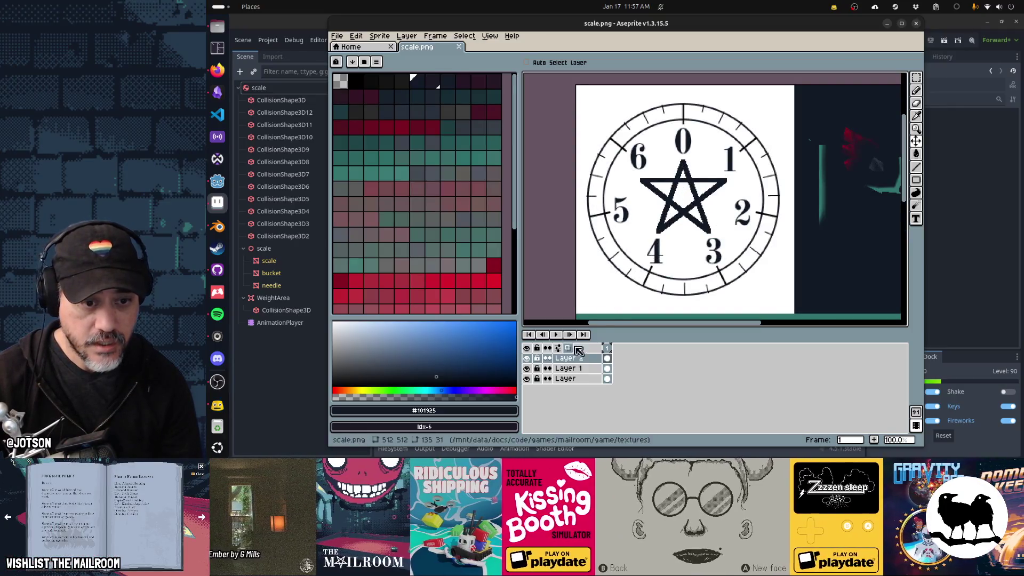
Make the star and clock layers visible in scale.png and select Layer 1 with the clock drawing.
{"action": "left_click", "coordinate": [527, 359]}
{"action": "left_click", "coordinate": [527, 369]}
{"action": "left_click", "coordinate": [527, 368]}
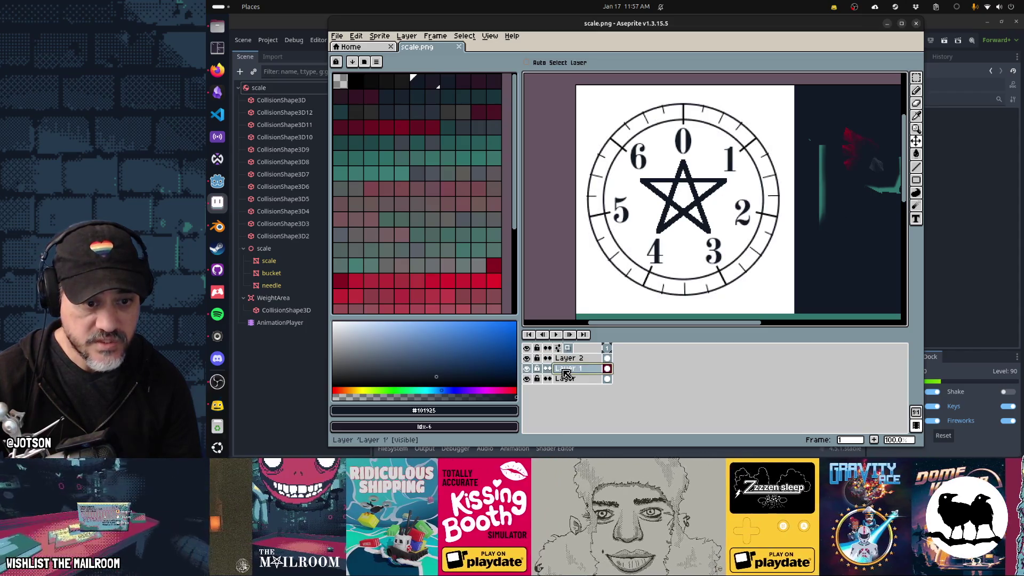
{"action": "left_click", "coordinate": [568, 369]}
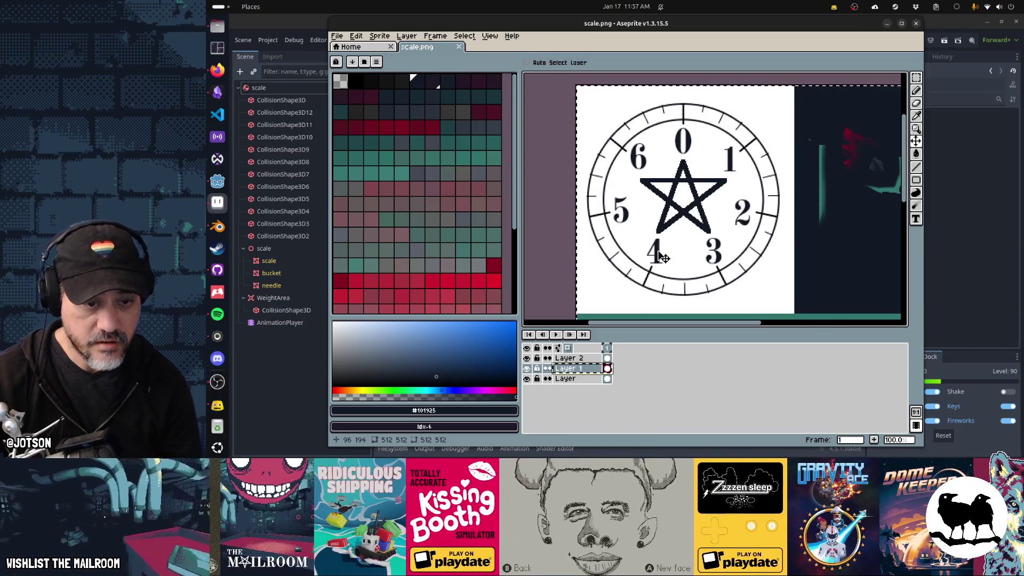
{"action": "scroll", "coordinate": [663, 258], "scroll_direction": "down", "scroll_amount": 1}
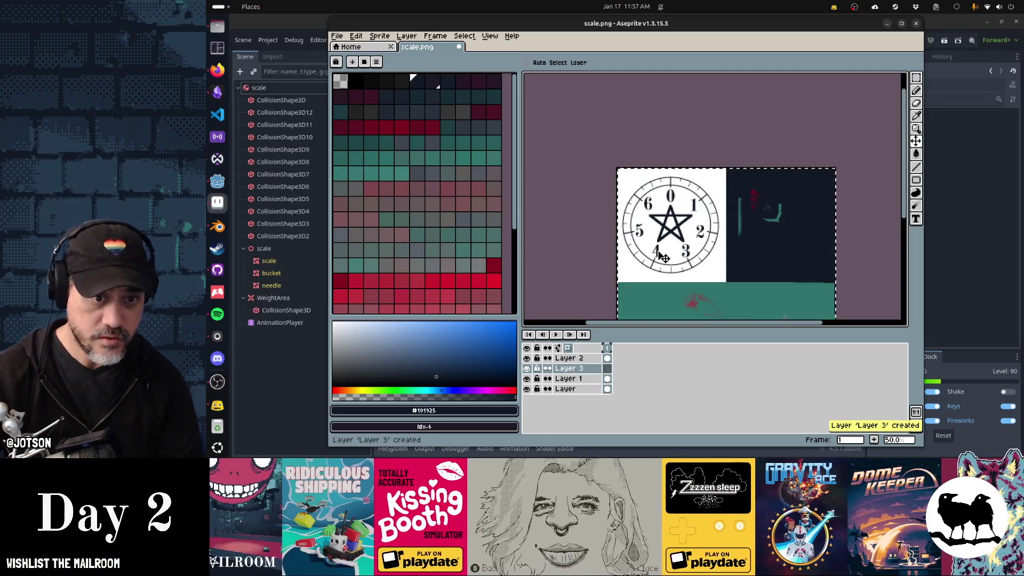
Create a new 512×512 transparent sprite and paste the clock drawing into it.
{"action": "key", "text": "ctrl+n"}
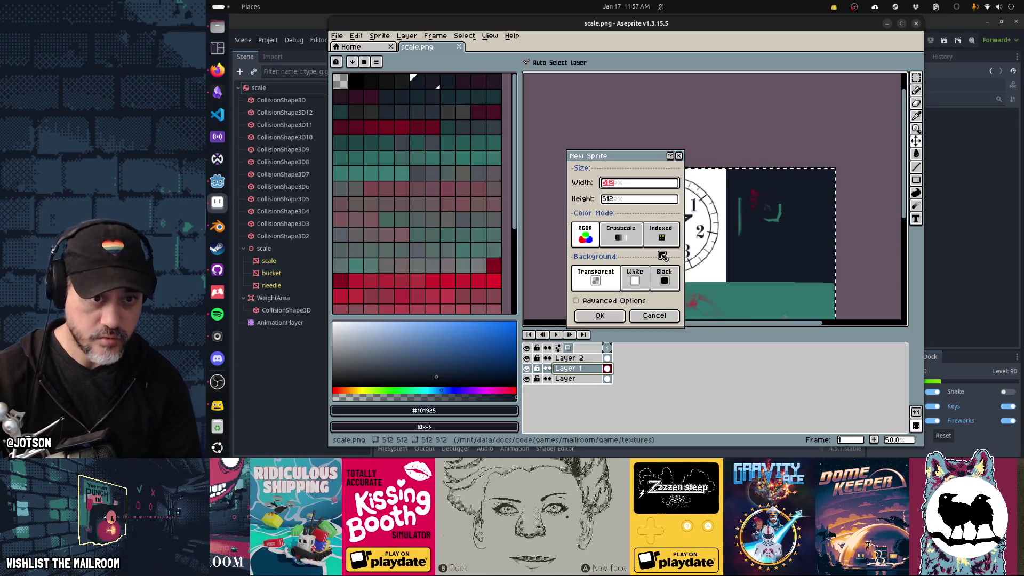
{"action": "left_click", "coordinate": [615, 316]}
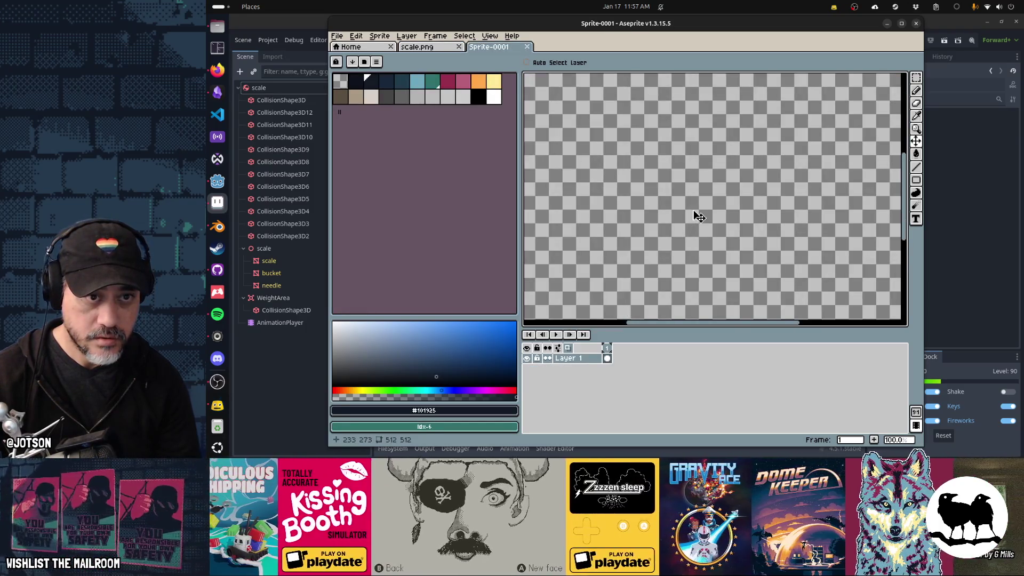
{"action": "scroll", "coordinate": [698, 215], "scroll_direction": "down", "scroll_amount": 4}
{"action": "scroll", "coordinate": [695, 221], "scroll_direction": "up", "scroll_amount": 2}
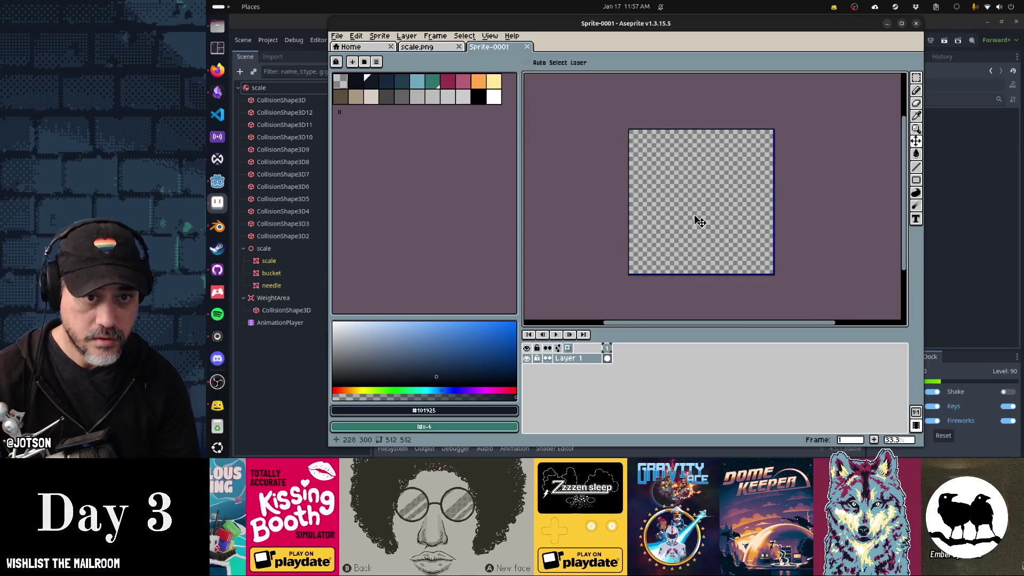
{"action": "left_click", "coordinate": [439, 47]}
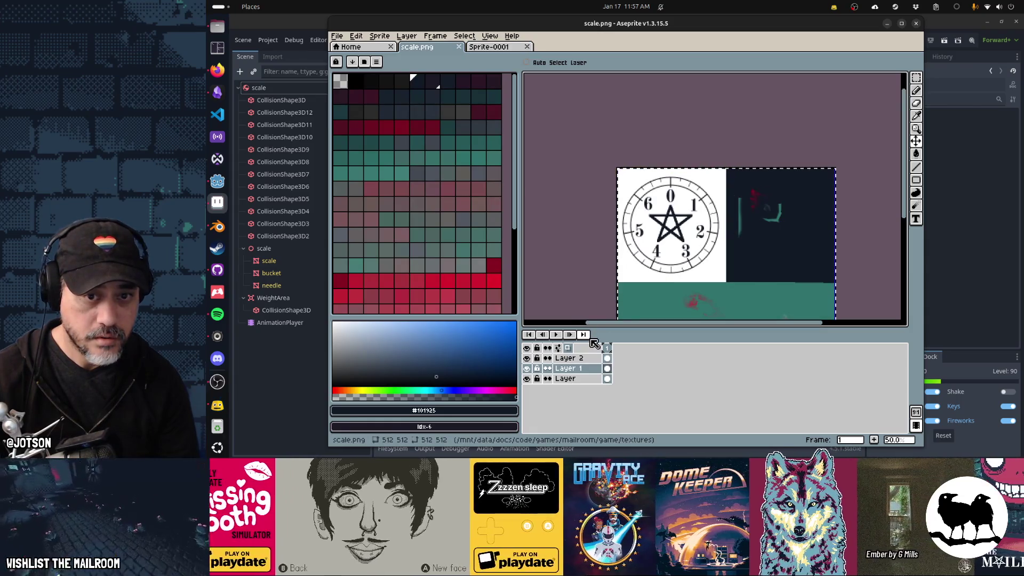
{"action": "left_click", "coordinate": [491, 48]}
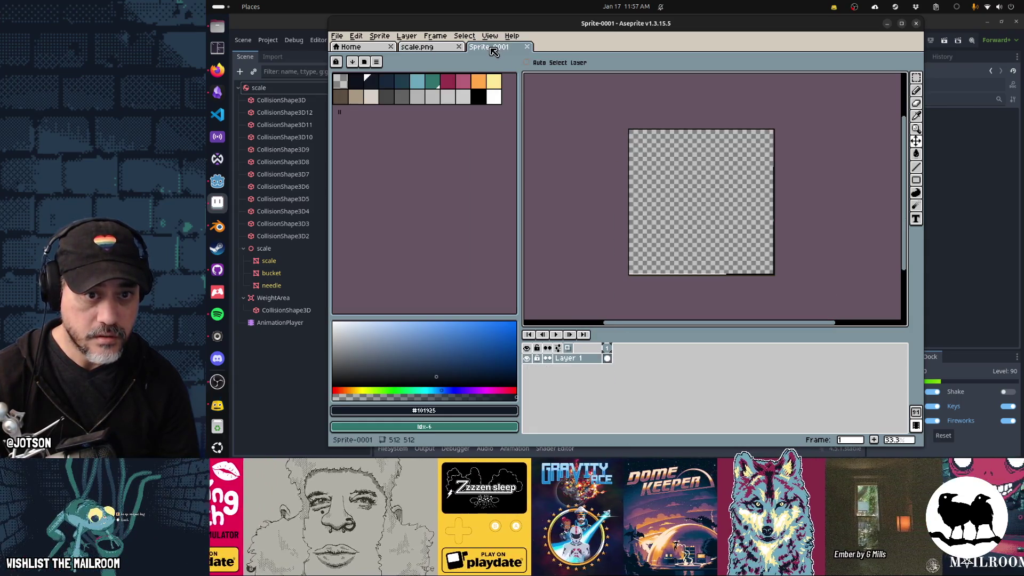
{"action": "key", "text": "ctrl+v"}
Commit the pasted clock in place and delete its white fill using a Magic Wand selection.
{"action": "scroll", "coordinate": [683, 171], "scroll_direction": "up", "scroll_amount": 2}
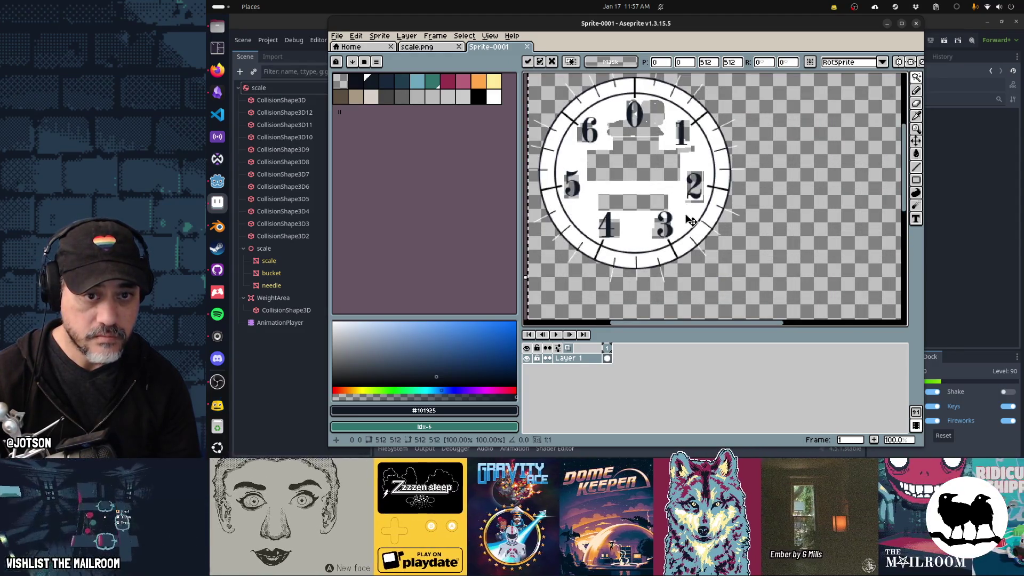
{"action": "key", "text": "Return"}
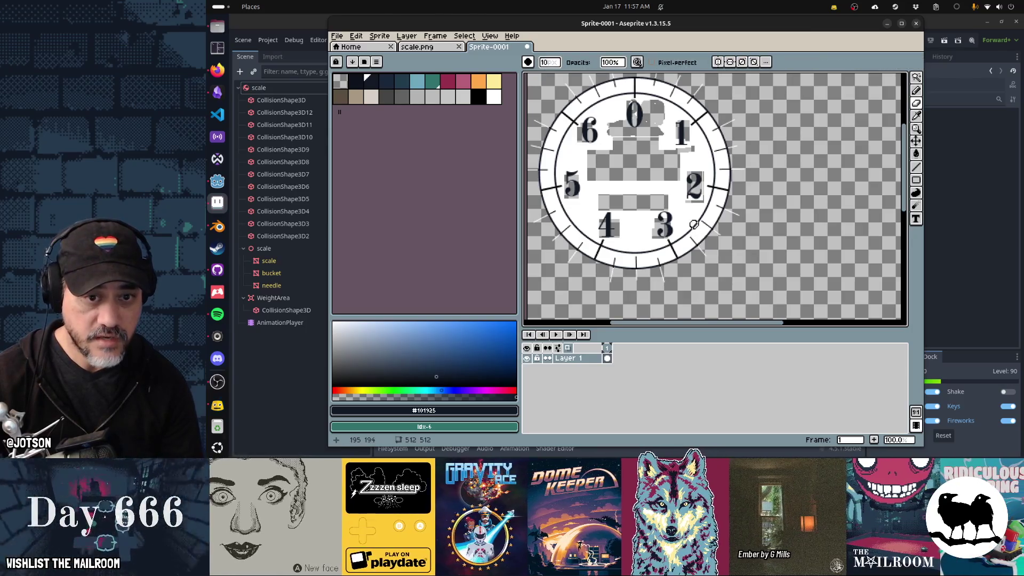
{"action": "key", "text": "w"}
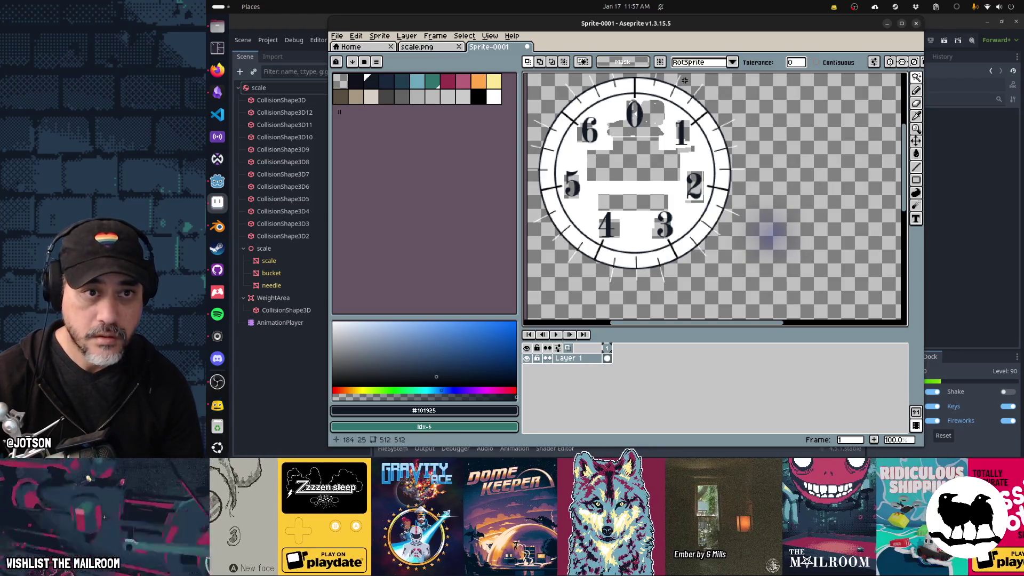
{"action": "left_click", "coordinate": [684, 222]}
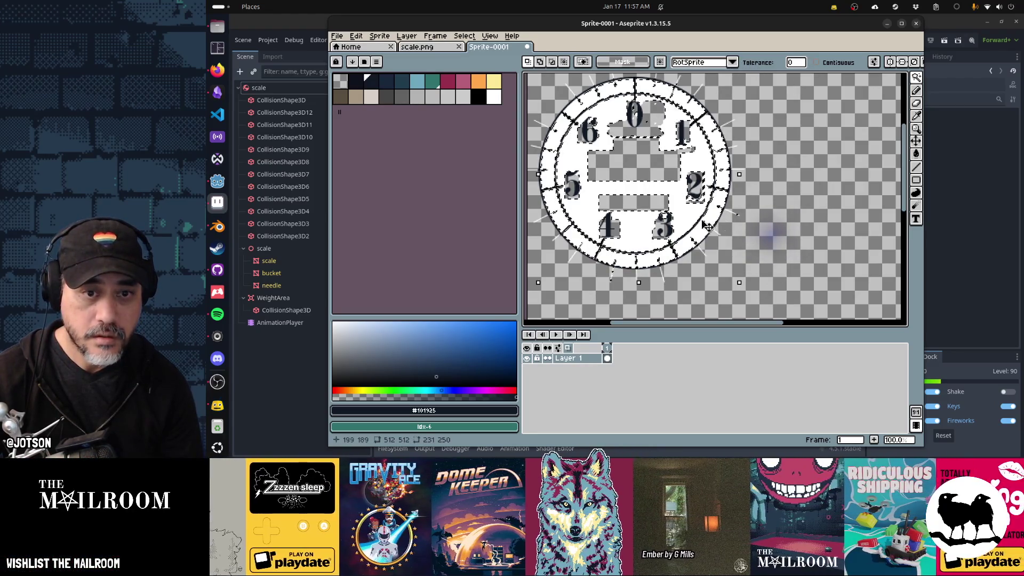
{"action": "key", "text": "Delete"}
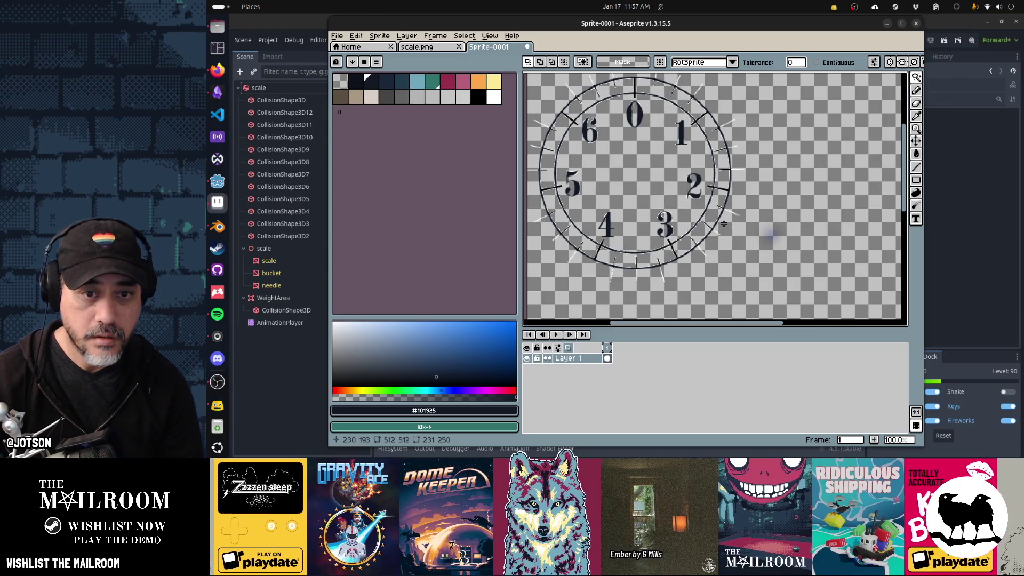
{"action": "key", "text": "e"}
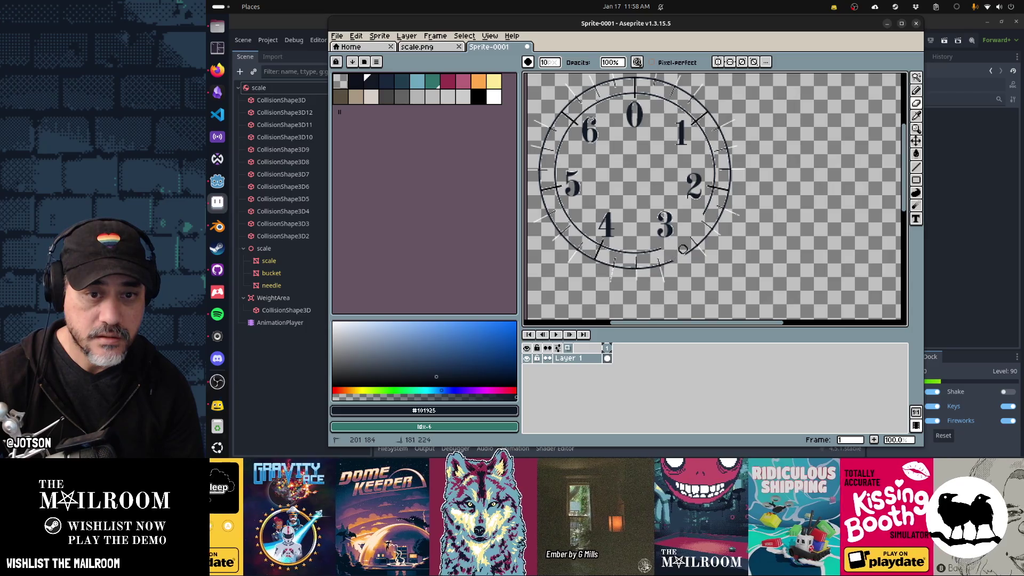
Erase the outer ring, stray marks above the 0, and left-side ticks, leaving numerals 0–6.
{"action": "left_click_drag", "start_coordinate": [712, 228], "coordinate": [742, 174]}
{"action": "scroll", "coordinate": [717, 121], "scroll_direction": "up", "scroll_amount": 6}
{"action": "mouse_move", "coordinate": [717, 122]}
{"action": "left_mouse_down"}
{"action": "mouse_move", "coordinate": [711, 222]}
{"action": "mouse_move", "coordinate": [731, 201]}
{"action": "mouse_move", "coordinate": [720, 138]}
{"action": "mouse_move", "coordinate": [676, 82]}
{"action": "left_mouse_up"}
{"action": "scroll", "coordinate": [624, 82], "scroll_direction": "up", "scroll_amount": 1}
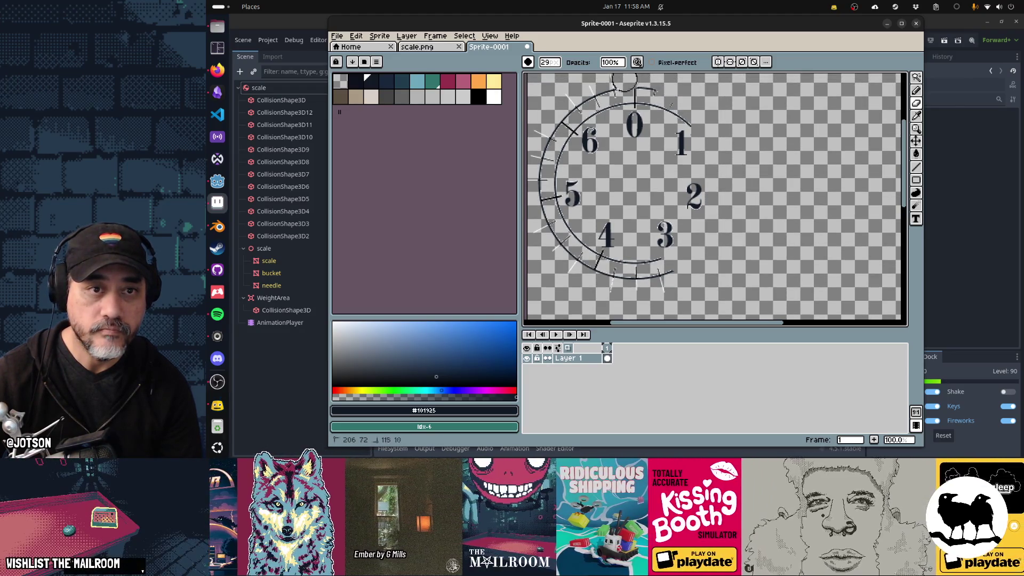
{"action": "left_click_drag", "start_coordinate": [584, 85], "coordinate": [659, 93]}
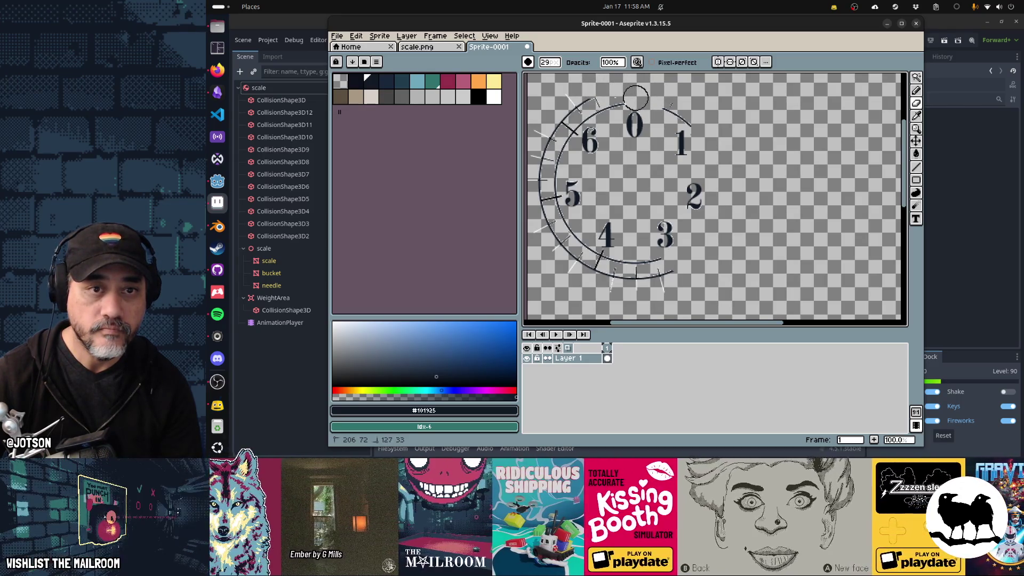
{"action": "mouse_move", "coordinate": [686, 112]}
{"action": "left_mouse_down"}
{"action": "mouse_move", "coordinate": [661, 97]}
{"action": "mouse_move", "coordinate": [575, 102]}
{"action": "left_mouse_up"}
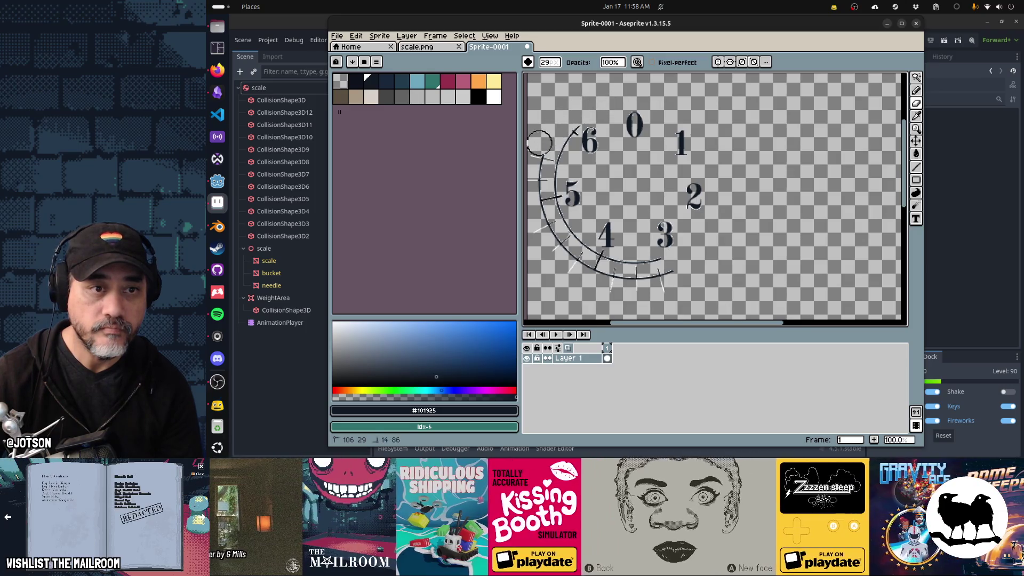
{"action": "mouse_move", "coordinate": [539, 159]}
{"action": "left_mouse_down"}
{"action": "mouse_move", "coordinate": [541, 214]}
{"action": "mouse_move", "coordinate": [587, 266]}
{"action": "mouse_move", "coordinate": [534, 228]}
{"action": "mouse_move", "coordinate": [621, 280]}
{"action": "mouse_move", "coordinate": [669, 284]}
{"action": "mouse_move", "coordinate": [654, 269]}
{"action": "left_mouse_up"}
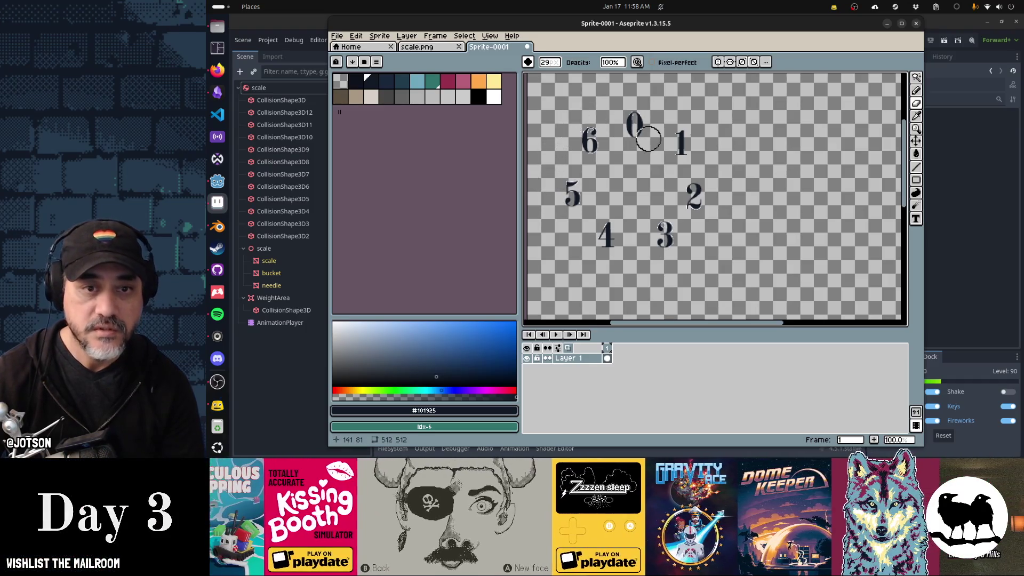
{"action": "scroll", "coordinate": [647, 134], "scroll_direction": "up", "scroll_amount": 2}
Change the Magic Wand tolerance, select the numeral 1, and pan across the digits 6 to 3.
{"action": "key", "text": "w"}
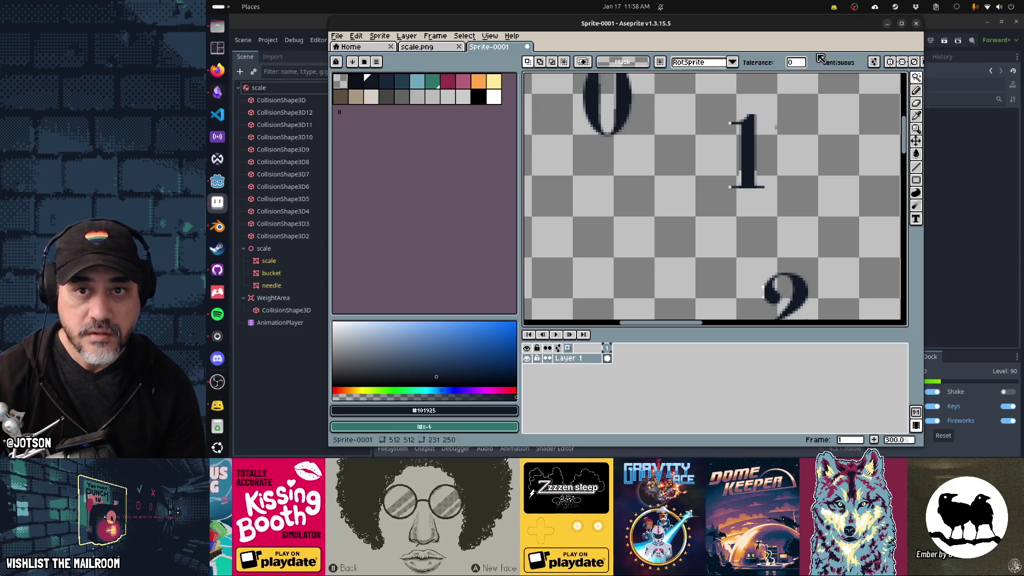
{"action": "left_click", "coordinate": [794, 62]}
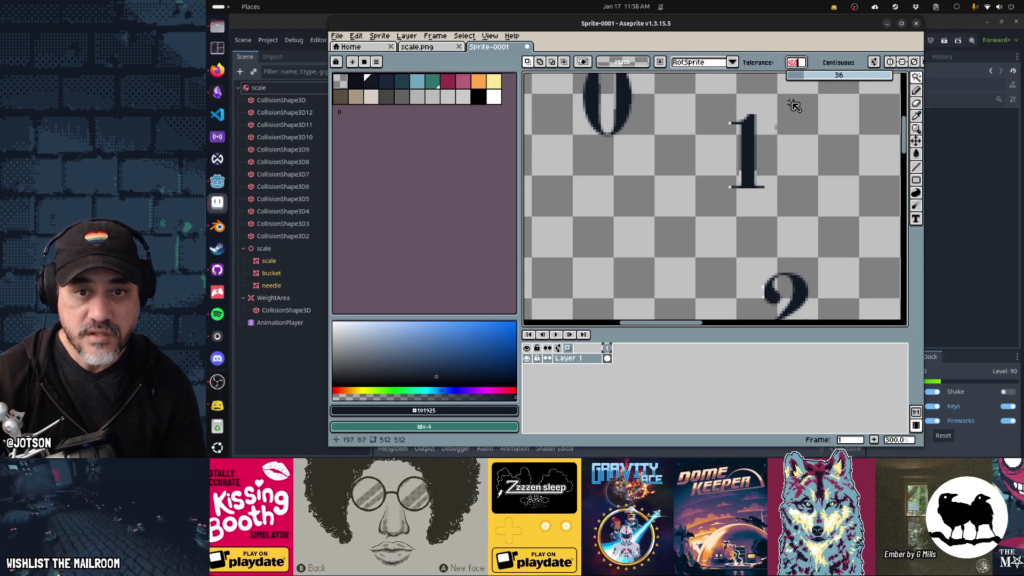
{"action": "left_click", "coordinate": [730, 187]}
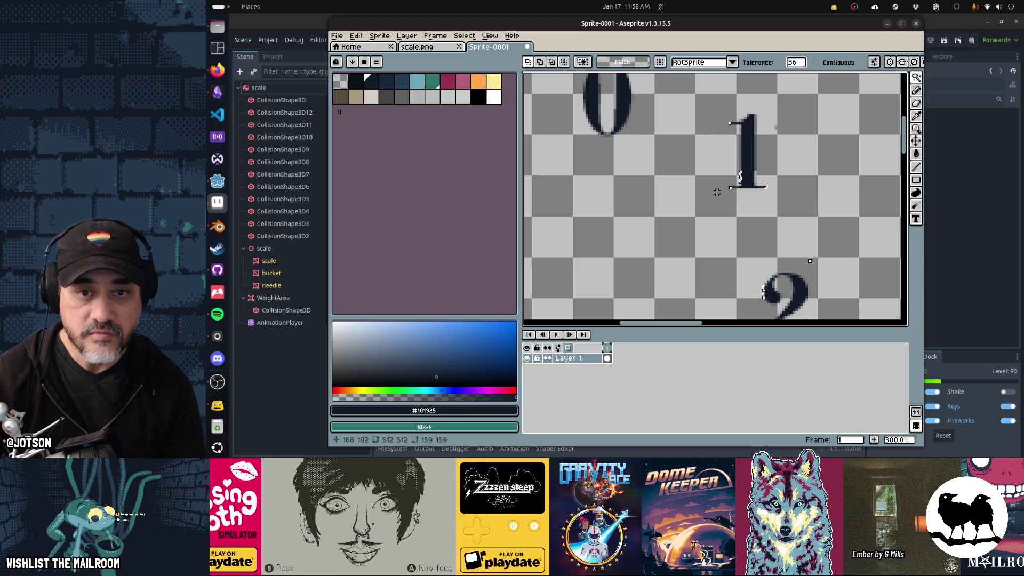
{"action": "scroll", "coordinate": [671, 202], "scroll_direction": "down", "scroll_amount": 3}
{"action": "scroll", "coordinate": [673, 202], "scroll_direction": "up", "scroll_amount": 2}
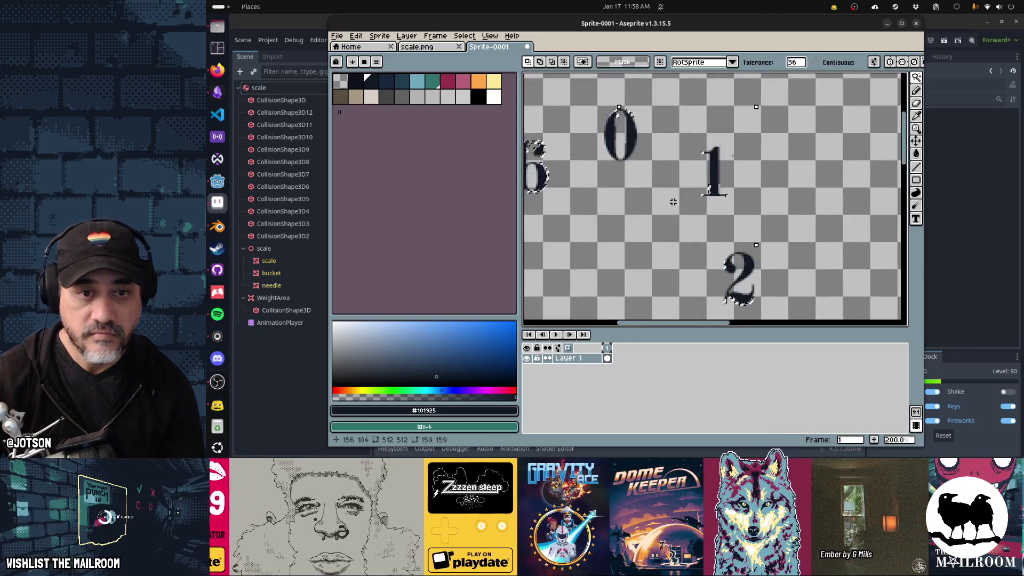
{"action": "mouse_move", "coordinate": [673, 202]}
{"action": "left_mouse_down"}
{"action": "mouse_move", "coordinate": [695, 171]}
{"action": "mouse_move", "coordinate": [647, 156]}
{"action": "left_mouse_up"}
{"action": "scroll", "coordinate": [647, 157], "scroll_direction": "down", "scroll_amount": 1}
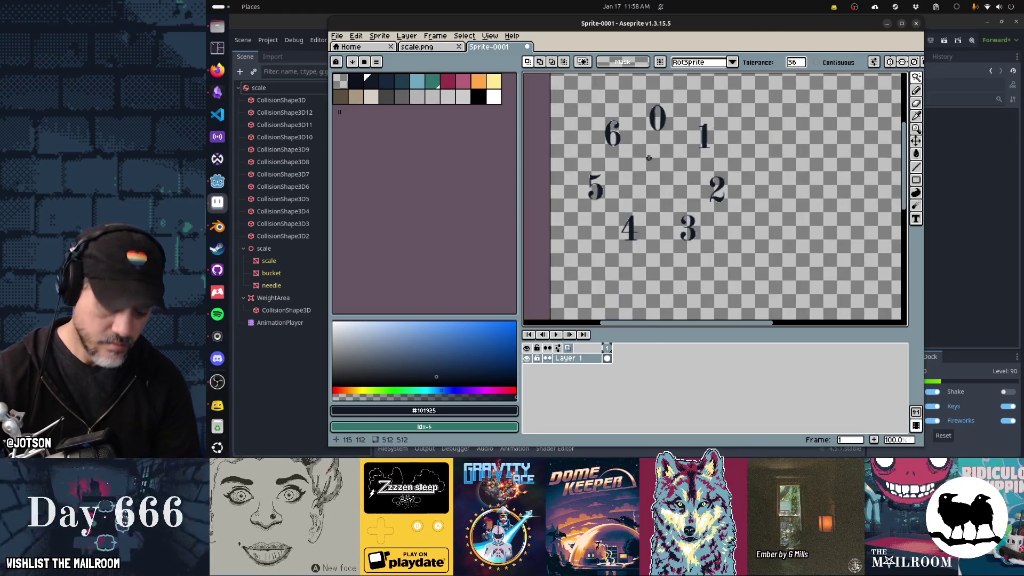
{"action": "key", "text": "ctrl+u"}
Dismiss the Hue/Saturation adjustment unapplied and check the pencil's ink mode list.
{"action": "key", "text": "Escape"}
{"action": "key", "text": "w"}
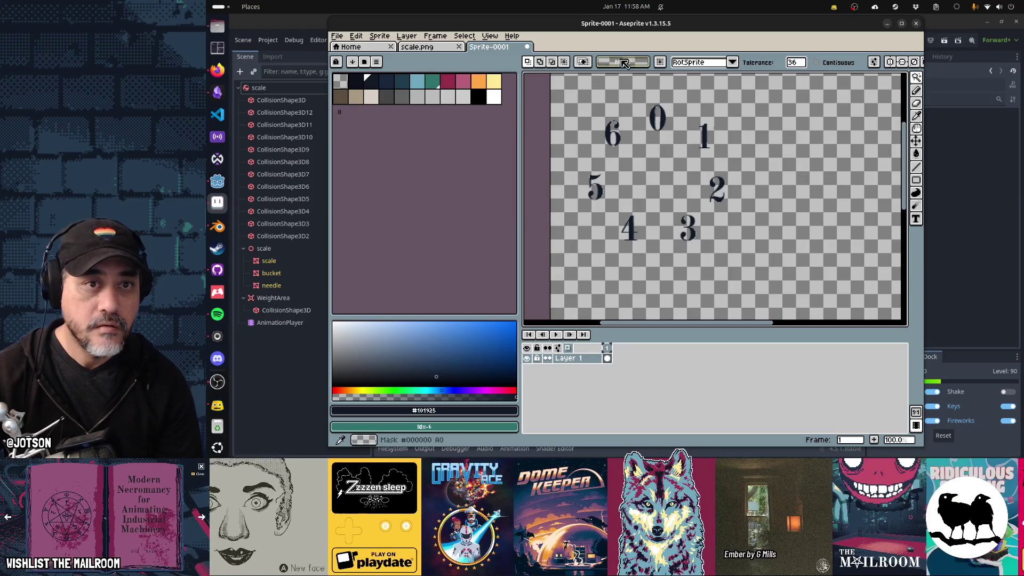
{"action": "key", "text": "b"}
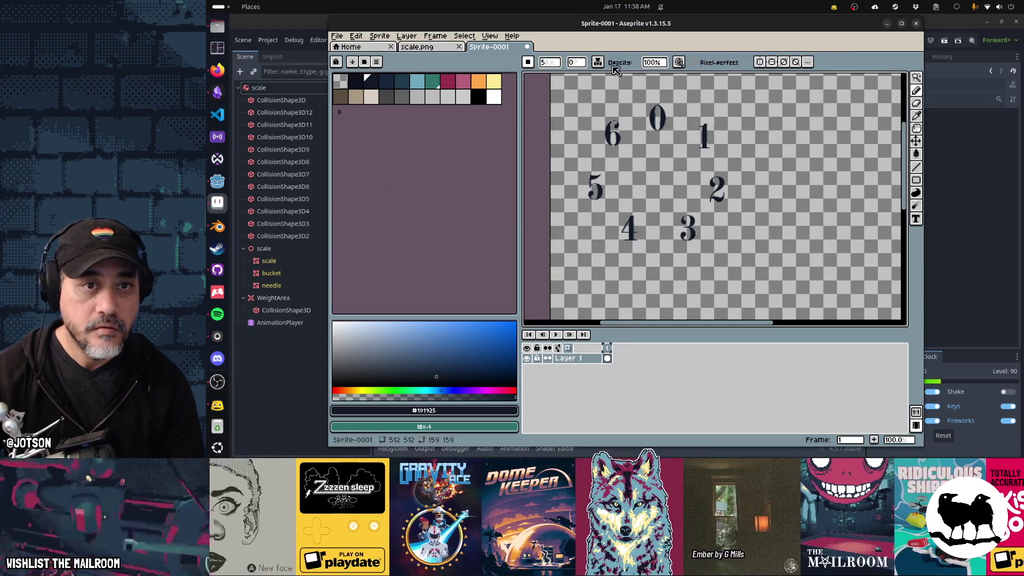
{"action": "left_click", "coordinate": [598, 63]}
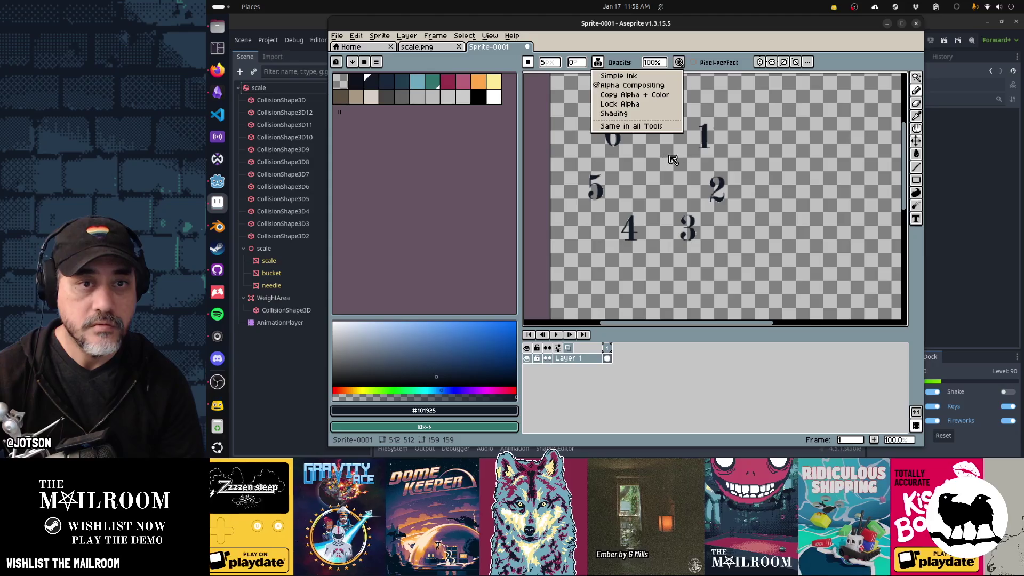
{"action": "key", "text": "Escape"}
Select the transparent background around the digits, then invert so only 0–6 are selected.
{"action": "key", "text": "w"}
{"action": "left_click", "coordinate": [657, 176]}
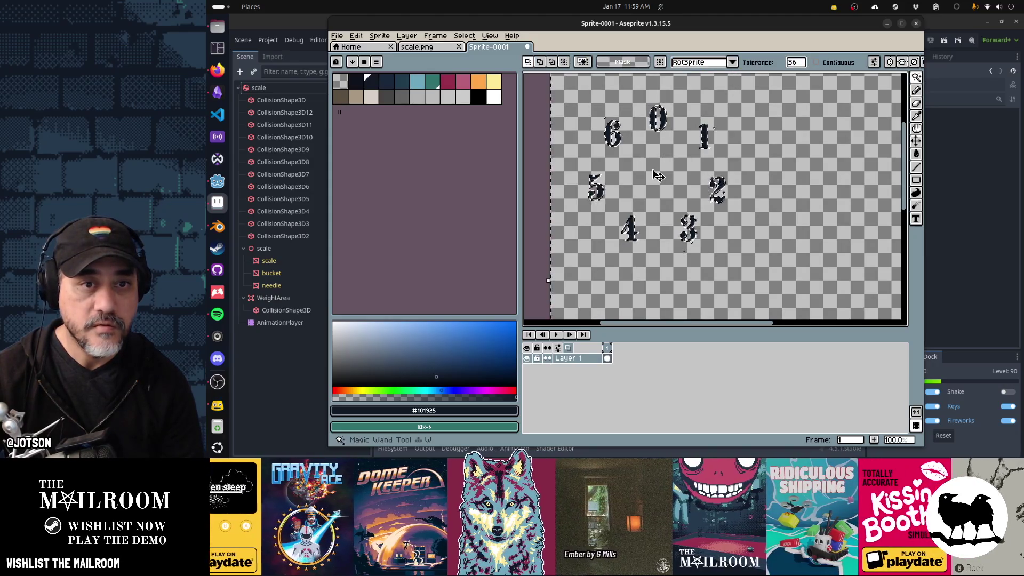
{"action": "key", "text": "b"}
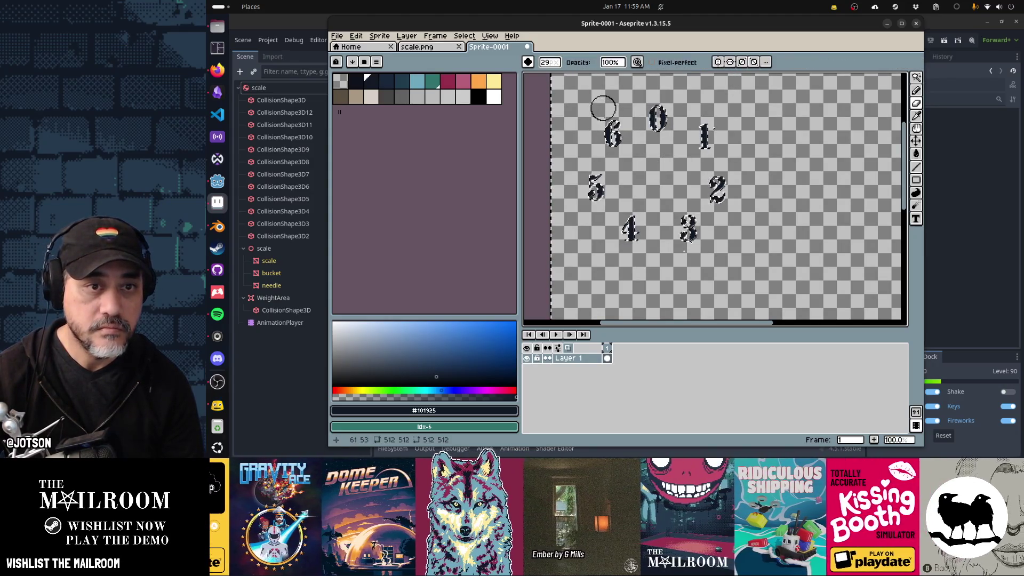
{"action": "key", "text": "ctrl+d"}
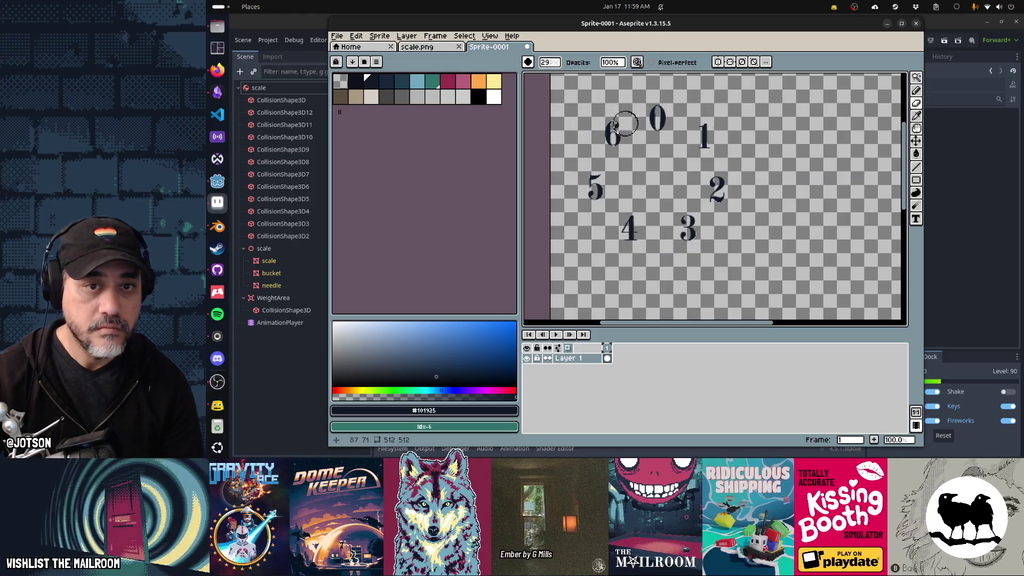
{"action": "key", "text": "w"}
{"action": "left_click", "coordinate": [683, 159]}
{"action": "key", "text": "ctrl+d"}
{"action": "key", "text": "b"}
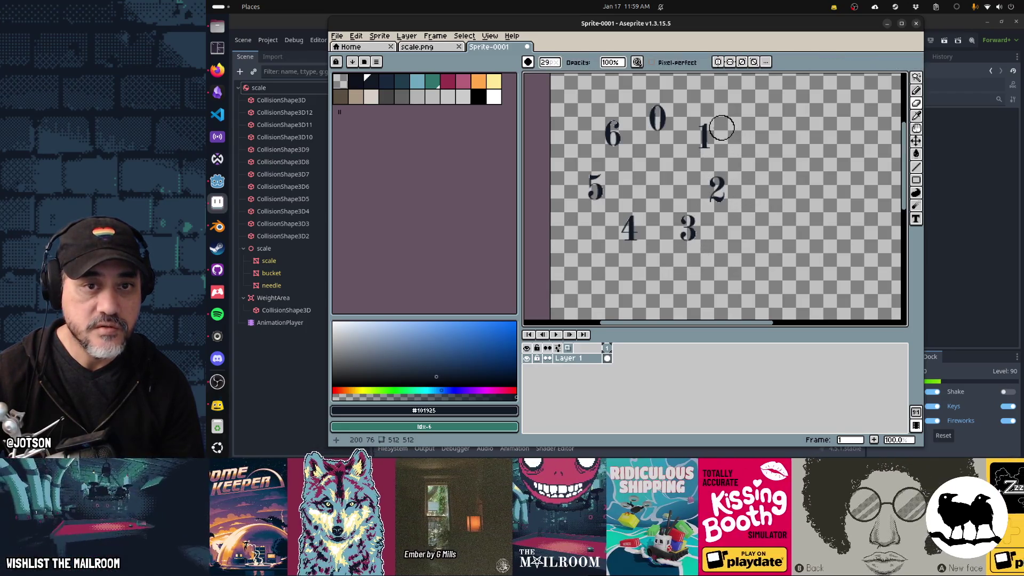
{"action": "key", "text": "w"}
{"action": "left_click", "coordinate": [745, 171]}
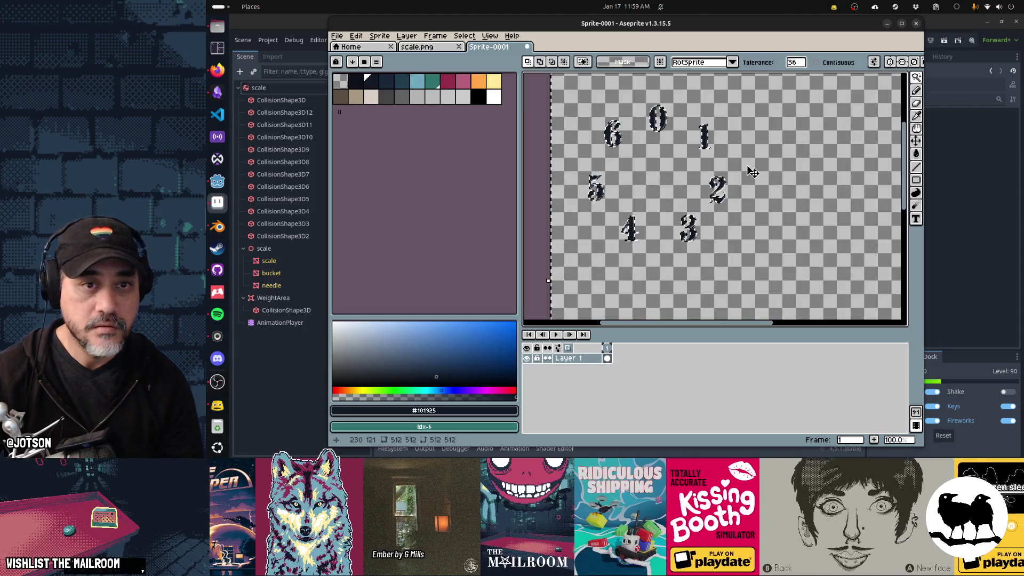
{"action": "key", "text": "ctrl+shift+i"}
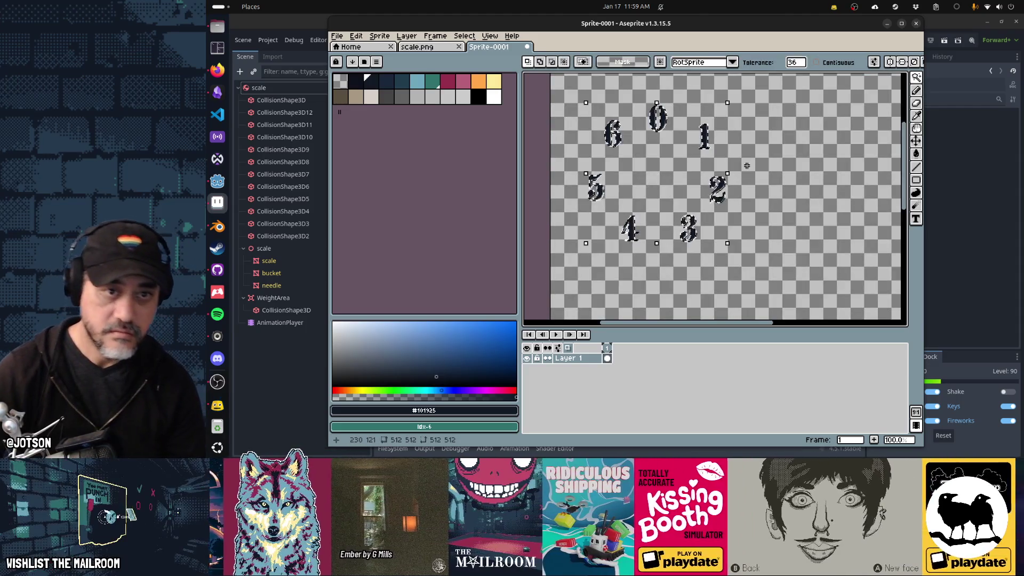
Paint the selected digits 0–6 solid white with a one-pixel-larger pencil.
{"action": "key", "text": "b"}
{"action": "left_click", "coordinate": [491, 98]}
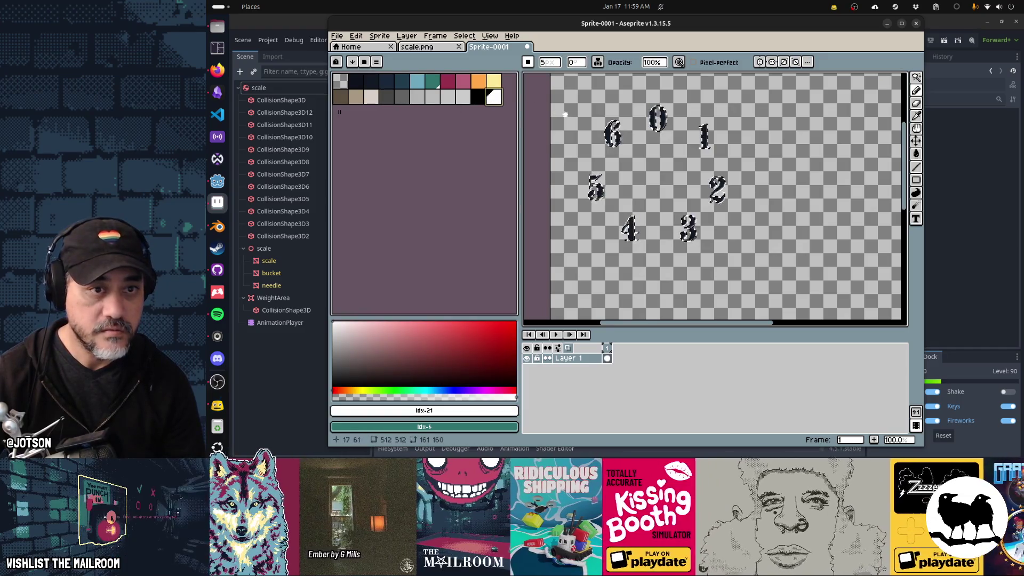
{"action": "key", "text": "plus"}
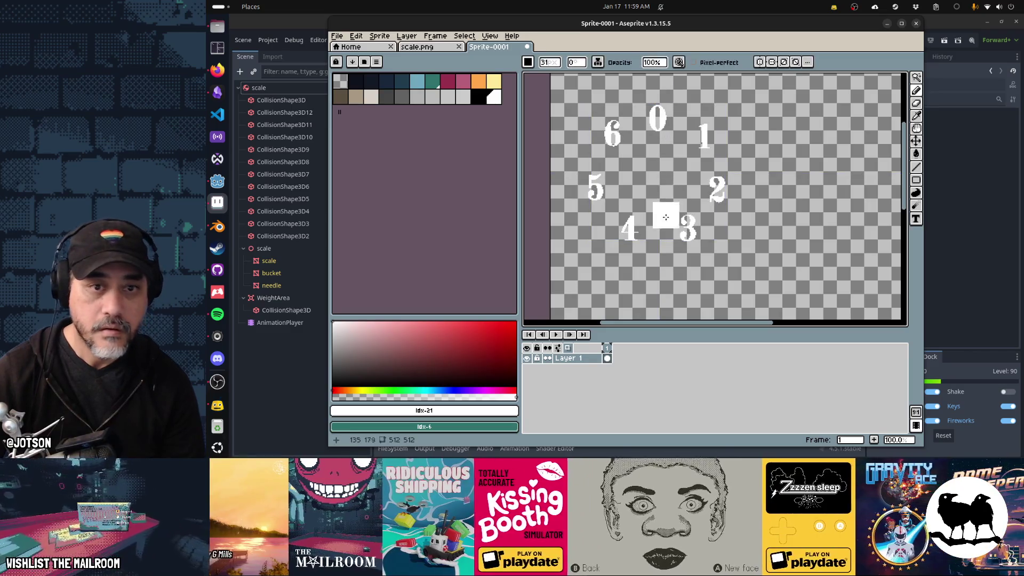
{"action": "left_click_drag", "start_coordinate": [652, 243], "coordinate": [635, 249]}
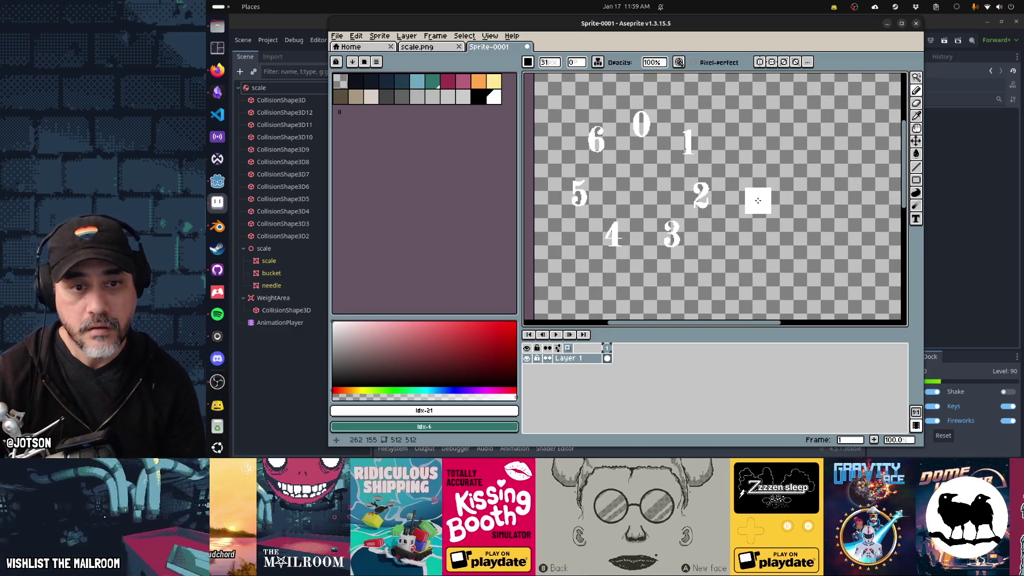
Recentre the digits and save the sprite as scale-emission.png in the textures folder.
{"action": "scroll", "coordinate": [695, 187], "scroll_direction": "up", "scroll_amount": 1}
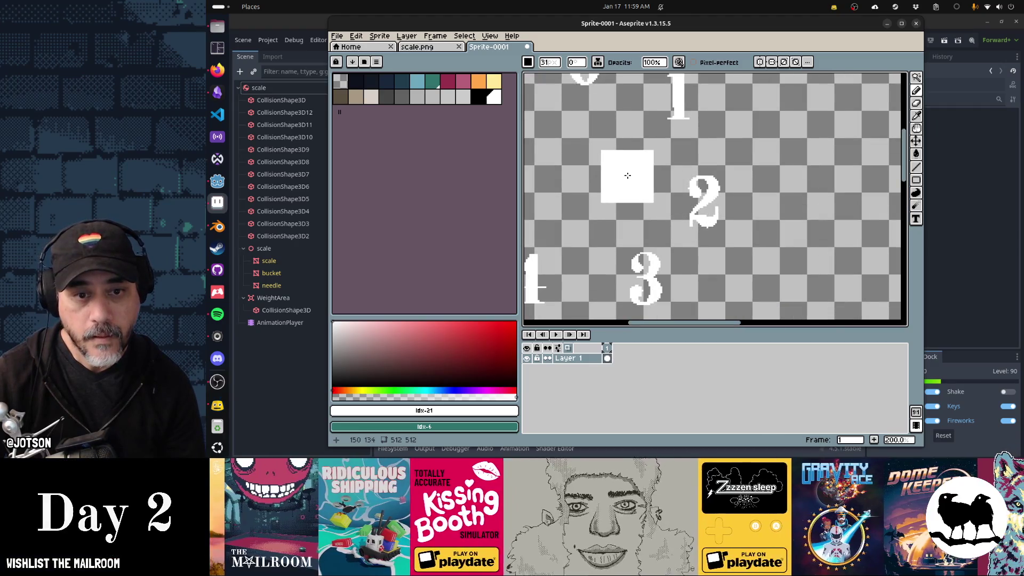
{"action": "scroll", "coordinate": [624, 177], "scroll_direction": "down", "scroll_amount": 1}
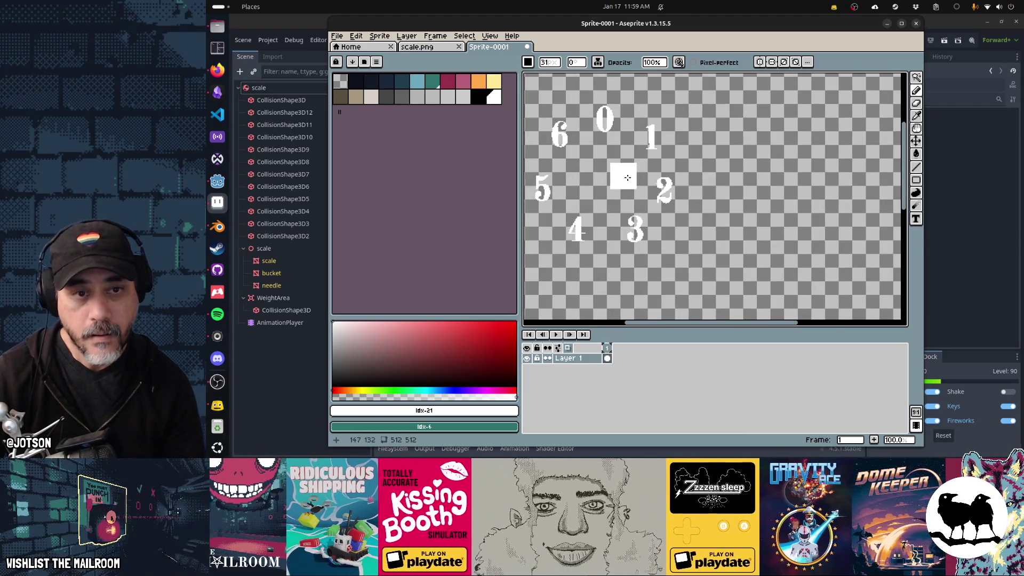
{"action": "left_click_drag", "start_coordinate": [627, 177], "coordinate": [675, 191]}
{"action": "key", "text": "ctrl+s"}
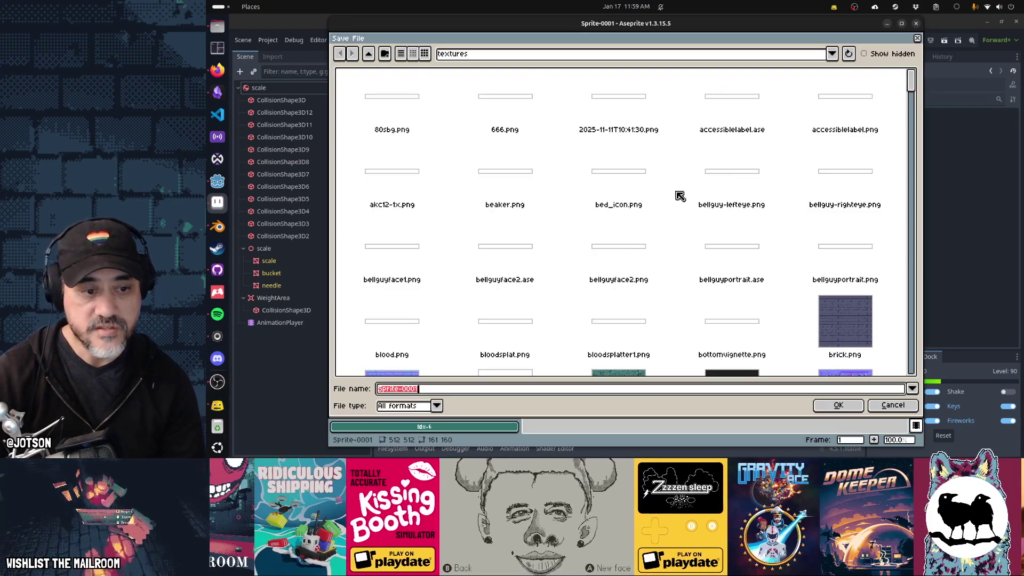
{"action": "type", "text": "scale-emission.png"}
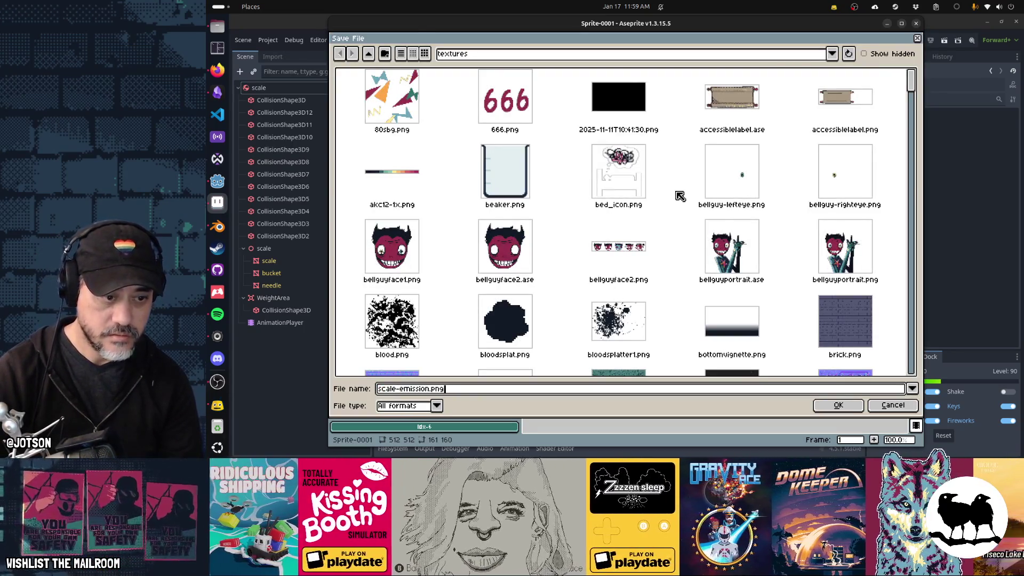
{"action": "key", "text": "Return"}
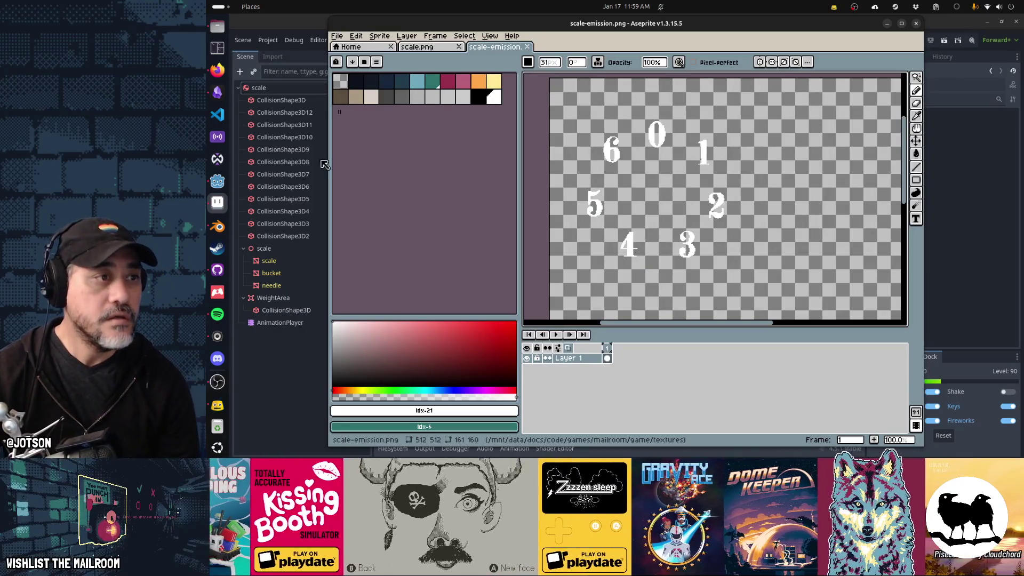
In Blender, reload the dial image, orbit the view, and show the scale material's surface settings.
{"action": "left_click", "coordinate": [224, 232]}
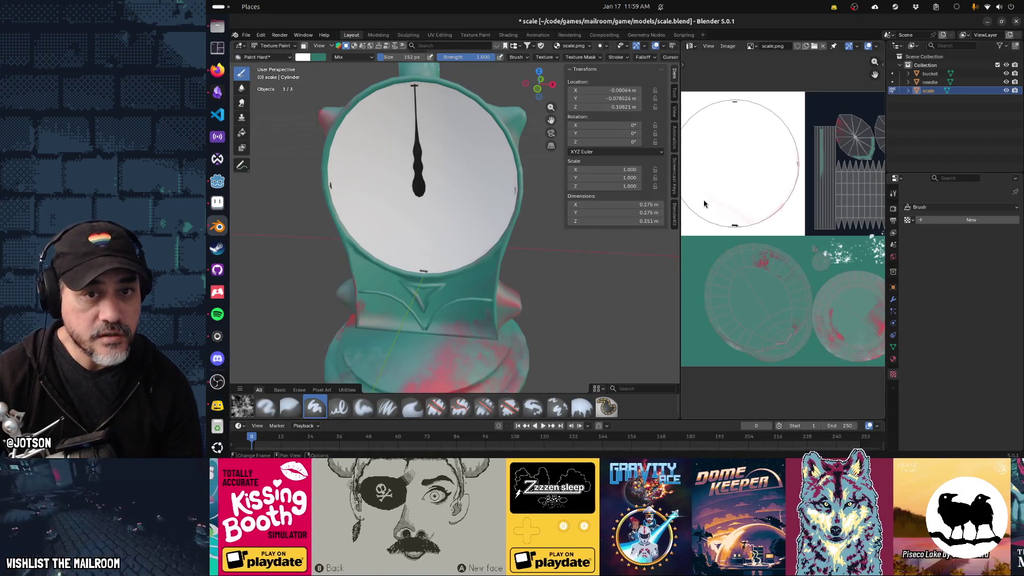
{"action": "key", "text": "alt+r"}
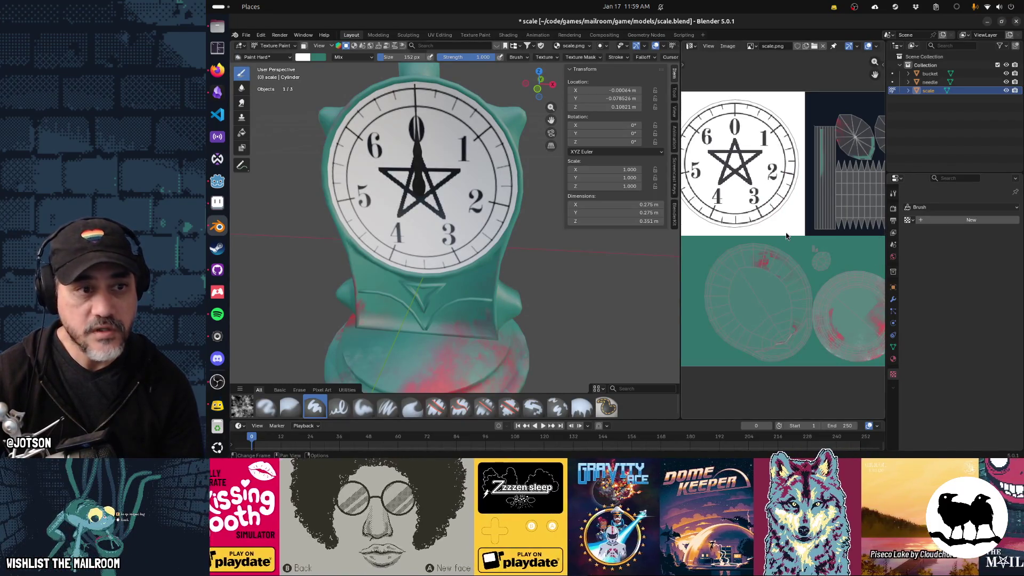
{"action": "left_click_drag", "start_coordinate": [534, 244], "coordinate": [693, 250]}
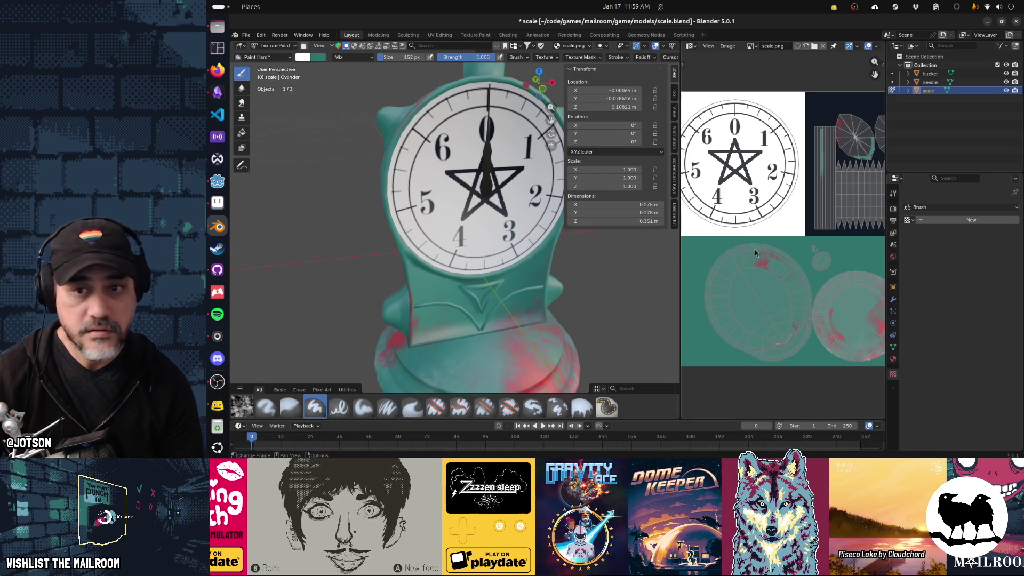
{"action": "left_click", "coordinate": [895, 358]}
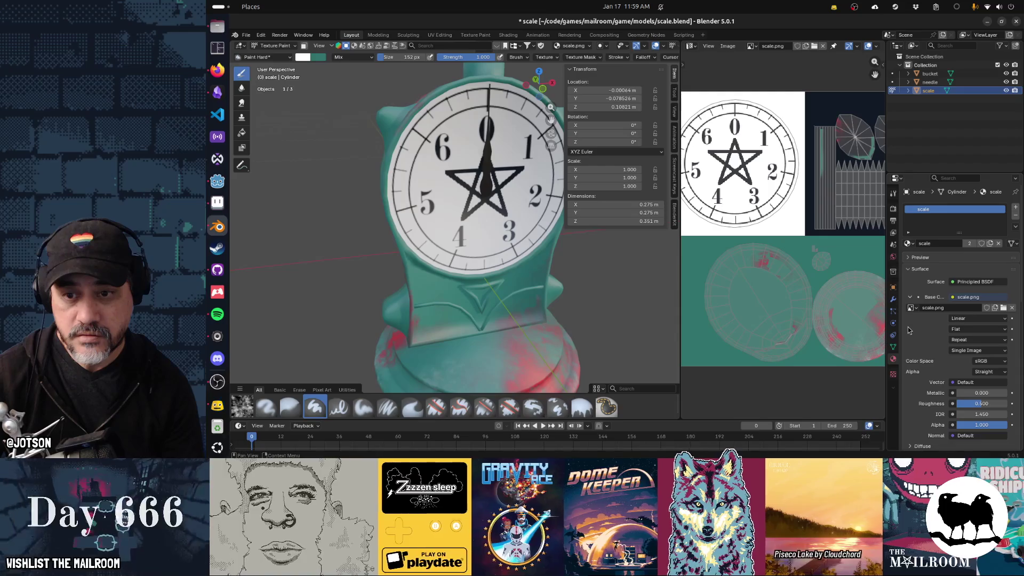
{"action": "scroll", "coordinate": [908, 328], "scroll_direction": "down", "scroll_amount": 3}
{"action": "scroll", "coordinate": [909, 330], "scroll_direction": "down", "scroll_amount": 3}
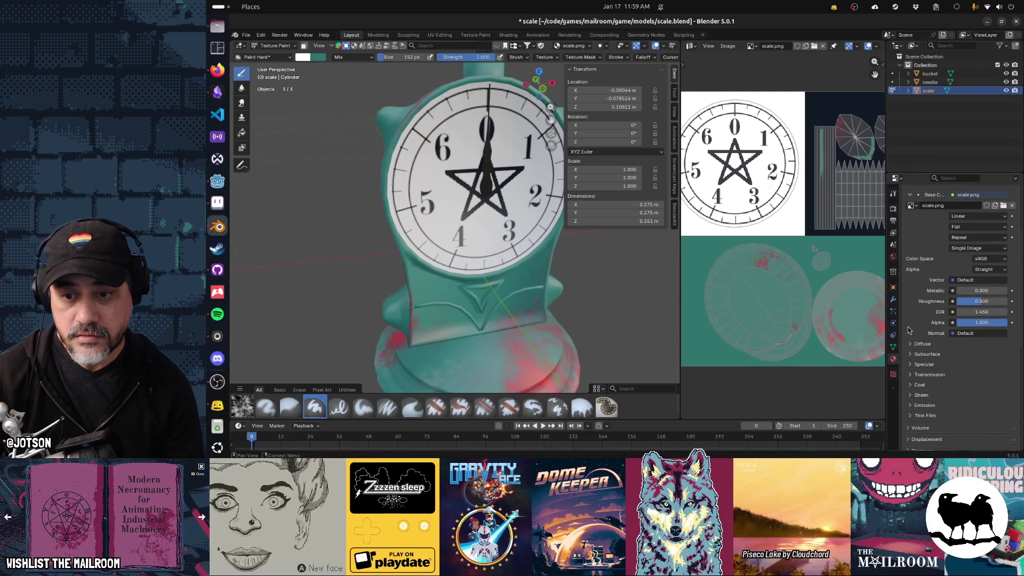
Connect an Image Texture node to the material's Emission Color.
{"action": "left_click", "coordinate": [910, 405]}
{"action": "scroll", "coordinate": [909, 406], "scroll_direction": "down", "scroll_amount": 3}
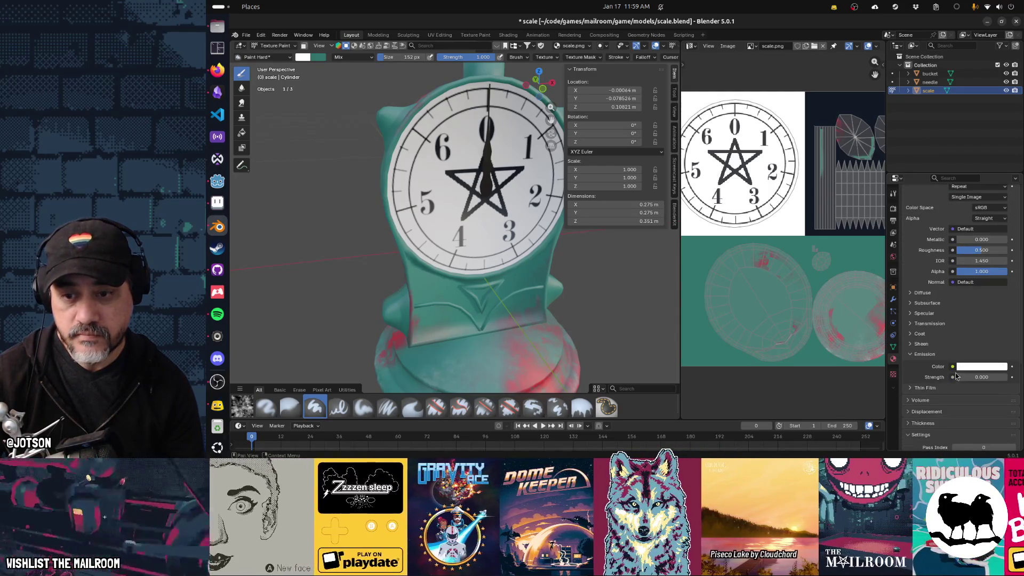
{"action": "left_click", "coordinate": [954, 367]}
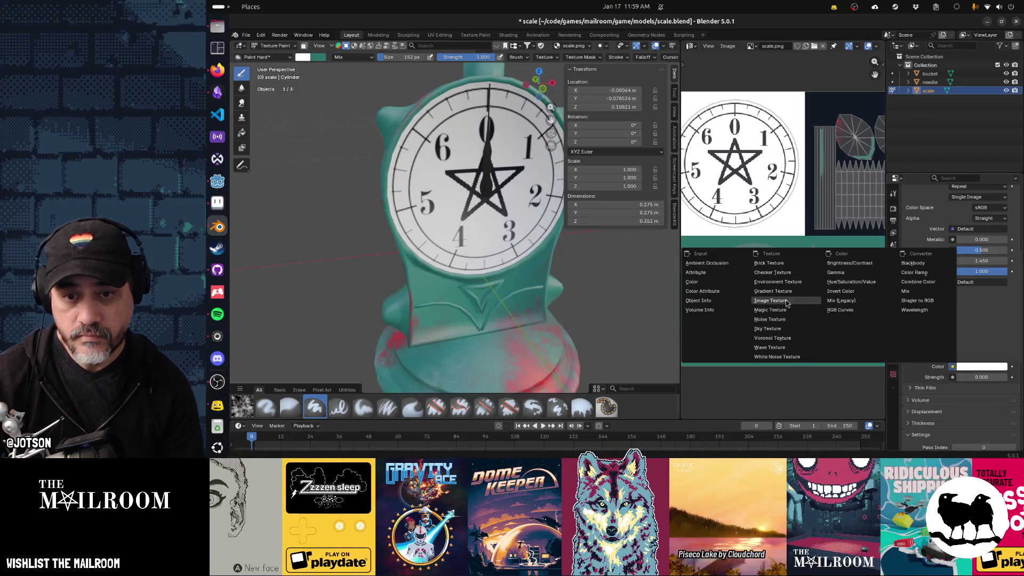
{"action": "left_click", "coordinate": [786, 301]}
Load scale-emission.png from the game's textures folder as the emission image.
{"action": "left_click", "coordinate": [982, 378]}
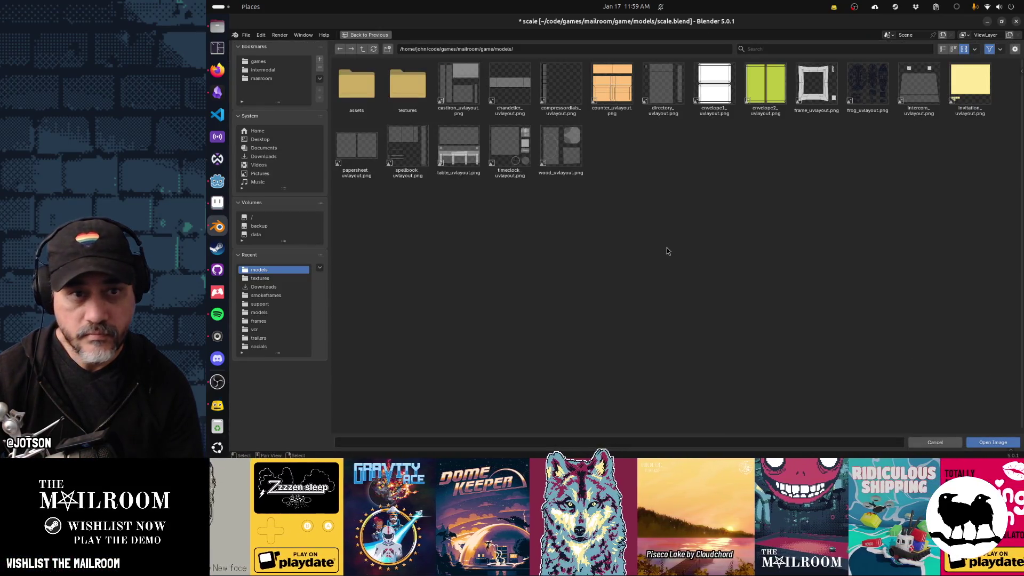
{"action": "left_click", "coordinate": [362, 49]}
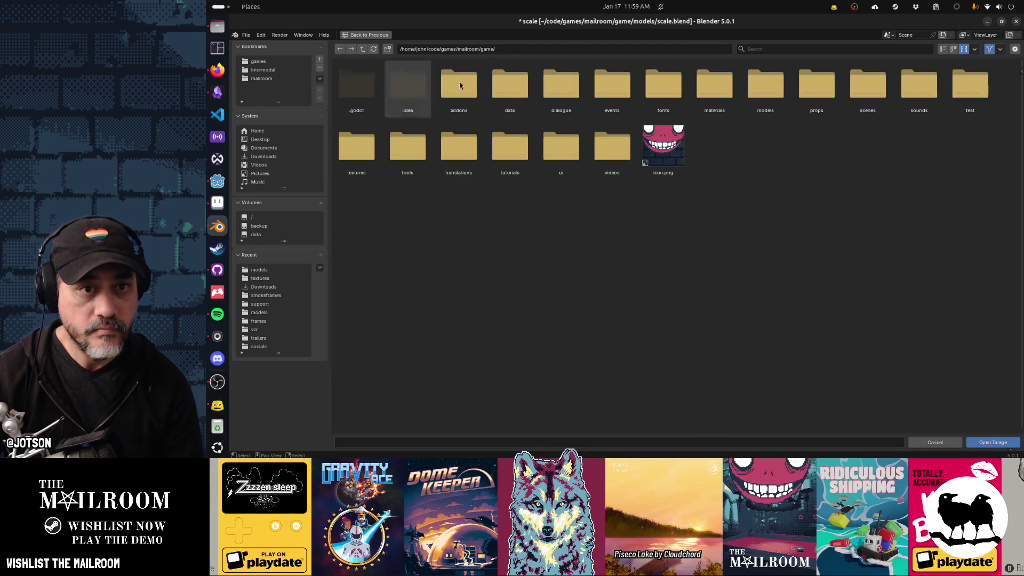
{"action": "left_click", "coordinate": [361, 155]}
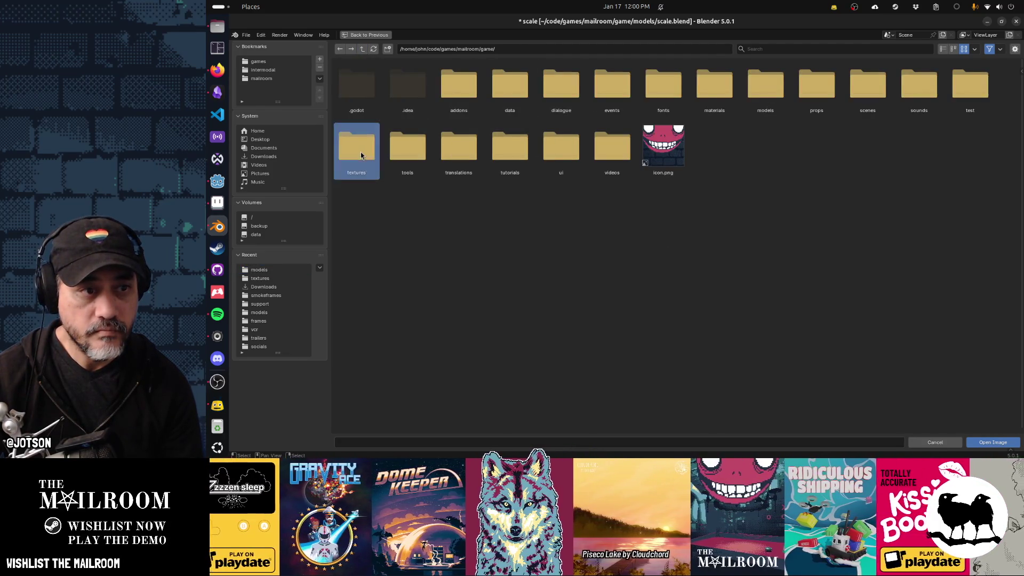
{"action": "double_click", "coordinate": [360, 155]}
{"action": "scroll", "coordinate": [914, 389], "scroll_direction": "down", "scroll_amount": 10}
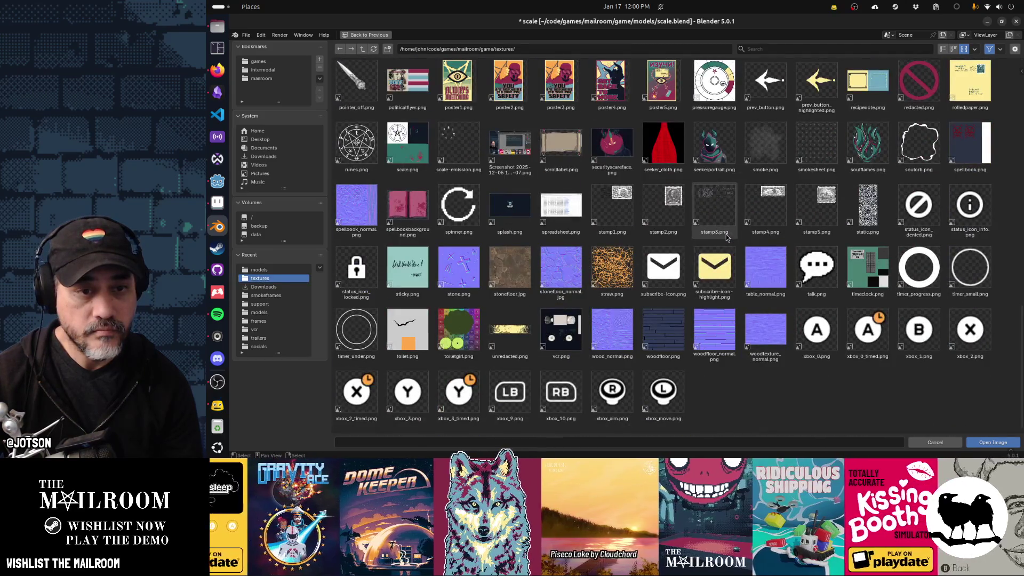
{"action": "double_click", "coordinate": [476, 159]}
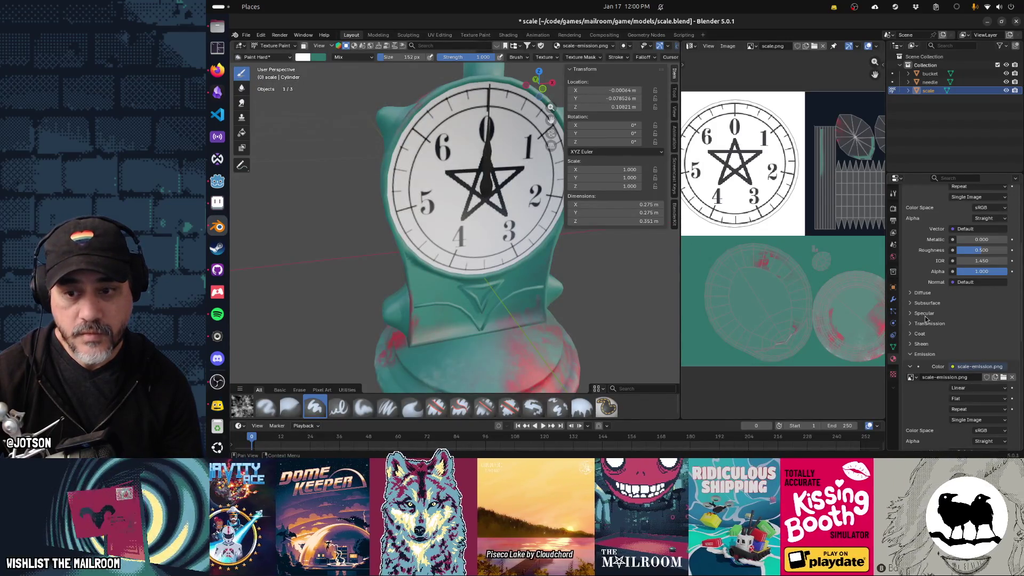
Set Emission Strength to 1.000, save scale.blend, and switch to Aseprite.
{"action": "scroll", "coordinate": [928, 325], "scroll_direction": "down", "scroll_amount": 5}
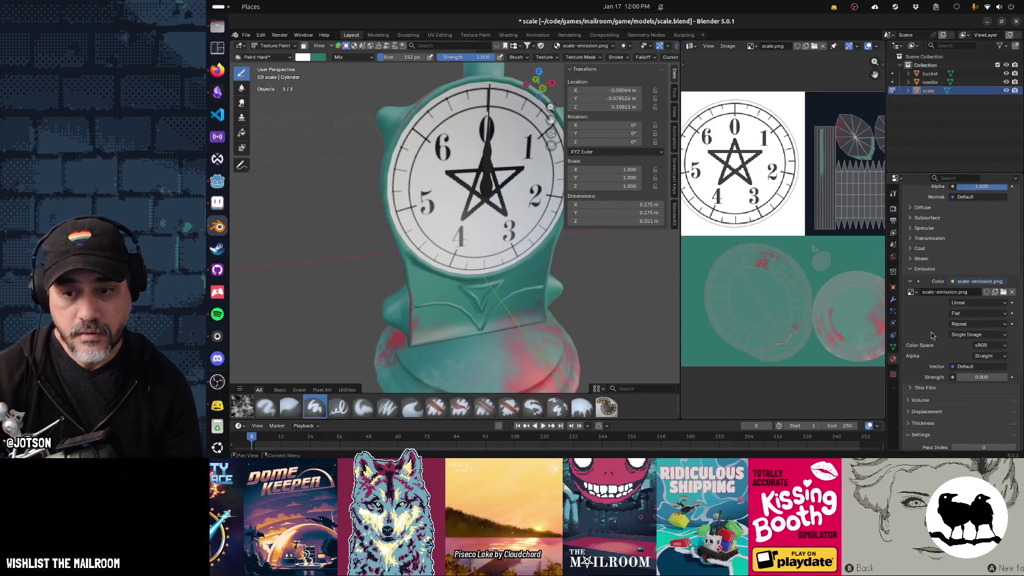
{"action": "left_click", "coordinate": [972, 377]}
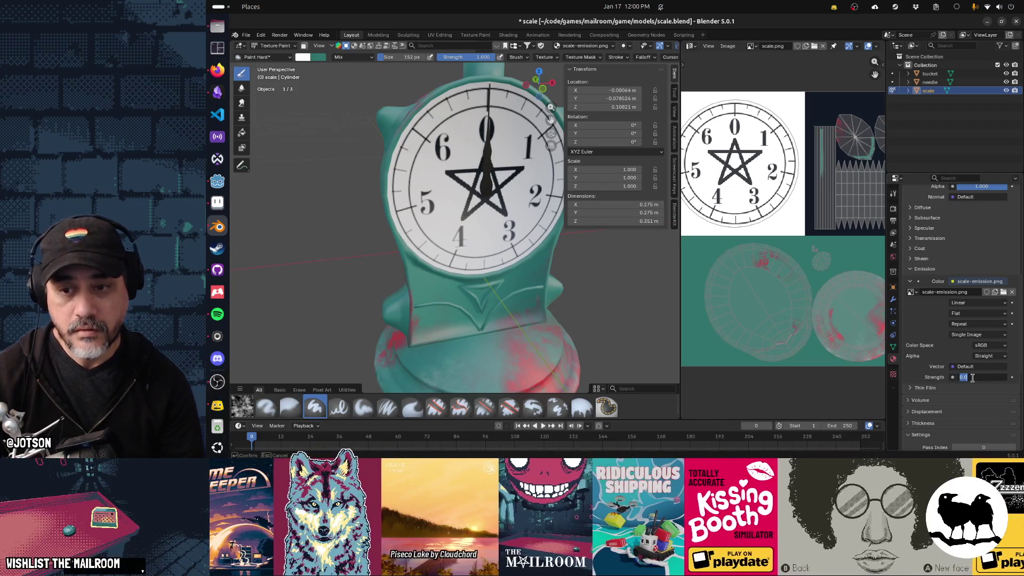
{"action": "type", "text": "1"}
{"action": "key", "text": "Return"}
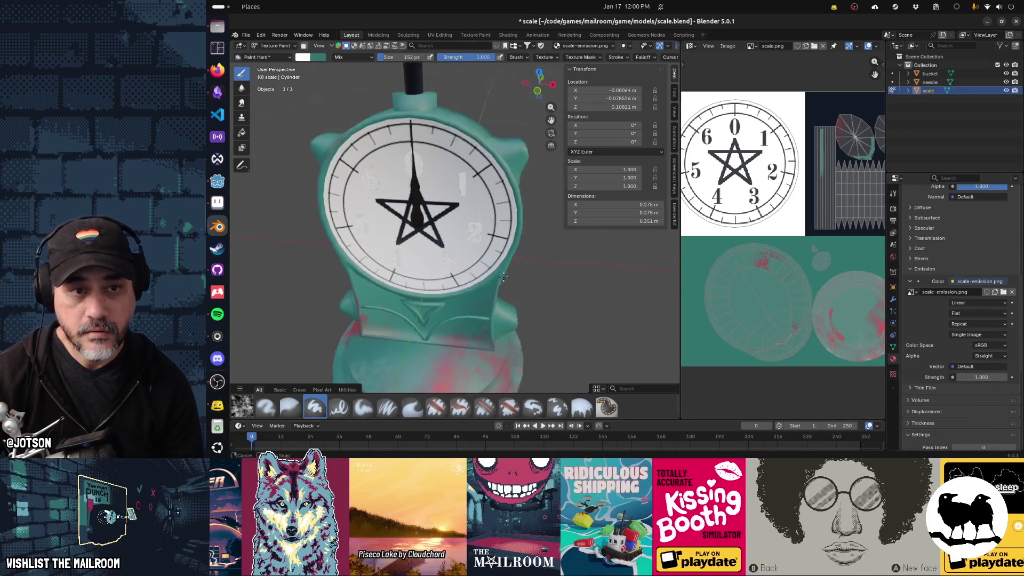
{"action": "scroll", "coordinate": [503, 277], "scroll_direction": "down", "scroll_amount": 5}
{"action": "key", "text": "ctrl+s"}
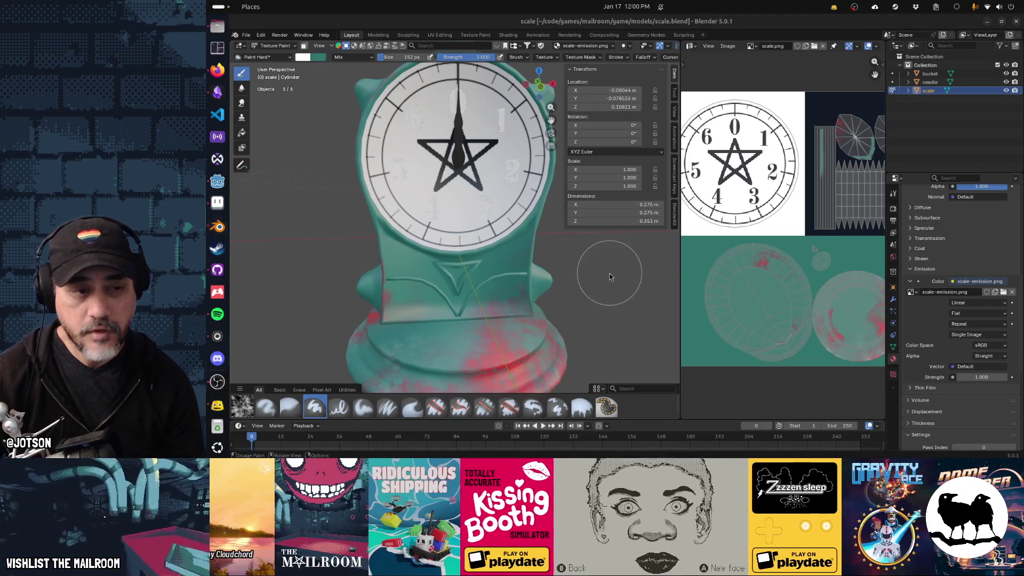
{"action": "key", "text": "alt+Tab"}
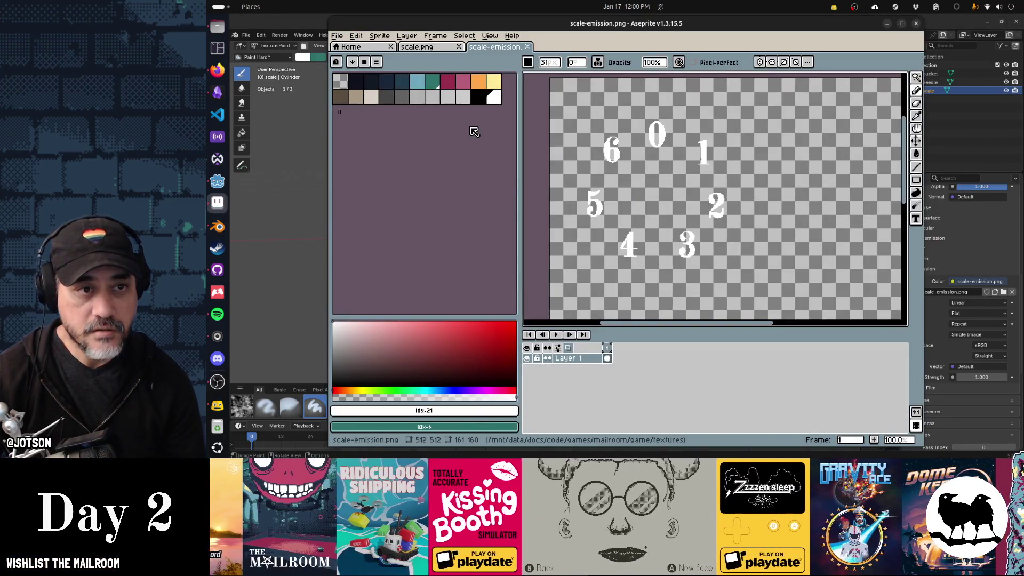
Replace the white numerals with crimson using Replace Color, then return to Blender.
{"action": "left_click", "coordinate": [448, 81]}
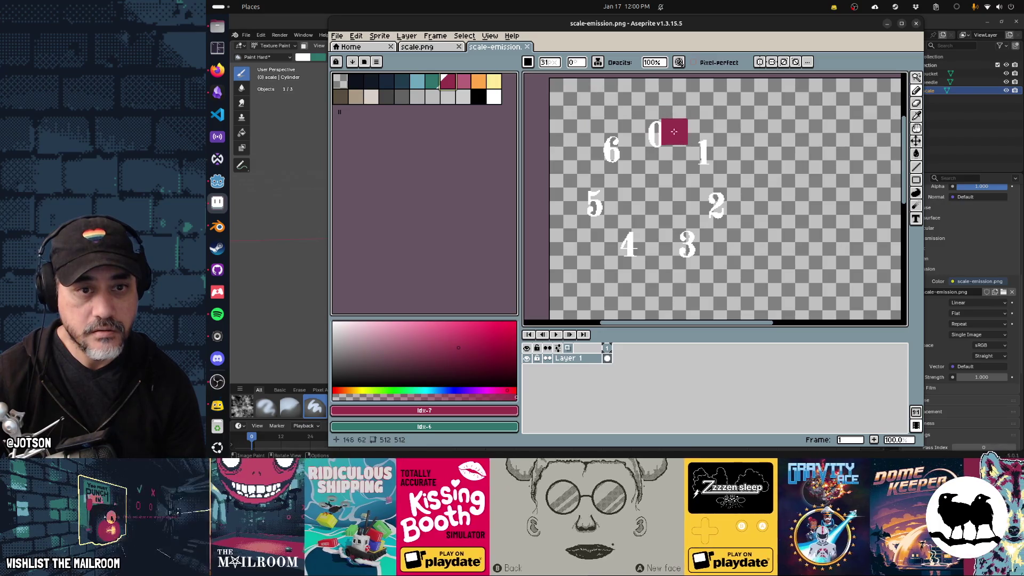
{"action": "key", "text": "w"}
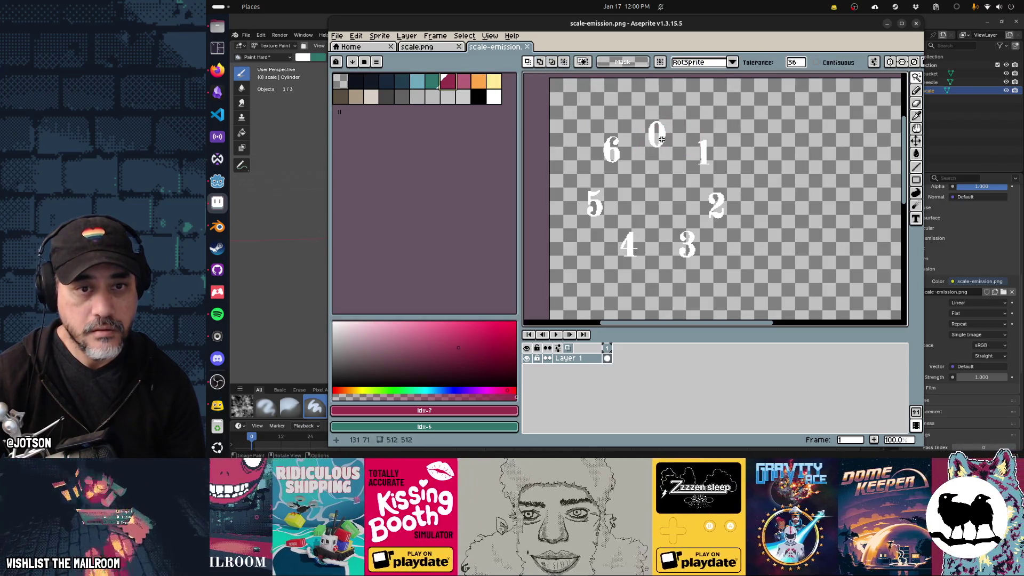
{"action": "key", "text": "i"}
{"action": "left_click", "coordinate": [663, 135]}
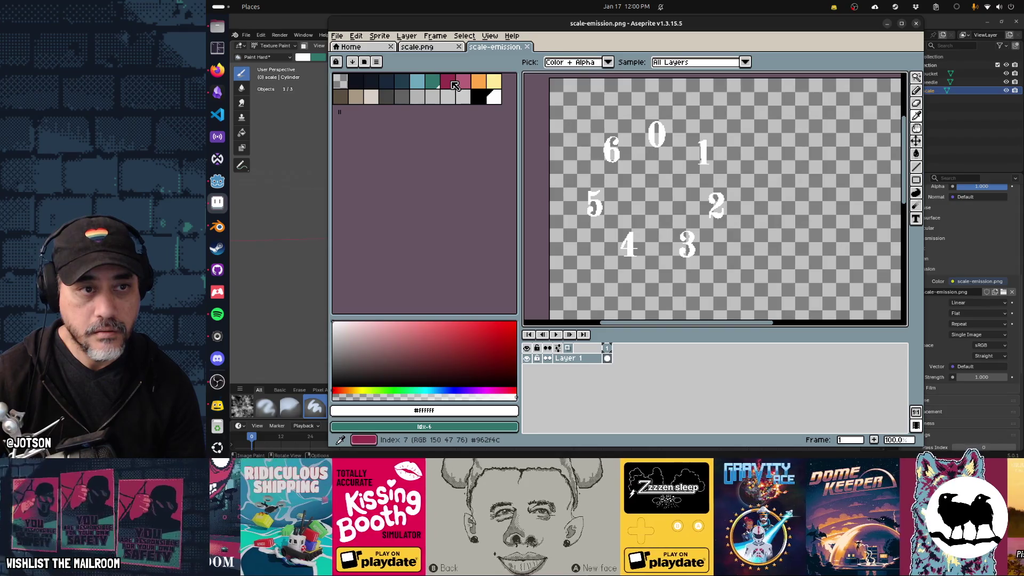
{"action": "left_click", "coordinate": [454, 86]}
{"action": "key", "text": "w"}
{"action": "key", "text": "shift+r"}
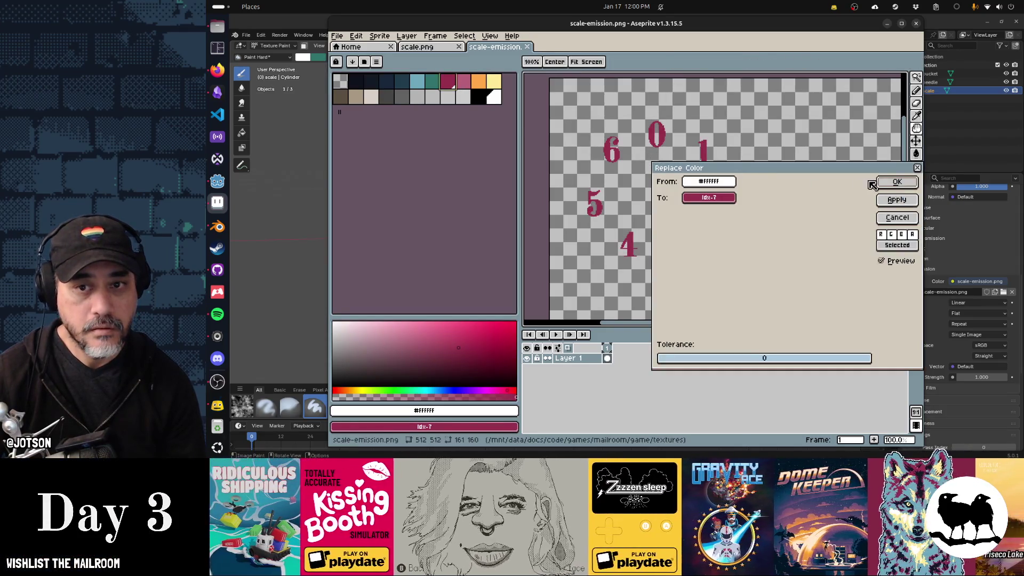
{"action": "left_click", "coordinate": [885, 183]}
{"action": "key", "text": "alt+Tab"}
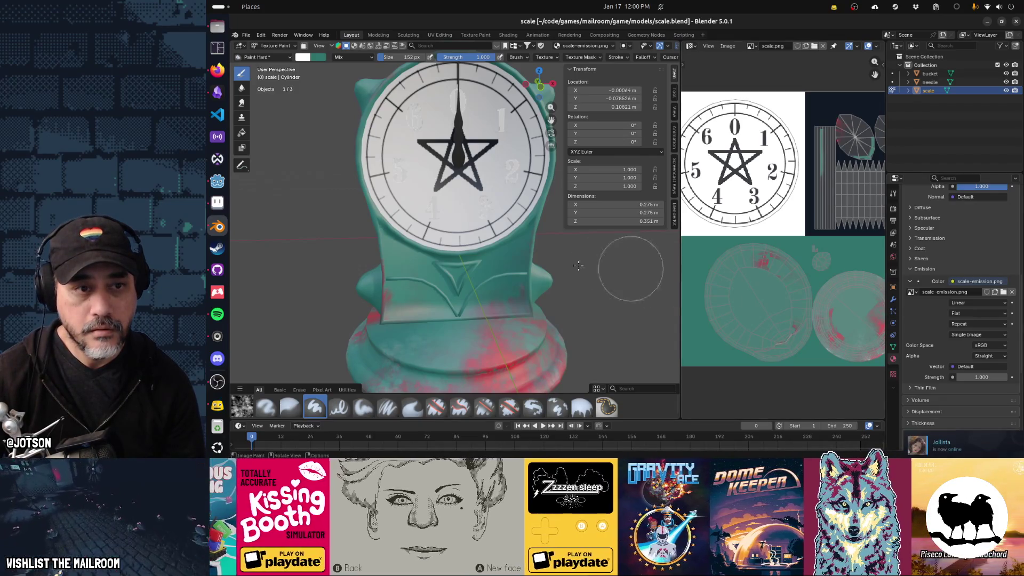
Switch from Blender to Godot so the changed assets reimport and The Mailroom launches.
{"action": "key", "text": "alt+Tab"}
{"action": "key", "text": "alt+Tab"}
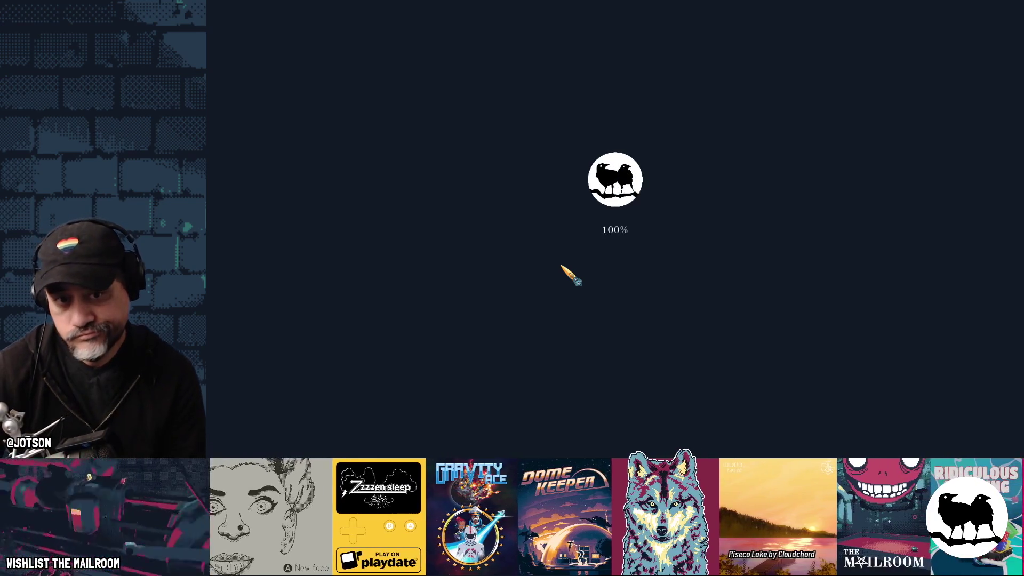
Start The Mailroom from the main menu, spawn a scale and set it on the table.
{"action": "key", "text": "Return"}
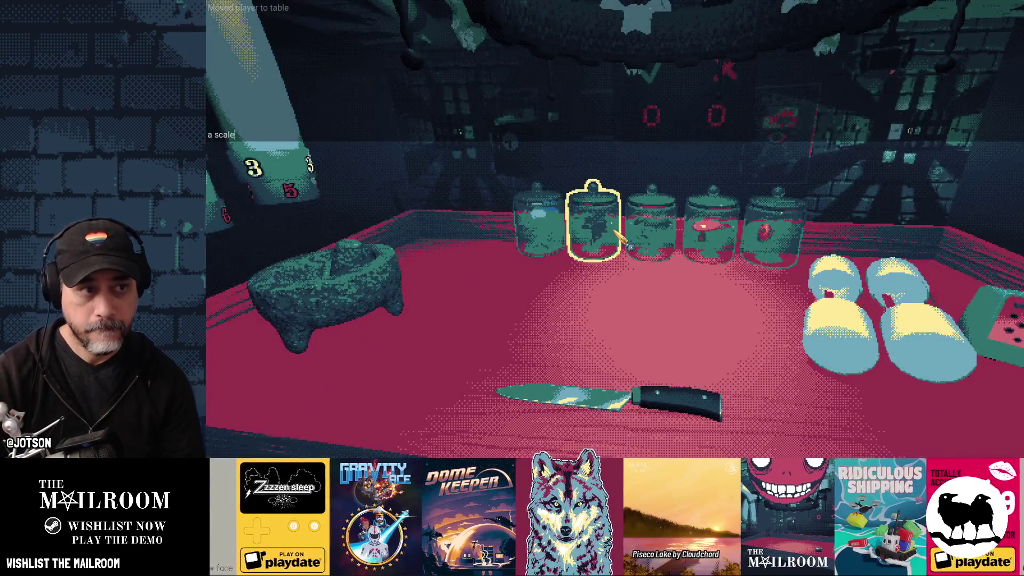
{"action": "key", "text": "Return"}
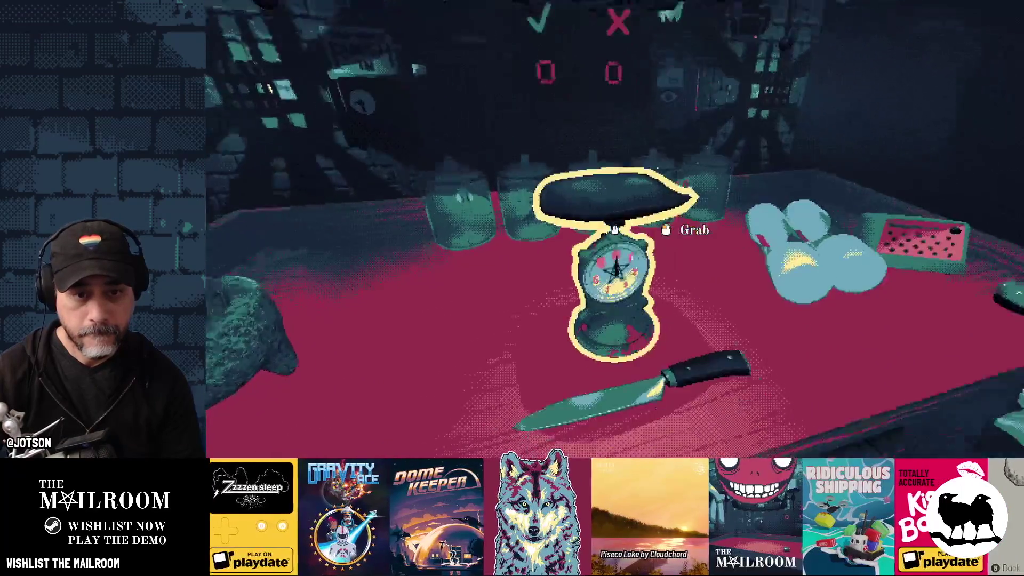
{"action": "left_click", "coordinate": [614, 229]}
{"action": "left_click", "coordinate": [614, 229]}
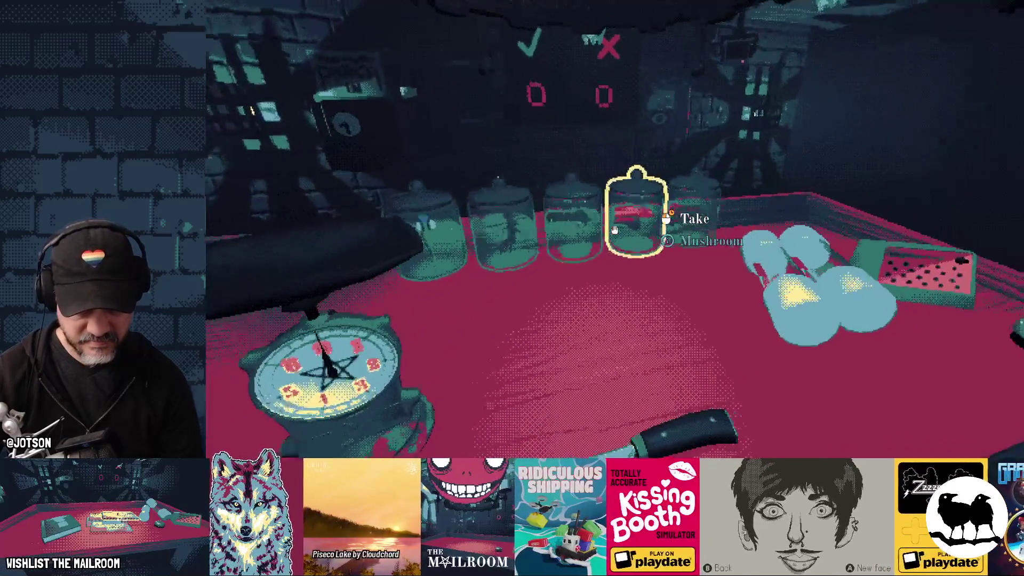
Take a mushroom and nightshade from their jars and drop both onto the scale.
{"action": "left_click_drag", "start_coordinate": [614, 230], "coordinate": [614, 229]}
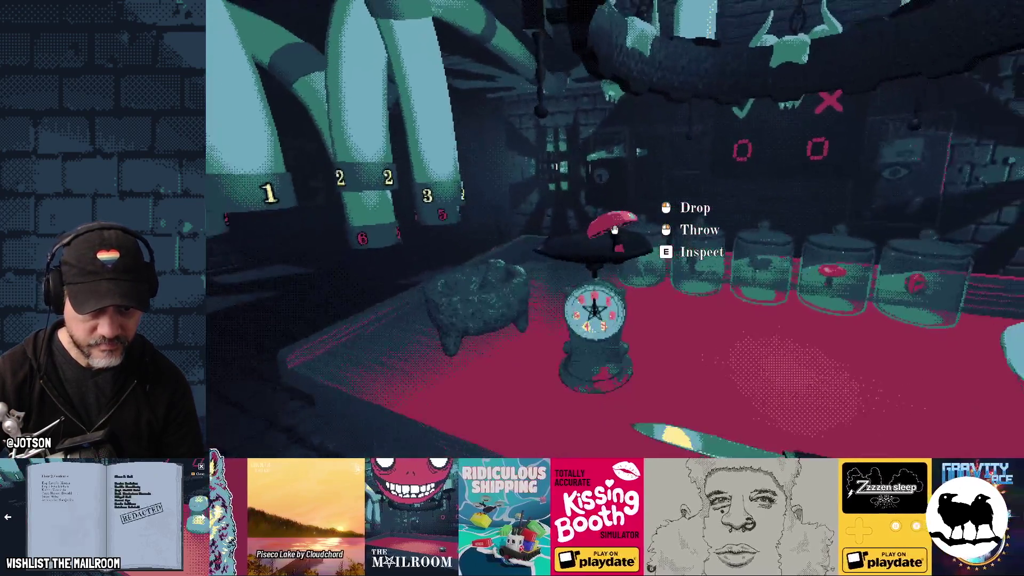
{"action": "left_click", "coordinate": [614, 229]}
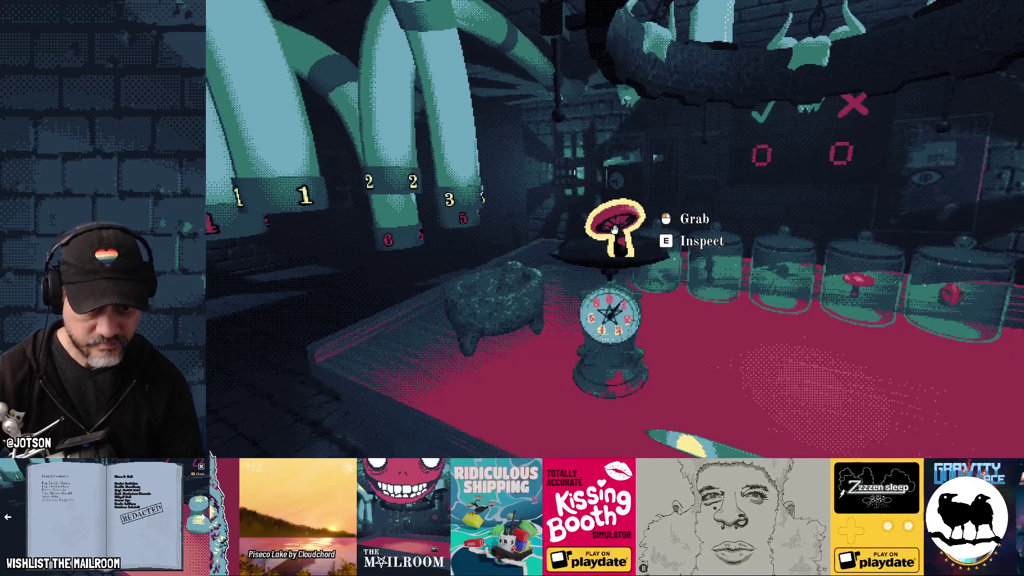
{"action": "key", "text": "w"}
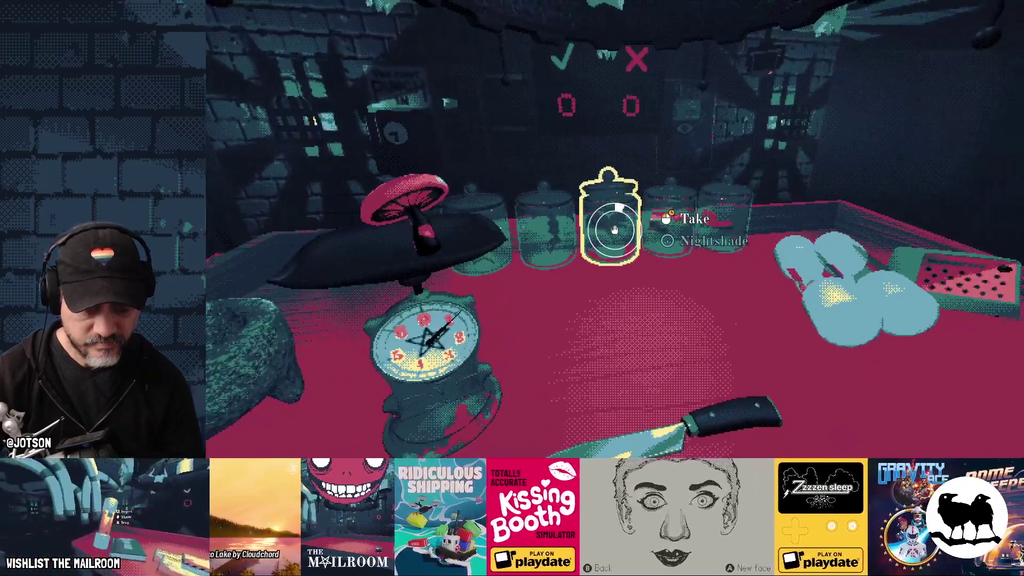
{"action": "left_click_drag", "start_coordinate": [615, 229], "coordinate": [614, 230]}
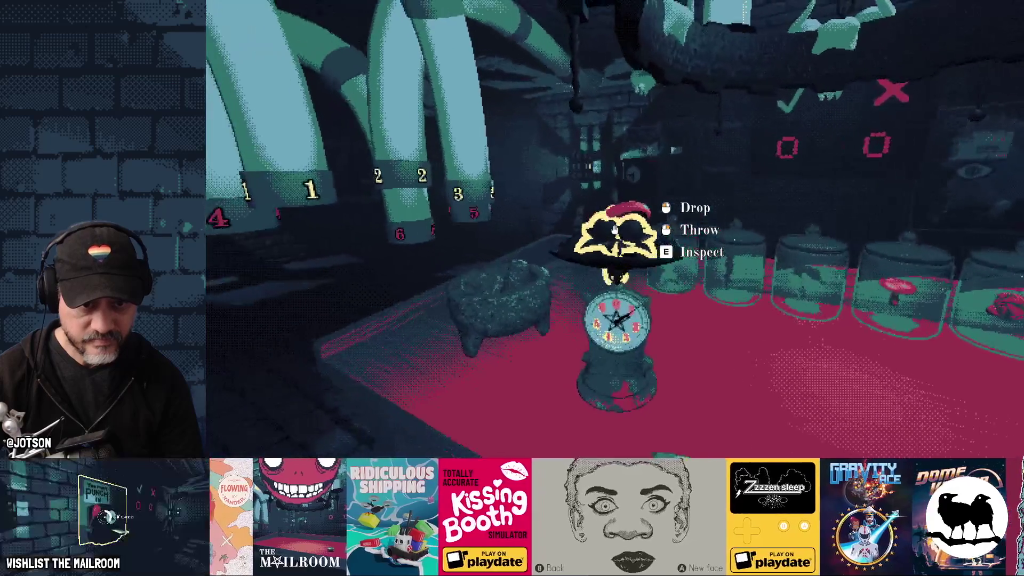
{"action": "left_click", "coordinate": [614, 230]}
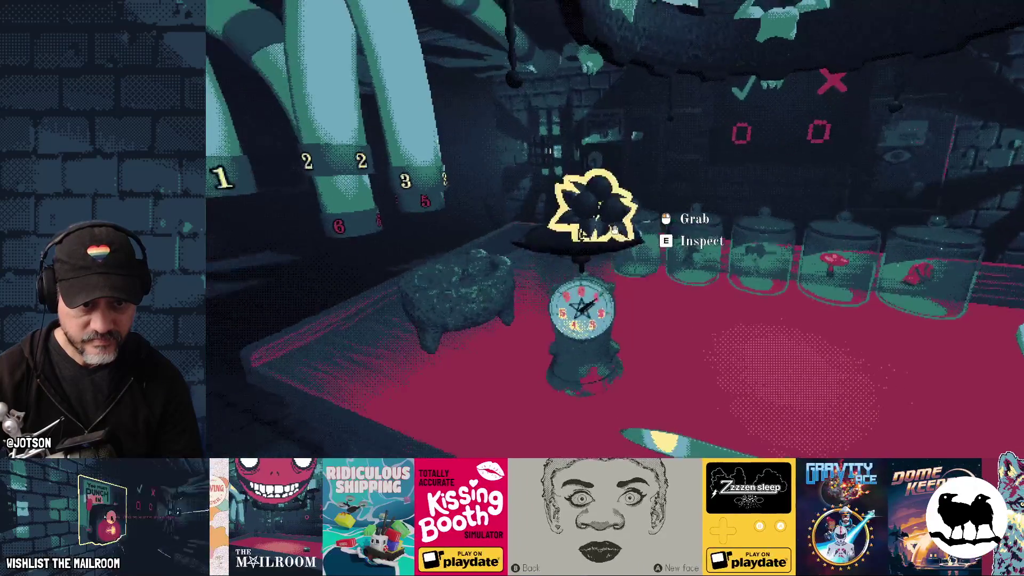
{"action": "key", "text": "alt+Tab"}
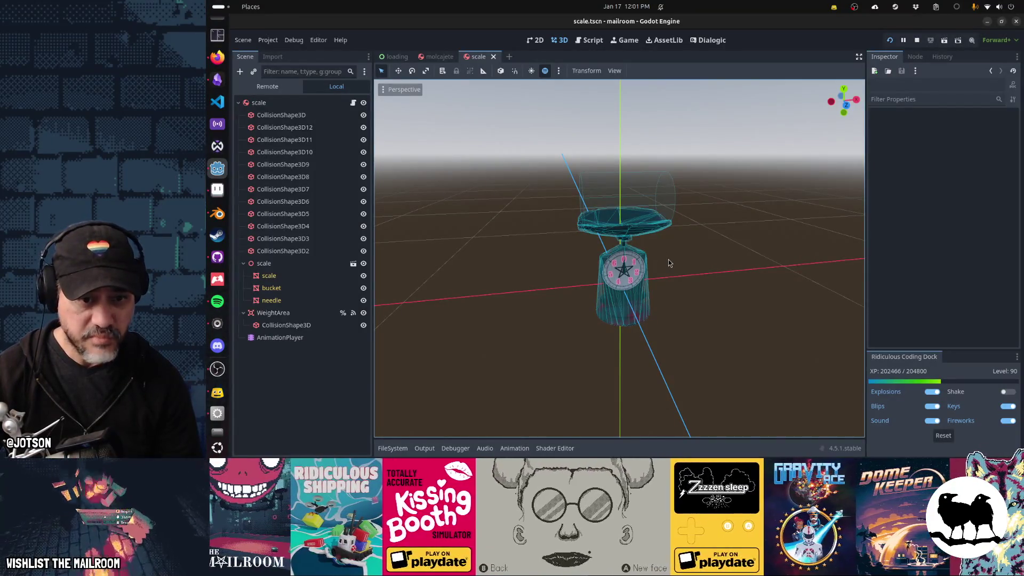
Undo the numerals' recolour in scale-emission.png, save it, and return to the running game.
{"action": "key", "text": "alt+Tab"}
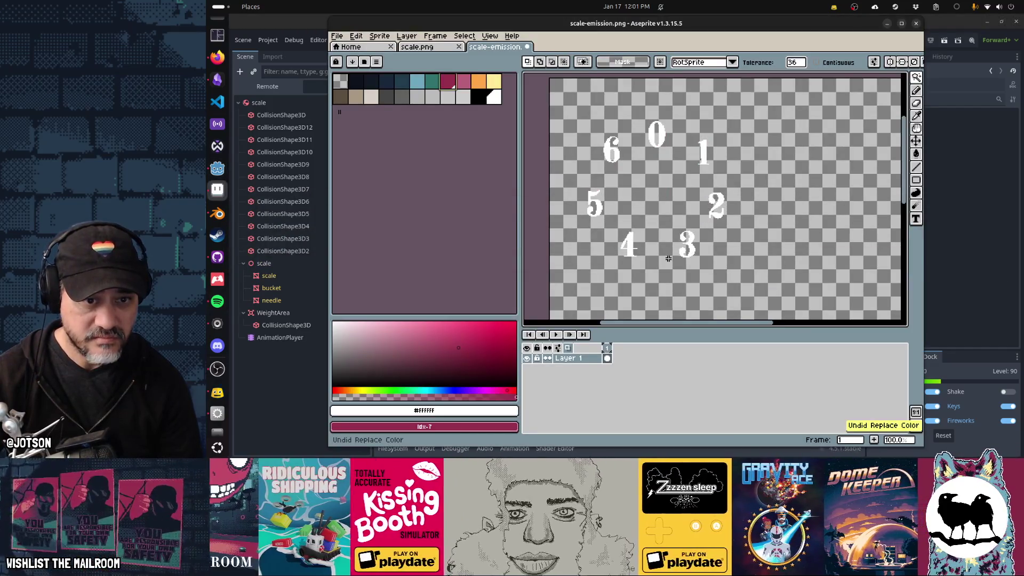
{"action": "key", "text": "ctrl+z"}
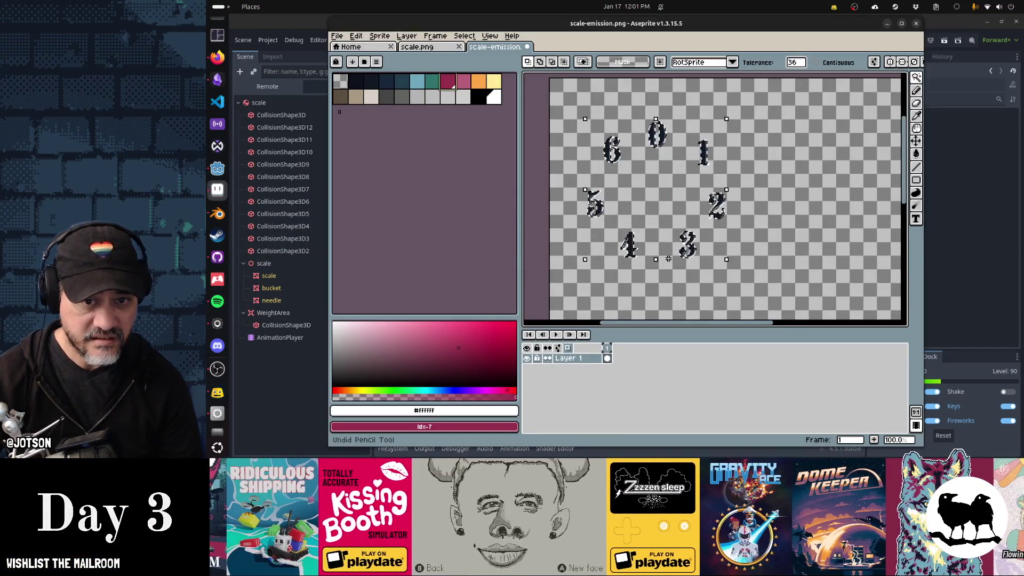
{"action": "key", "text": "ctrl+s"}
{"action": "key", "text": "alt+Tab"}
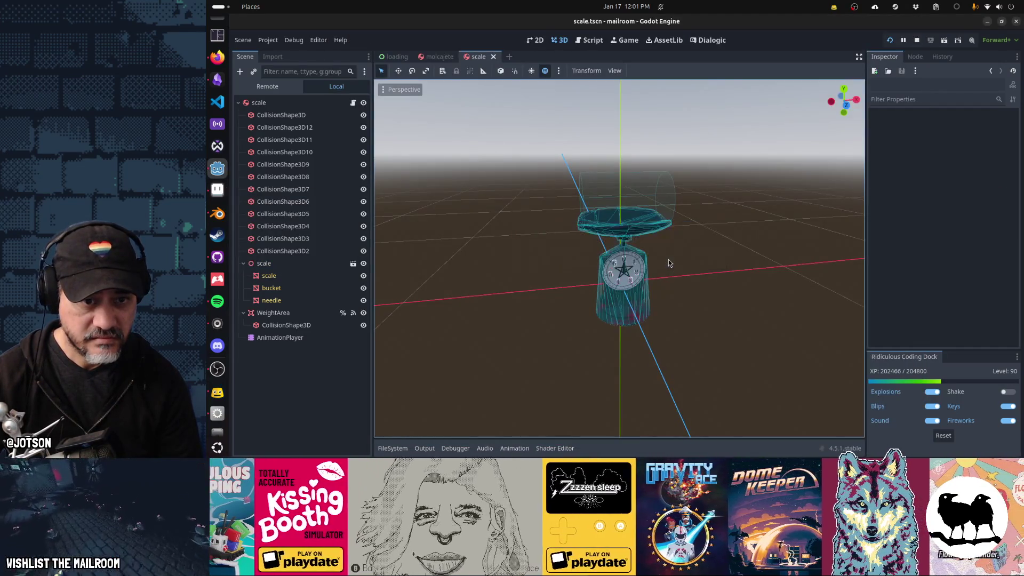
{"action": "key", "text": "alt+Tab"}
{"action": "key", "text": "Tab"}
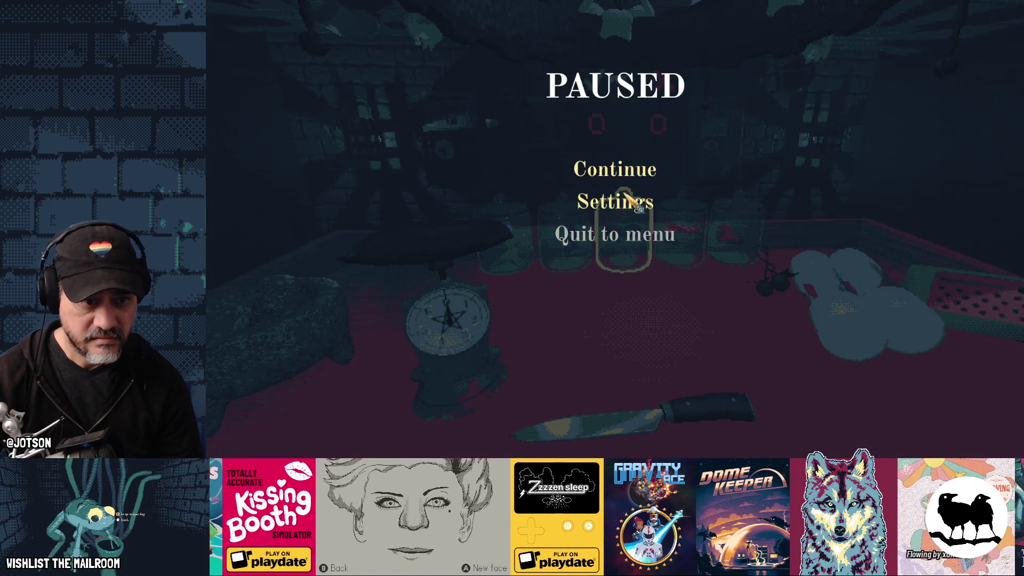
Resume the paused game to view the scale, then zoom in on it in the Godot editor.
{"action": "left_click", "coordinate": [616, 168]}
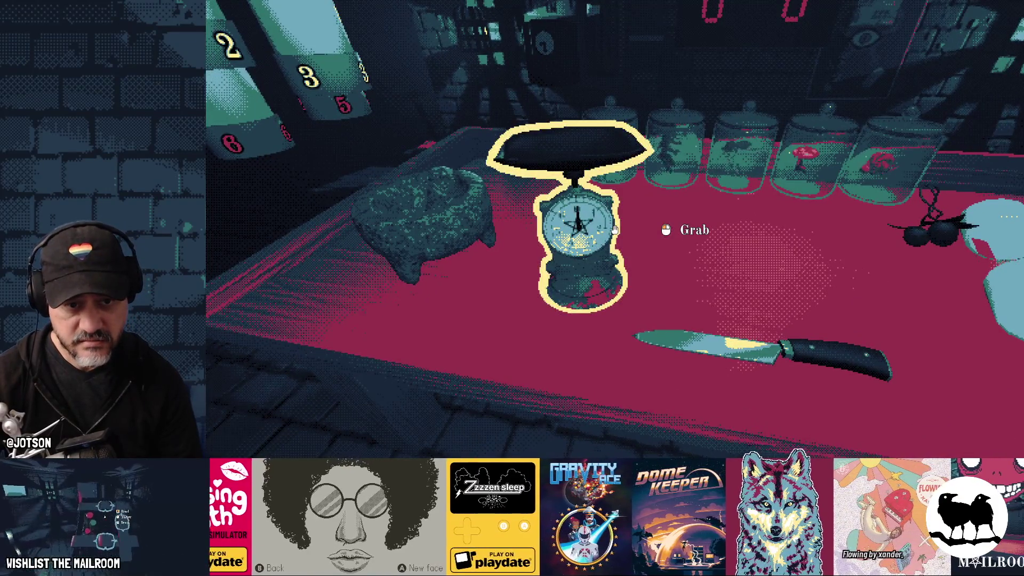
{"action": "key", "text": "alt+Tab"}
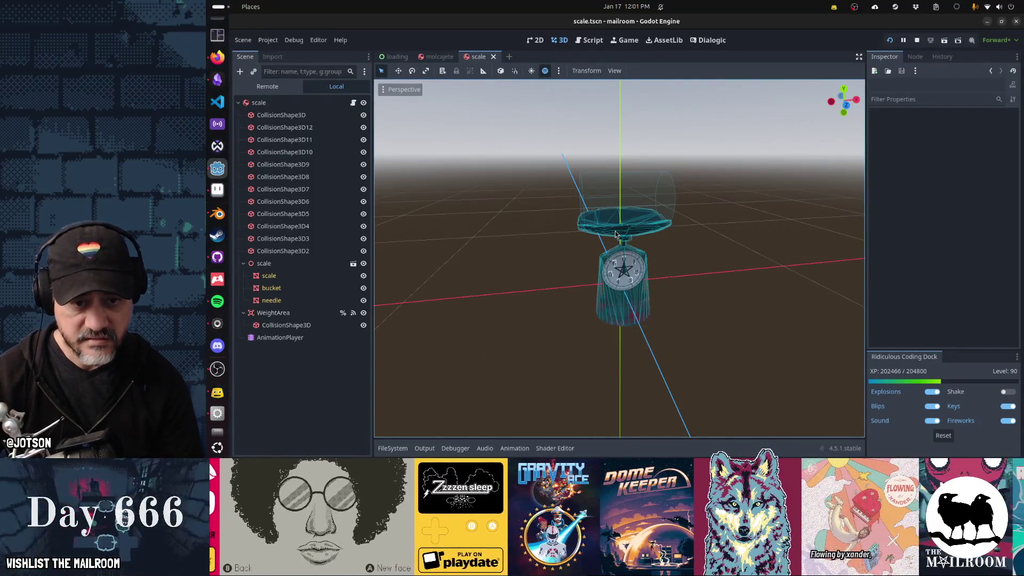
{"action": "scroll", "coordinate": [674, 280], "scroll_direction": "up", "scroll_amount": 2}
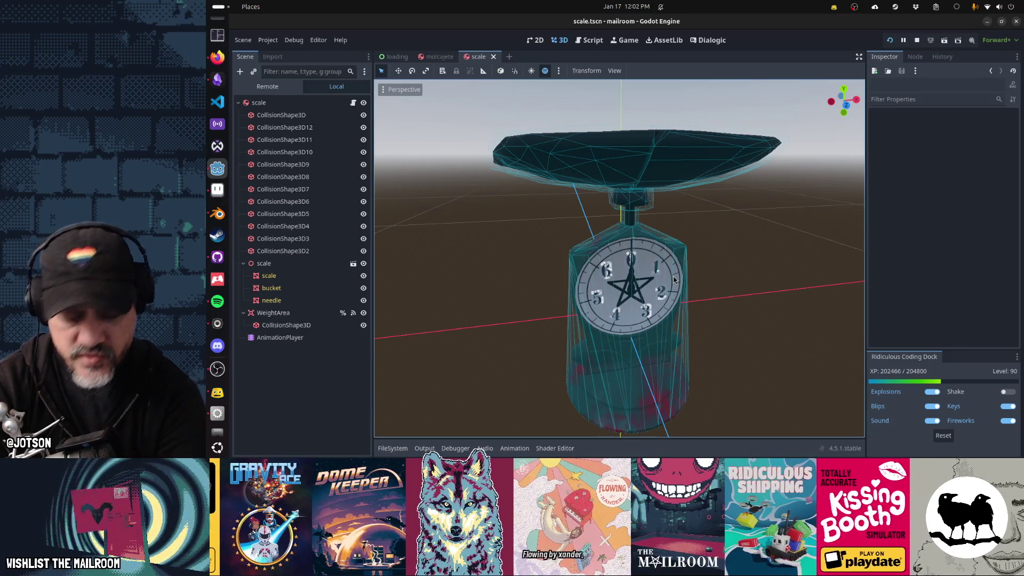
{"action": "key", "text": "alt+Tab"}
{"action": "key", "text": "alt+Tab"}
{"action": "key", "text": "alt+Tab"}
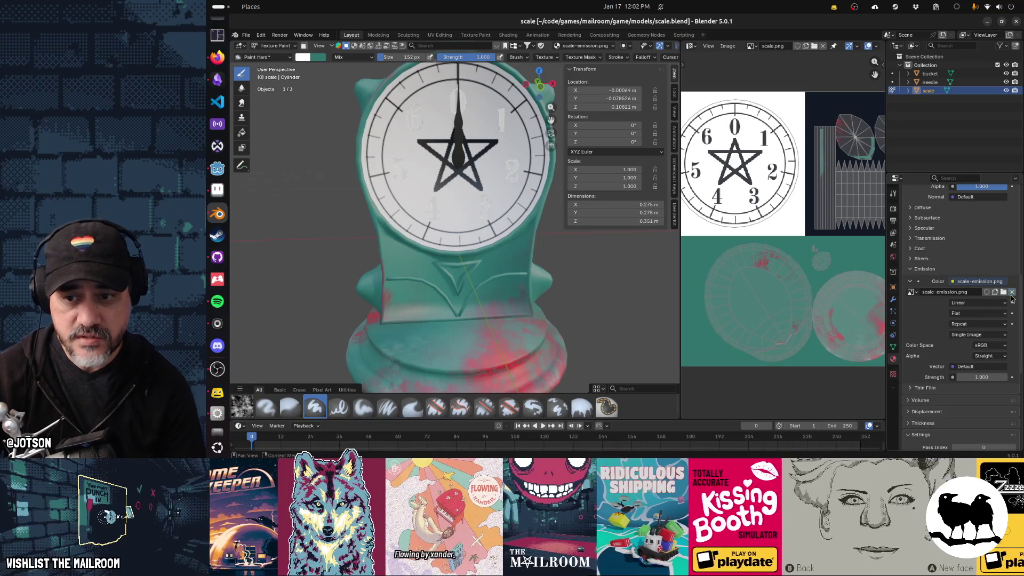
Remove the emission image from the scale material, leaving plain white emission at strength 0.
{"action": "left_click", "coordinate": [1011, 291]}
{"action": "key", "text": "ctrl+s"}
{"action": "left_click", "coordinate": [950, 281]}
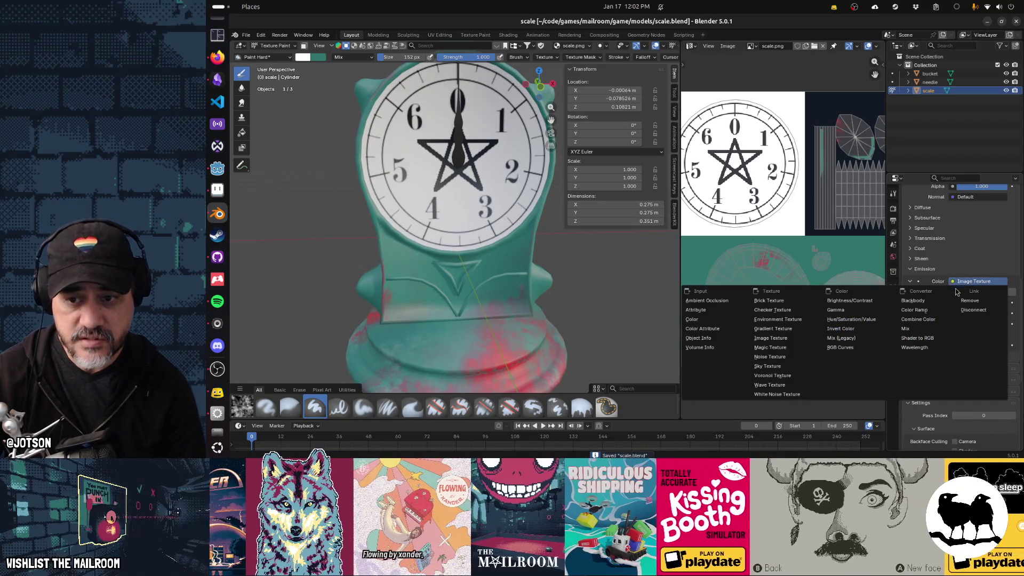
{"action": "left_click", "coordinate": [971, 310]}
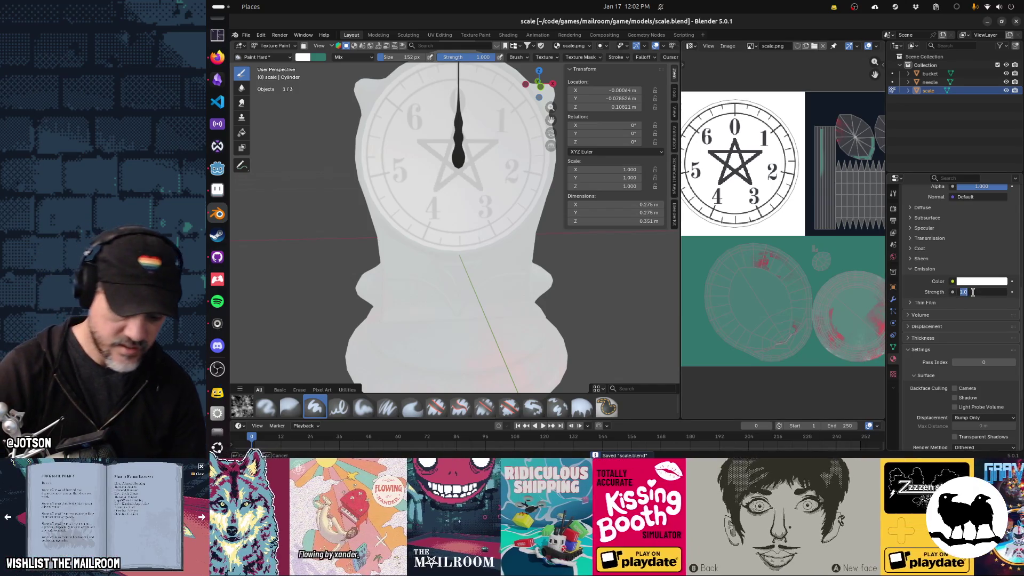
{"action": "type", "text": "0"}
{"action": "key", "text": "Return"}
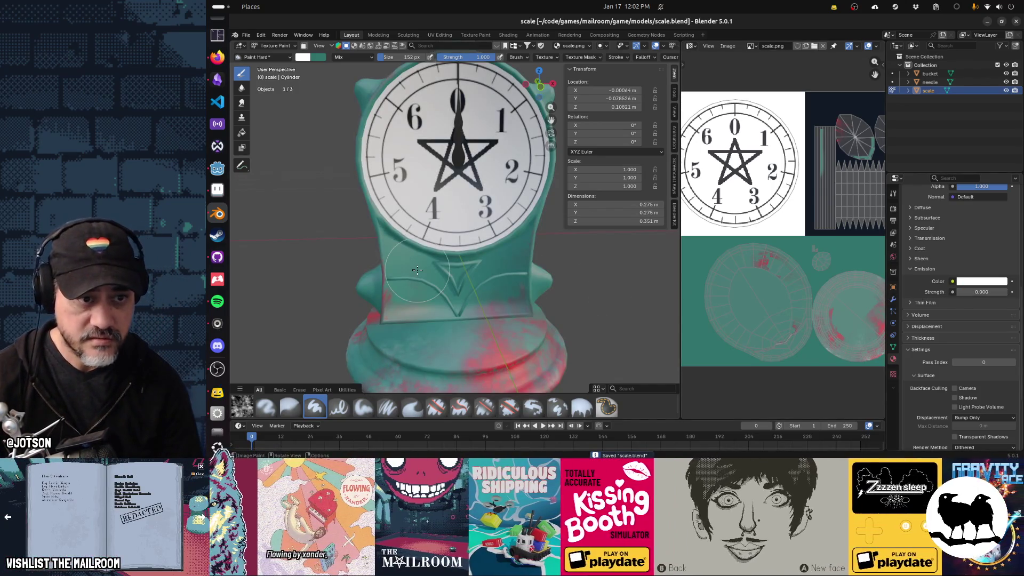
Zoom in on the dial and try a white test stroke over the star, then undo it.
{"action": "left_click_drag", "start_coordinate": [418, 271], "coordinate": [435, 279]}
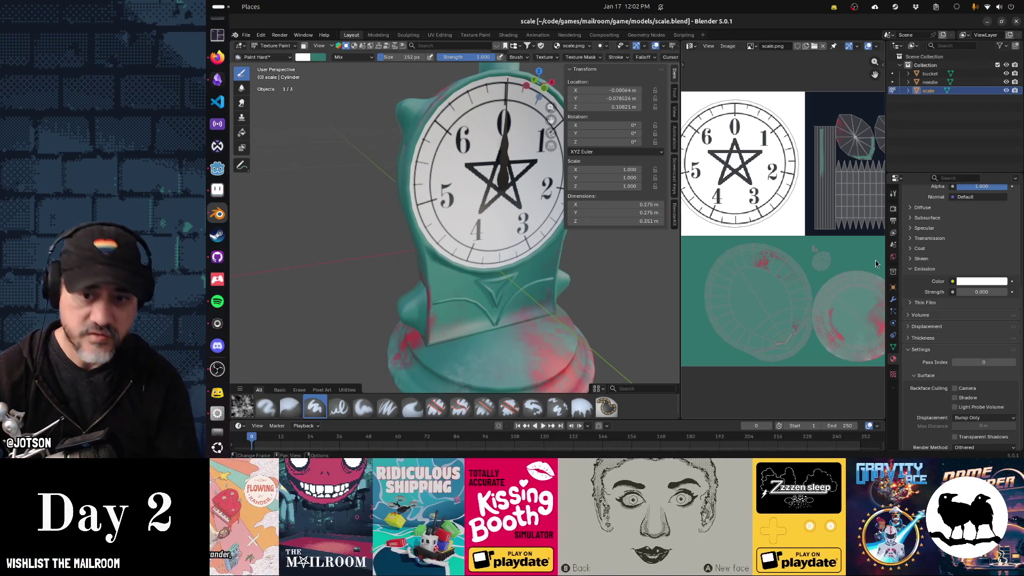
{"action": "scroll", "coordinate": [915, 274], "scroll_direction": "up", "scroll_amount": 4}
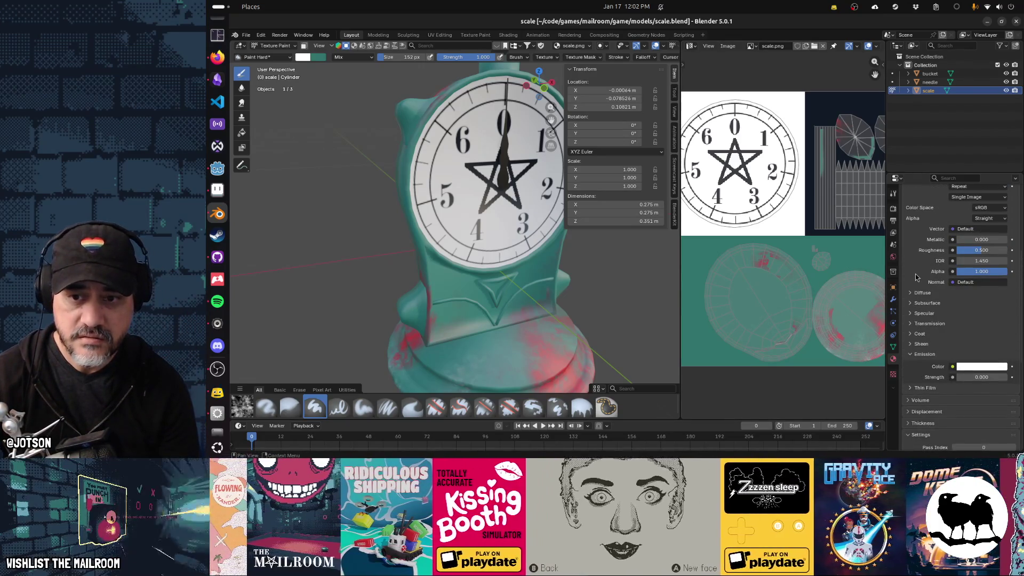
{"action": "scroll", "coordinate": [933, 299], "scroll_direction": "up", "scroll_amount": 6}
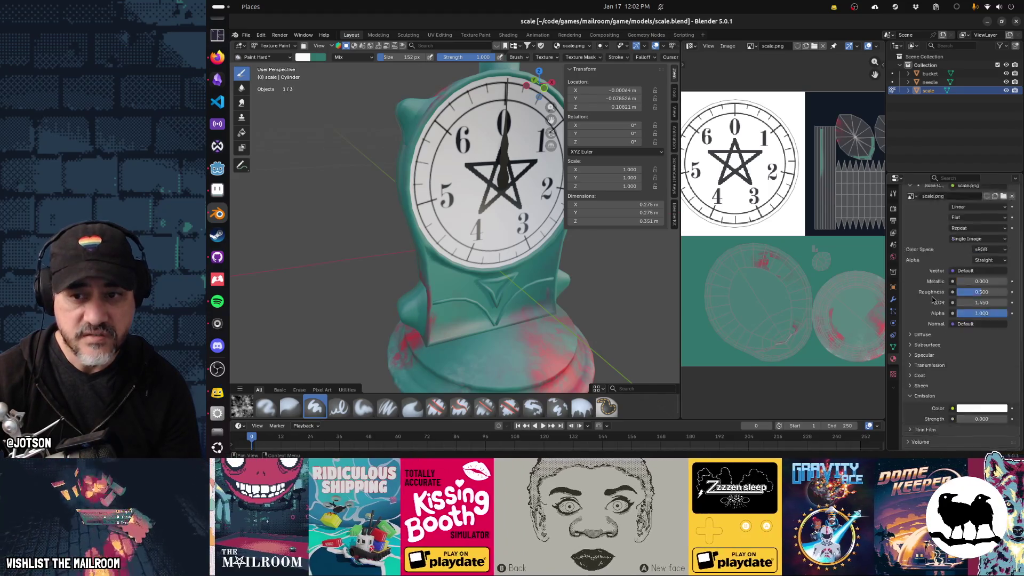
{"action": "left_click_drag", "start_coordinate": [503, 175], "coordinate": [520, 204]}
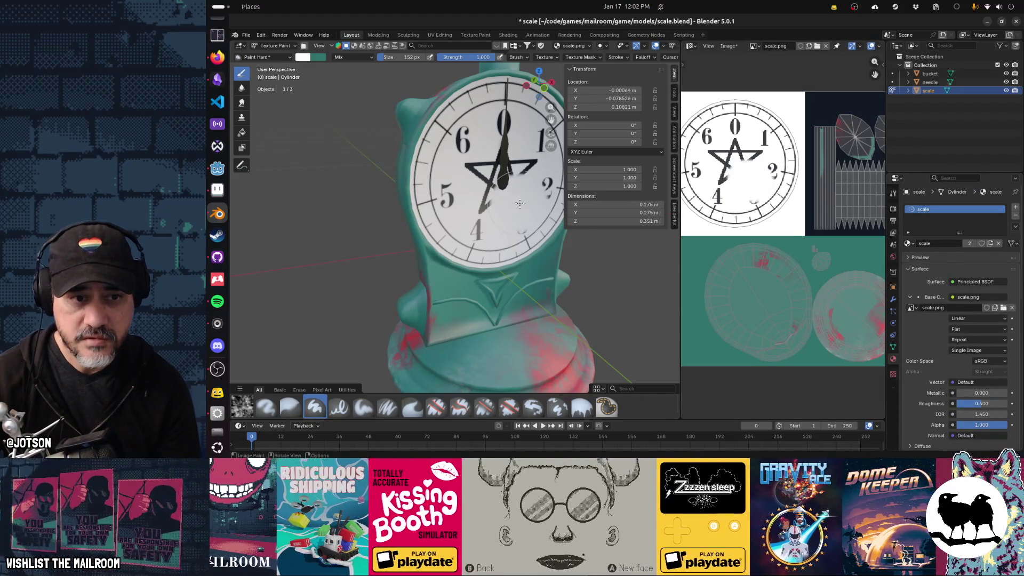
{"action": "key", "text": "ctrl+z"}
{"action": "left_click", "coordinate": [274, 46]}
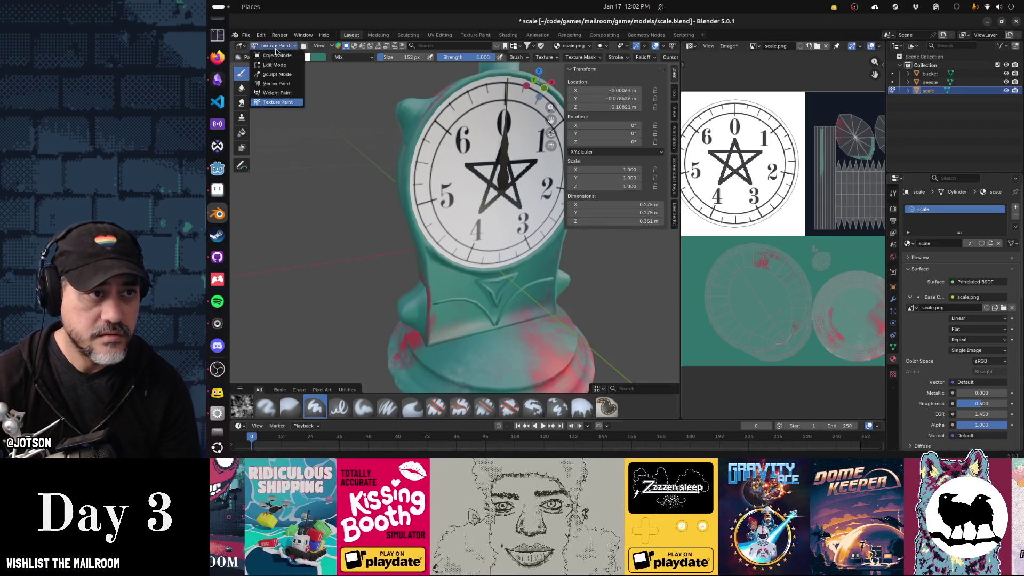
Return to Object Mode, select the scale body, and face-select its clock dial in Edit Mode.
{"action": "left_click", "coordinate": [276, 55]}
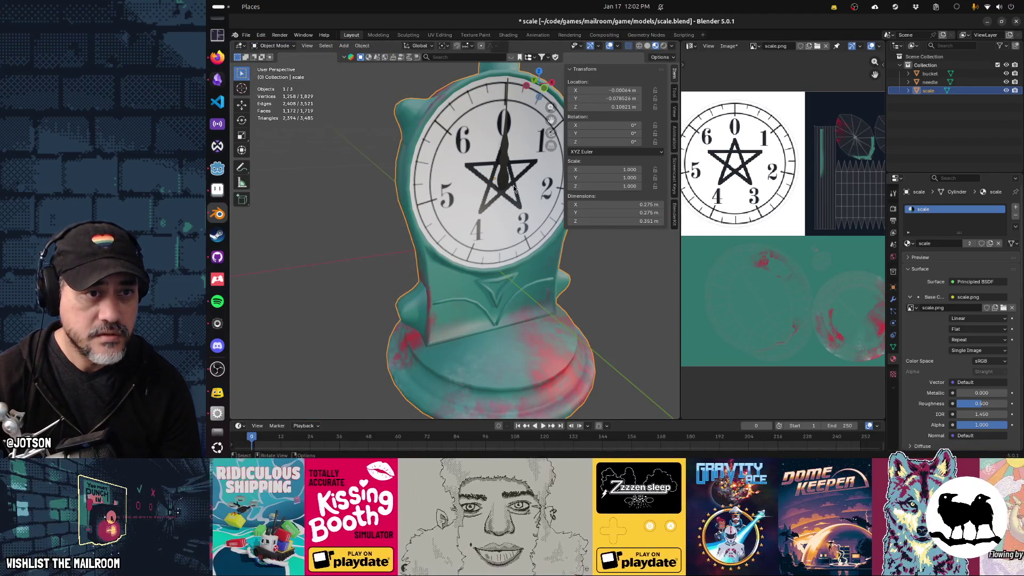
{"action": "scroll", "coordinate": [514, 191], "scroll_direction": "down", "scroll_amount": 5}
{"action": "left_click", "coordinate": [477, 105]}
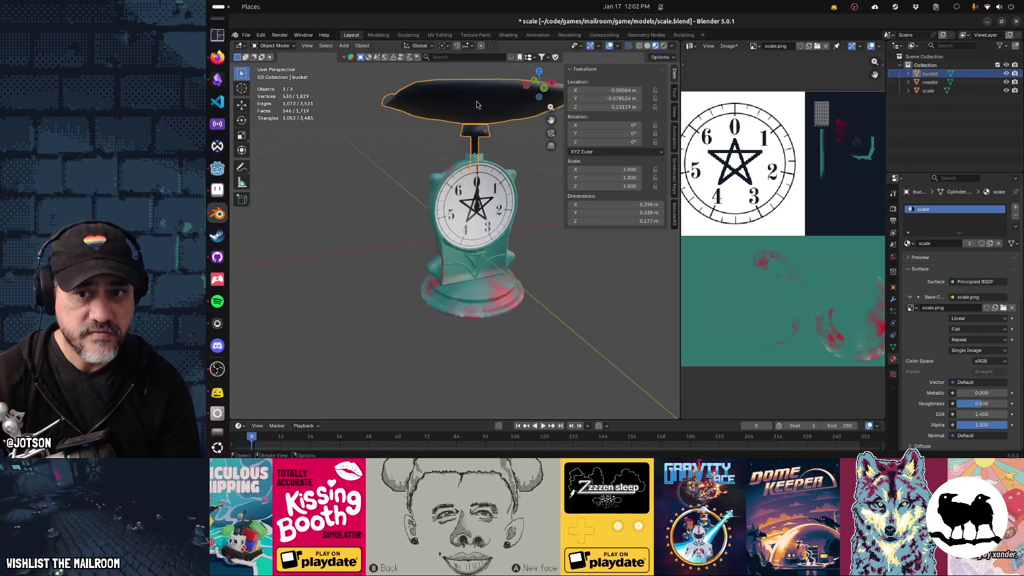
{"action": "left_click", "coordinate": [485, 193]}
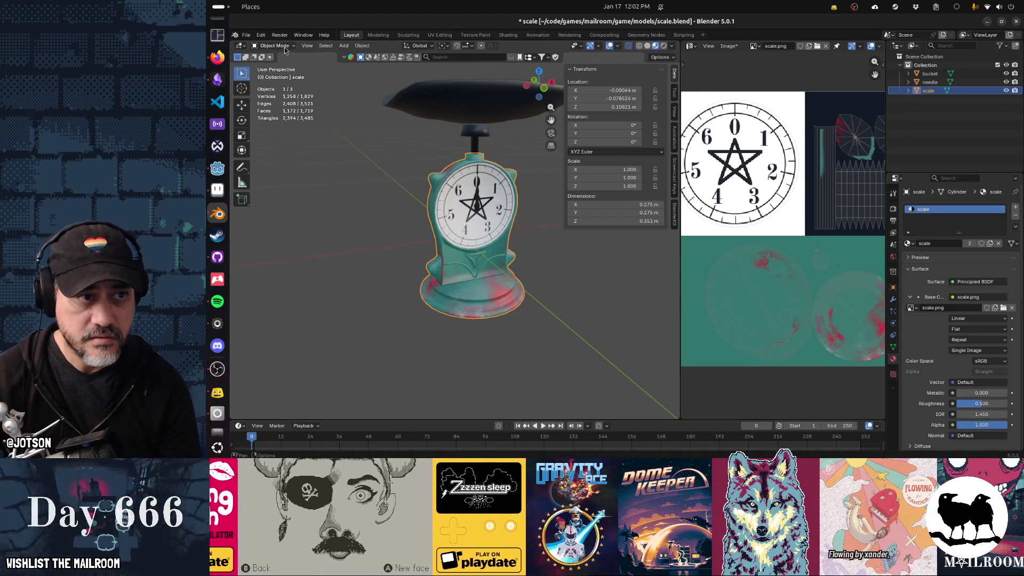
{"action": "key", "text": "Tab"}
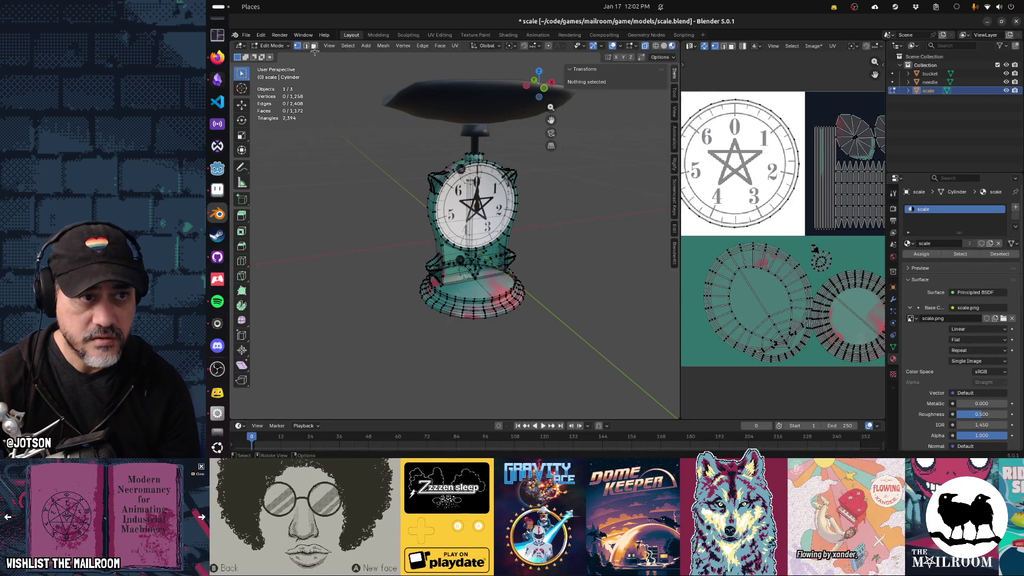
{"action": "left_click", "coordinate": [314, 46]}
{"action": "left_click", "coordinate": [473, 196]}
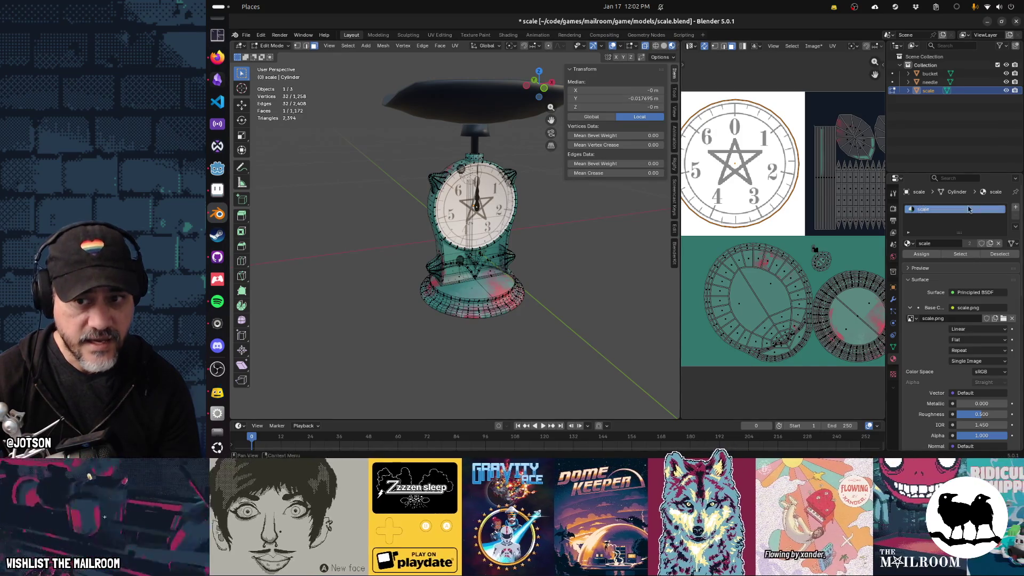
Add a material slot for the dial using a copy of scale named 'face'.
{"action": "left_click", "coordinate": [1016, 208]}
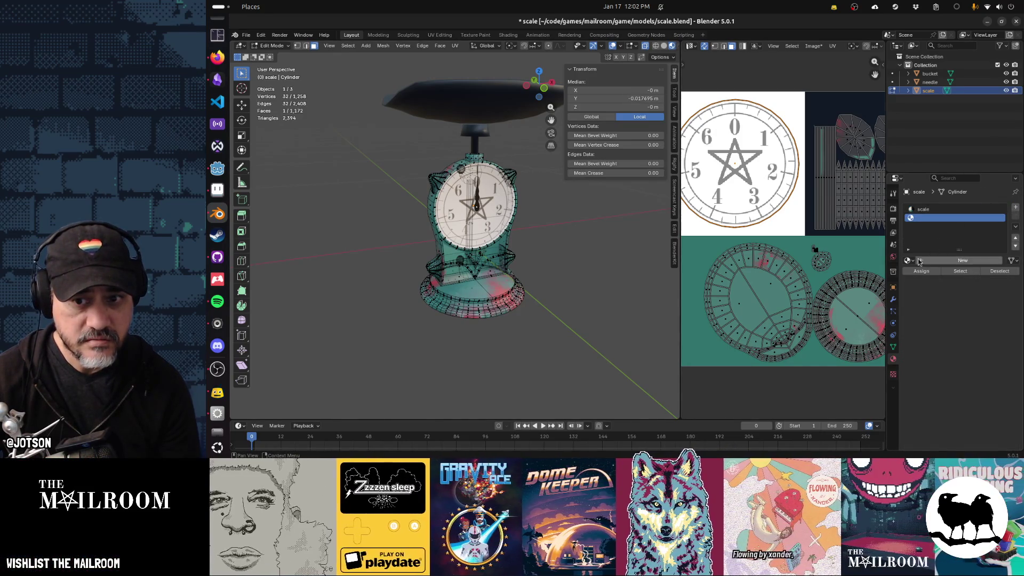
{"action": "left_click", "coordinate": [909, 260]}
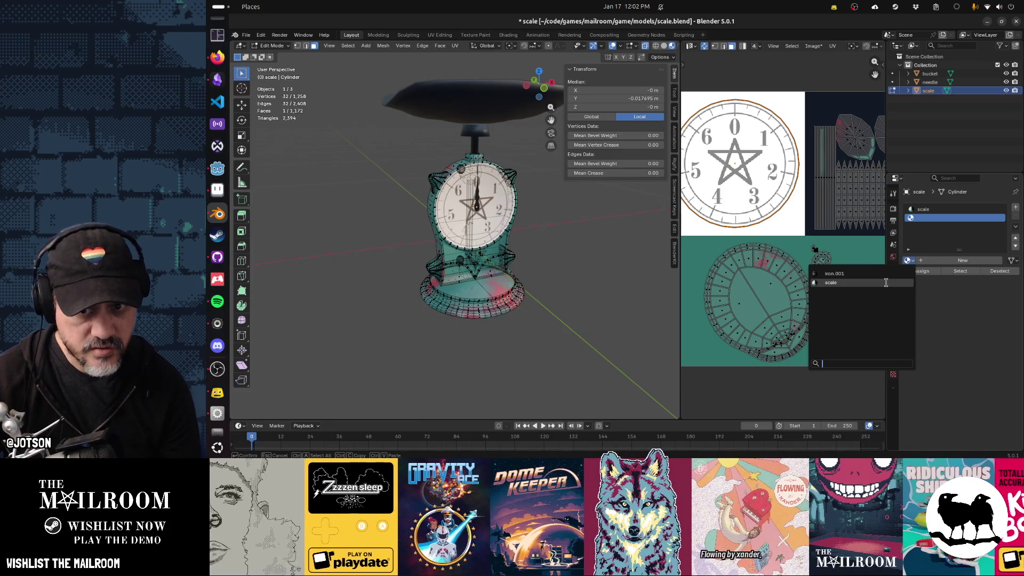
{"action": "left_click", "coordinate": [888, 283]}
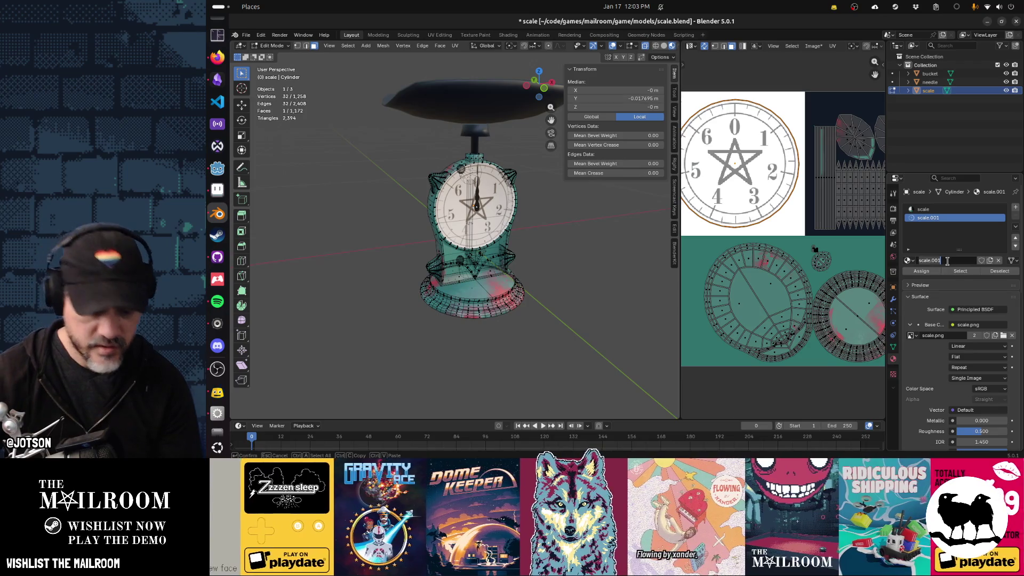
{"action": "type", "text": "face"}
{"action": "key", "text": "Return"}
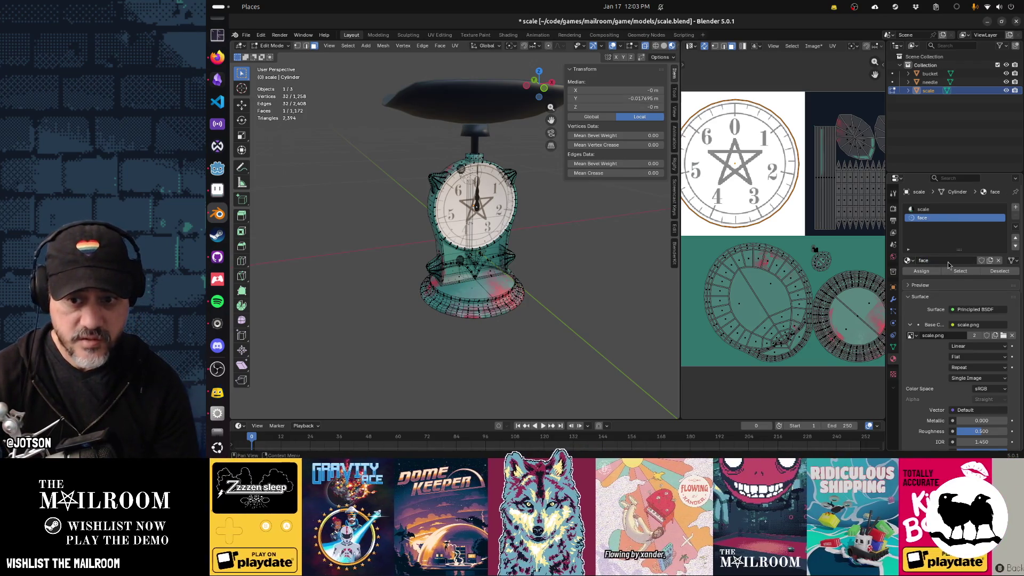
Leave Edit Mode, orbit to a front-on view of the clock, and save scale.blend.
{"action": "left_click_drag", "start_coordinate": [551, 244], "coordinate": [465, 232]}
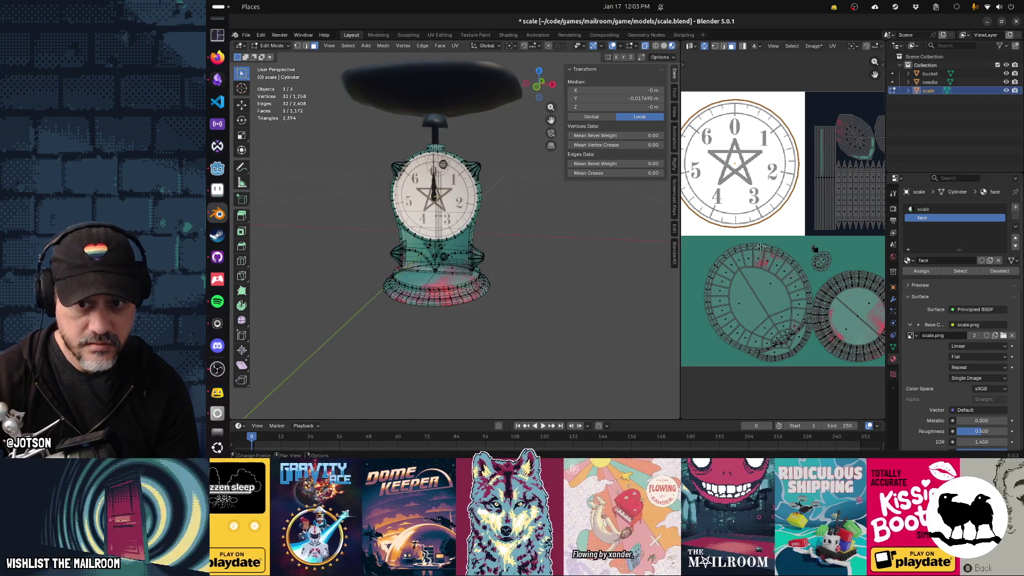
{"action": "key", "text": "Tab"}
{"action": "scroll", "coordinate": [465, 230], "scroll_direction": "up", "scroll_amount": 4}
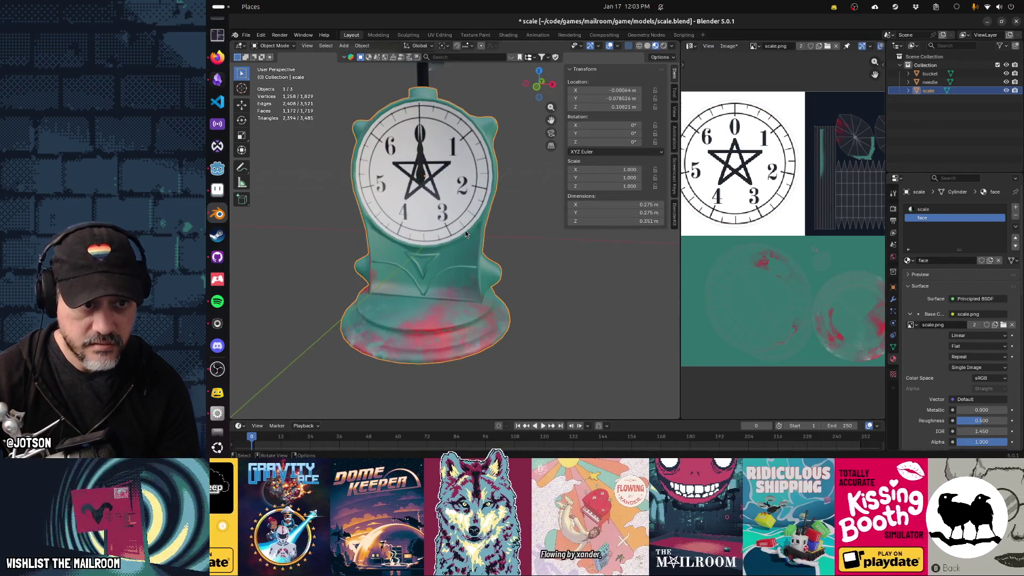
{"action": "left_click_drag", "start_coordinate": [465, 231], "coordinate": [506, 256]}
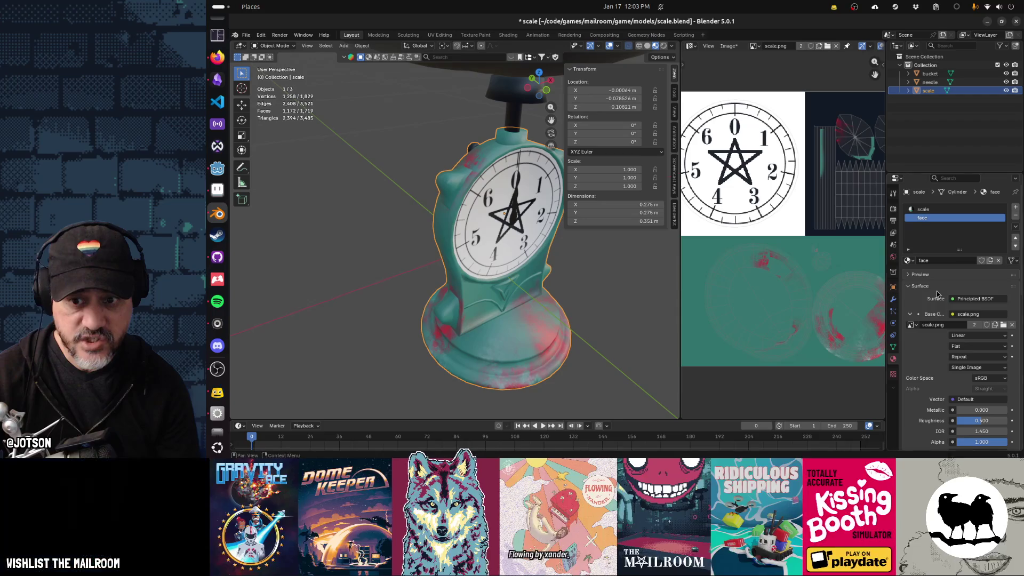
{"action": "scroll", "coordinate": [938, 294], "scroll_direction": "down", "scroll_amount": 2}
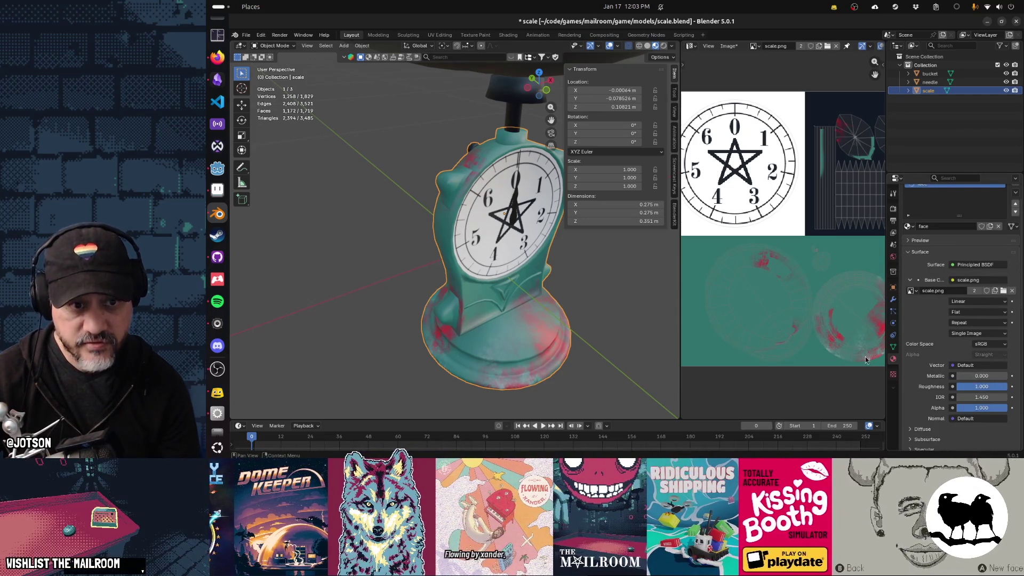
{"action": "left_click_drag", "start_coordinate": [614, 295], "coordinate": [593, 287]}
{"action": "key", "text": "ctrl+s"}
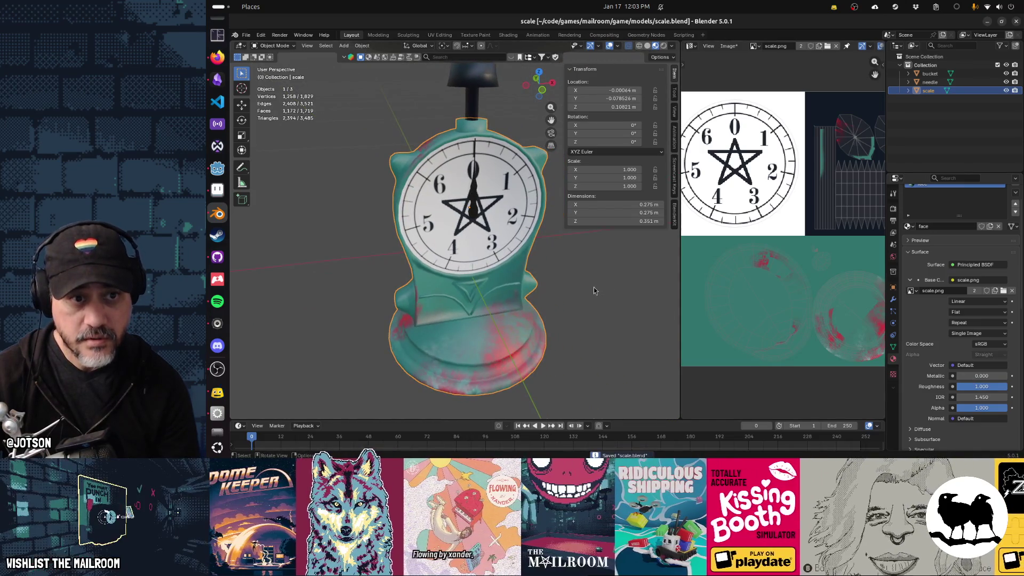
{"action": "key", "text": "alt+Tab"}
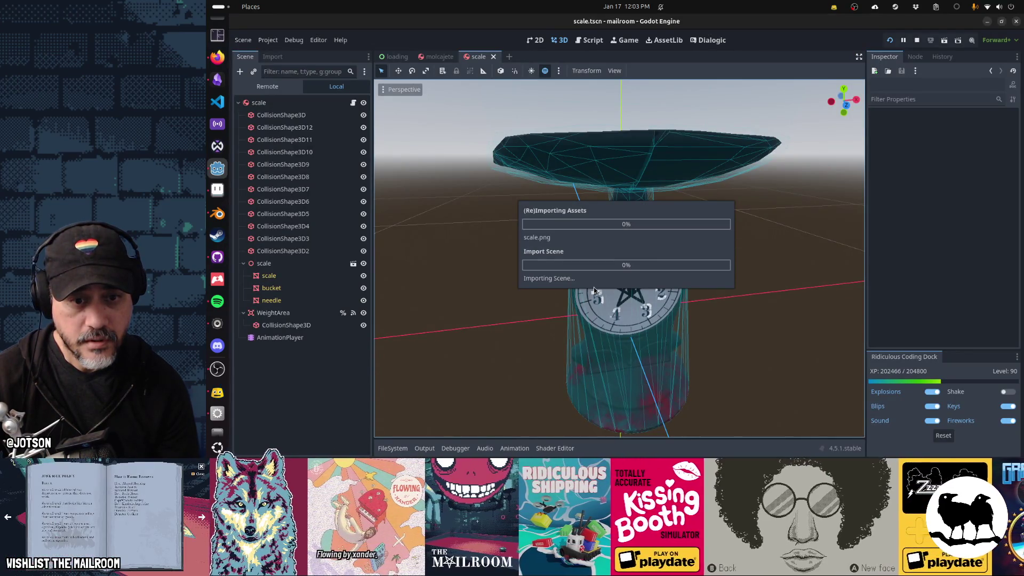
In the running game's console, run rel and skip, then place a scale on the table.
{"action": "key", "text": "alt+Tab"}
{"action": "key", "text": "alt+Tab"}
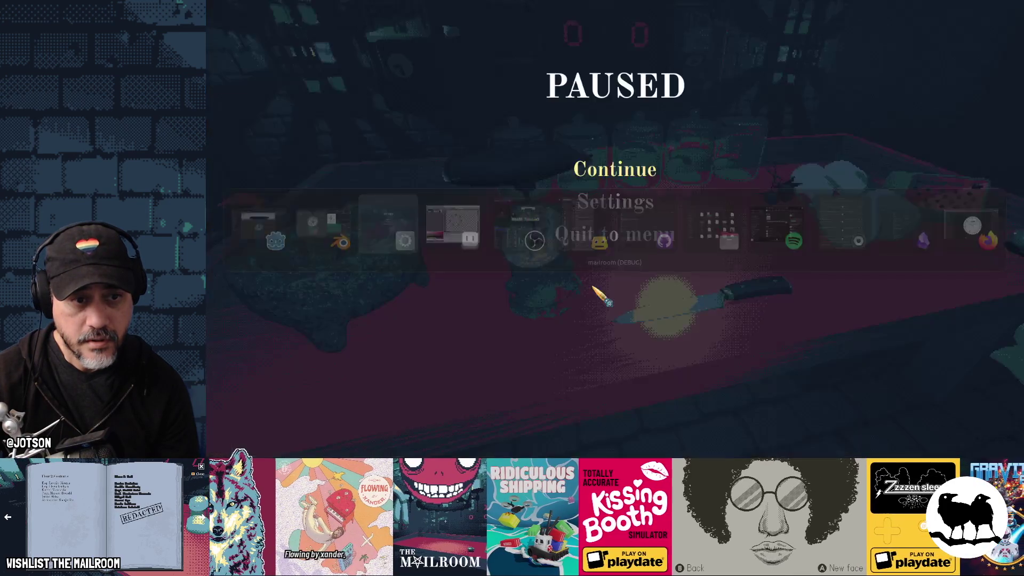
{"action": "left_click", "coordinate": [603, 168]}
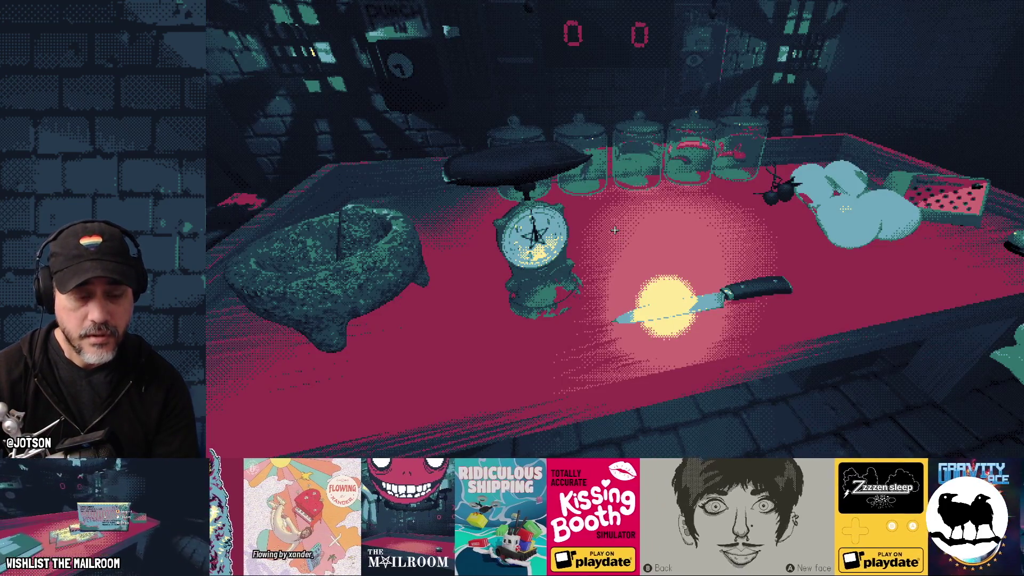
{"action": "key", "text": "grave"}
{"action": "type", "text": "rel"}
{"action": "key", "text": "Return"}
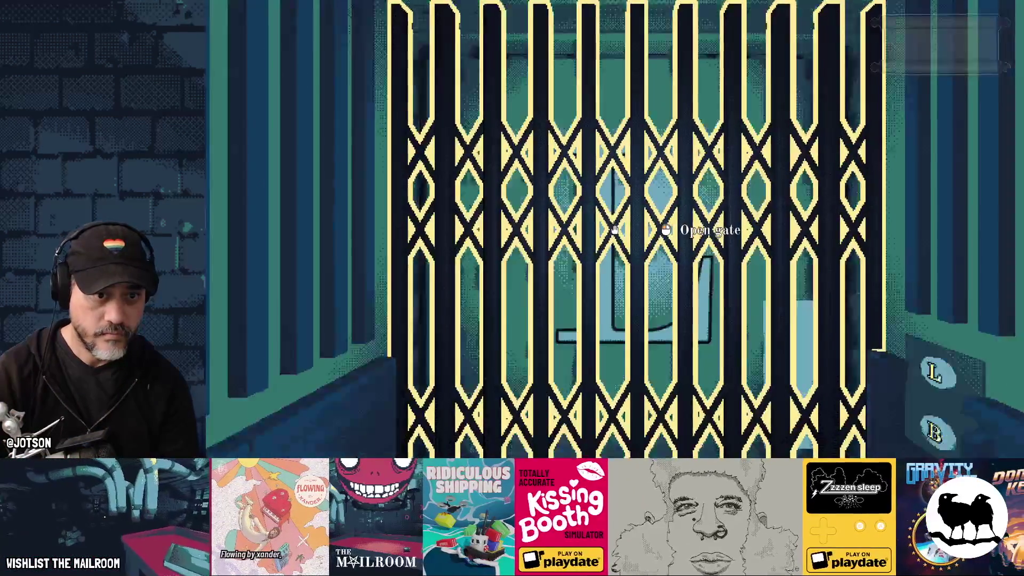
{"action": "type", "text": "skip"}
{"action": "key", "text": "Return"}
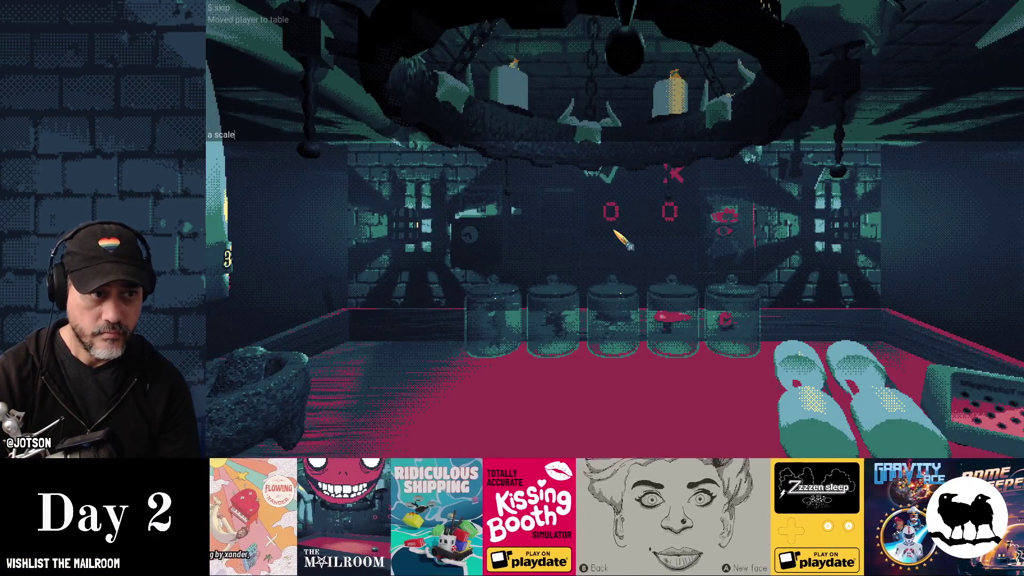
{"action": "key", "text": "Return"}
{"action": "key", "text": "grave"}
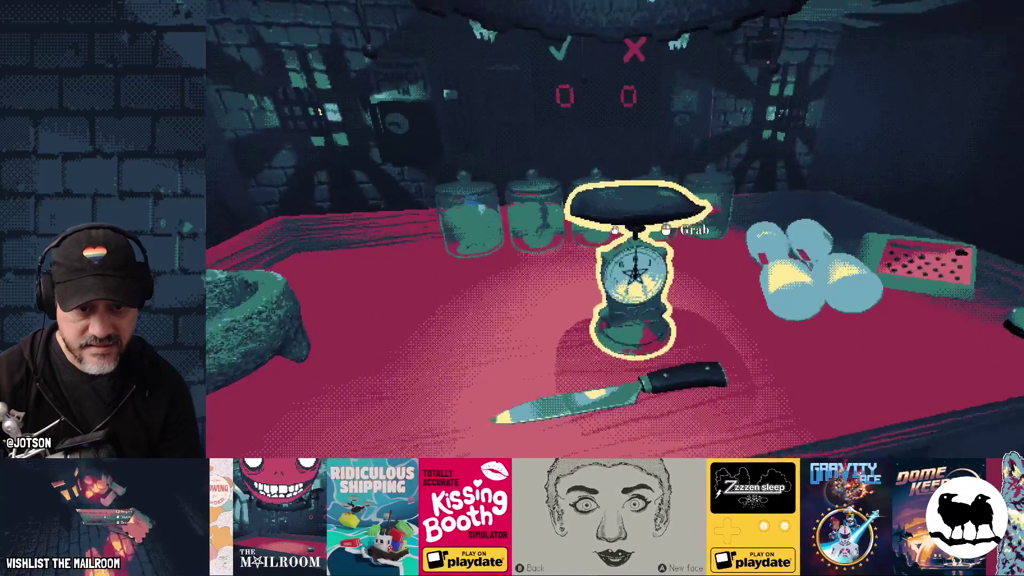
Pick up the scale and set it back down, then stop the game with F8.
{"action": "left_click", "coordinate": [614, 229]}
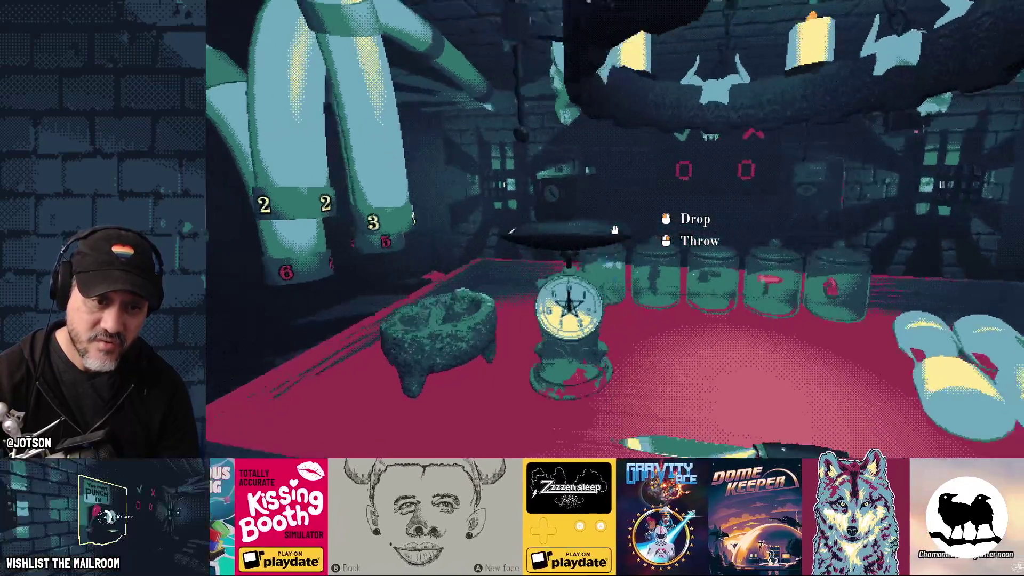
{"action": "left_click", "coordinate": [614, 230]}
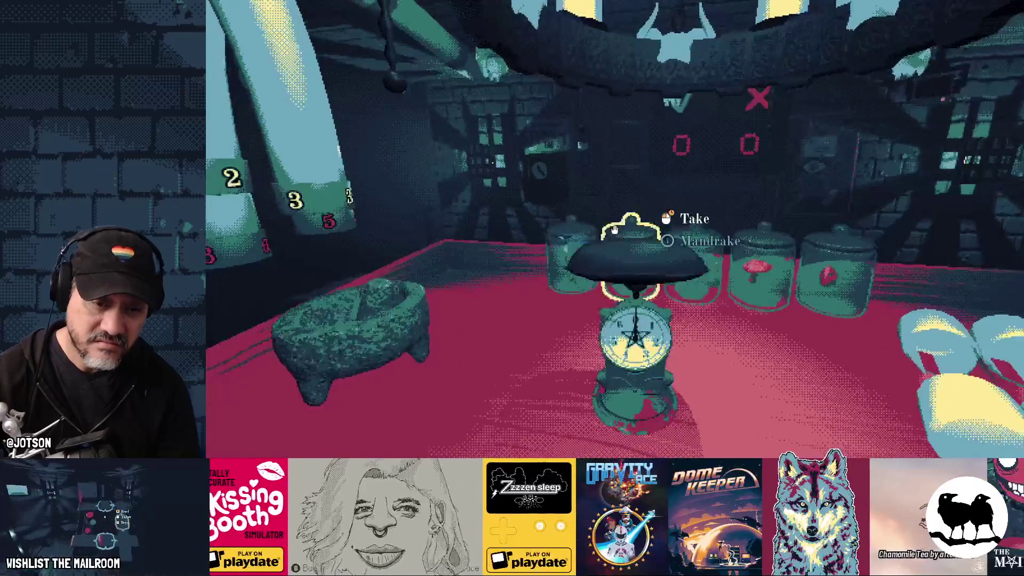
{"action": "key", "text": "F8"}
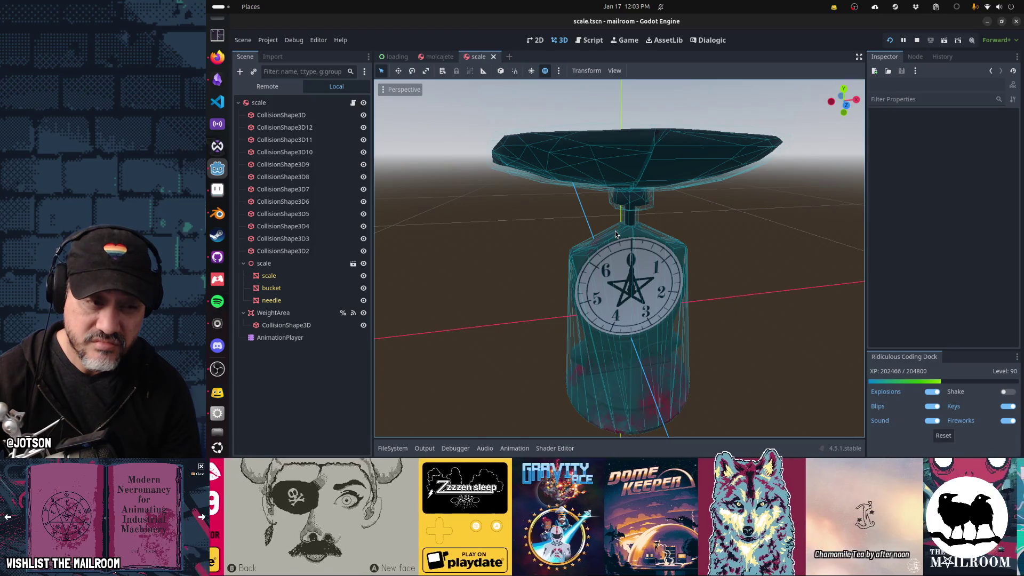
Select the numerals in scale-emission.png, then magic-wand select the white clock face in scale.png.
{"action": "key", "text": "alt+Tab"}
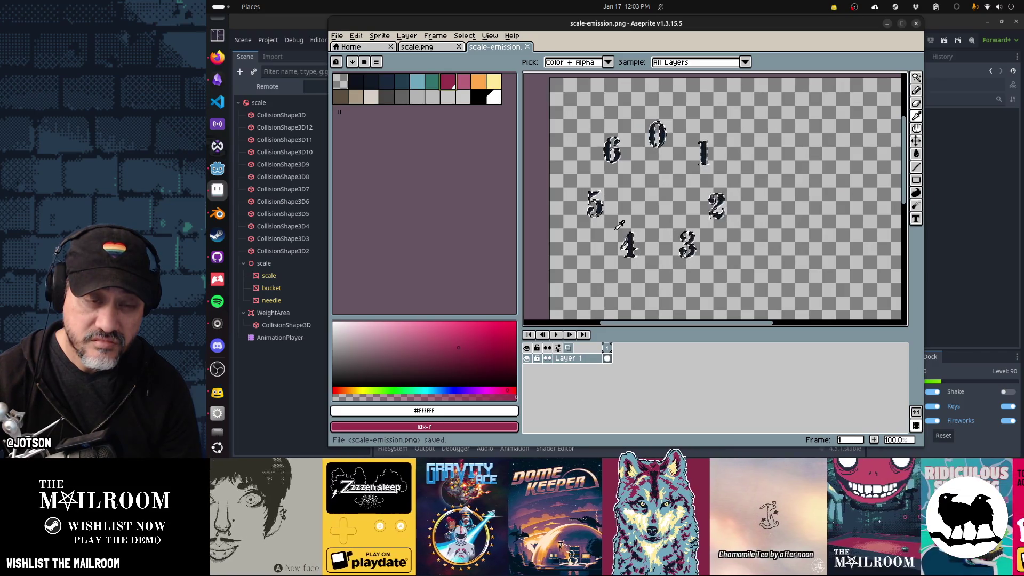
{"action": "key", "text": "w"}
{"action": "left_click", "coordinate": [614, 230]}
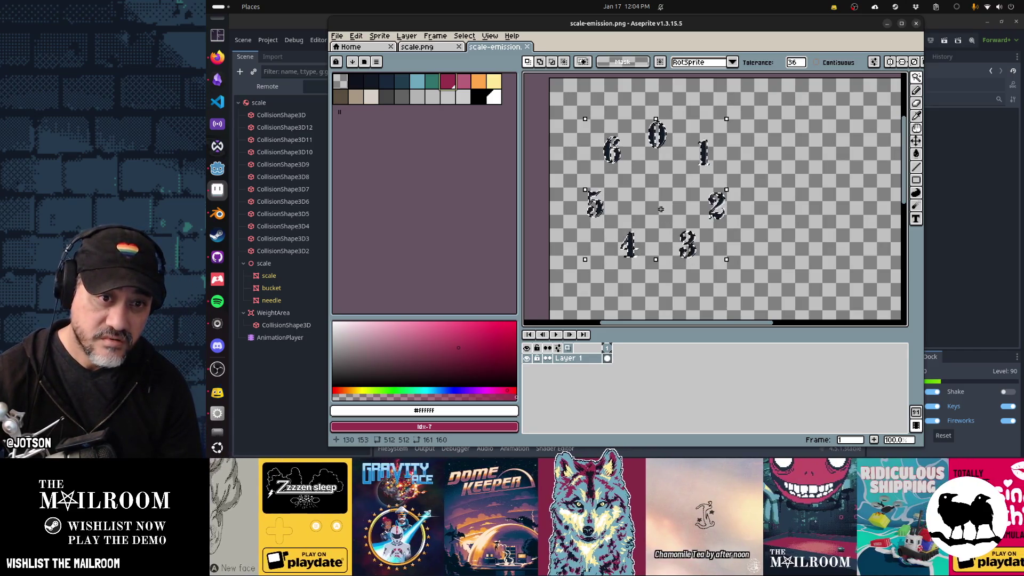
{"action": "key", "text": "ctrl+a"}
{"action": "key", "text": "b"}
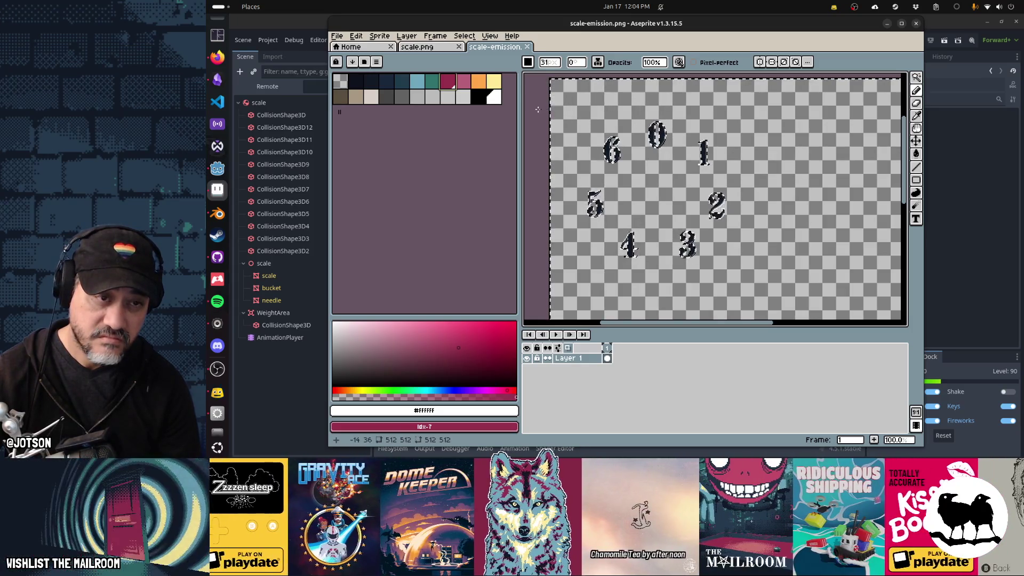
{"action": "key", "text": "ctrl+shift+Tab"}
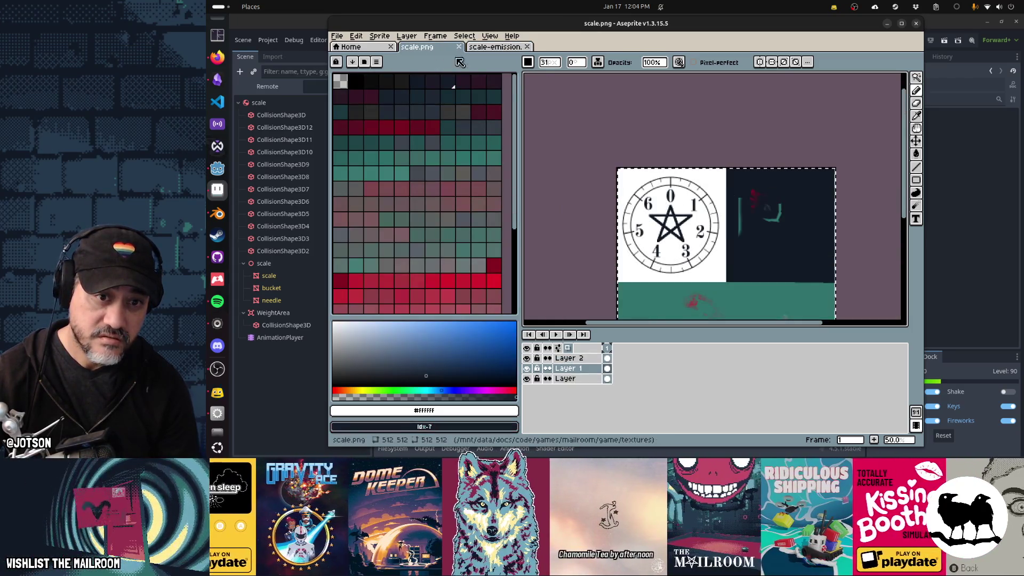
{"action": "key", "text": "w"}
{"action": "key", "text": "ctrl+d"}
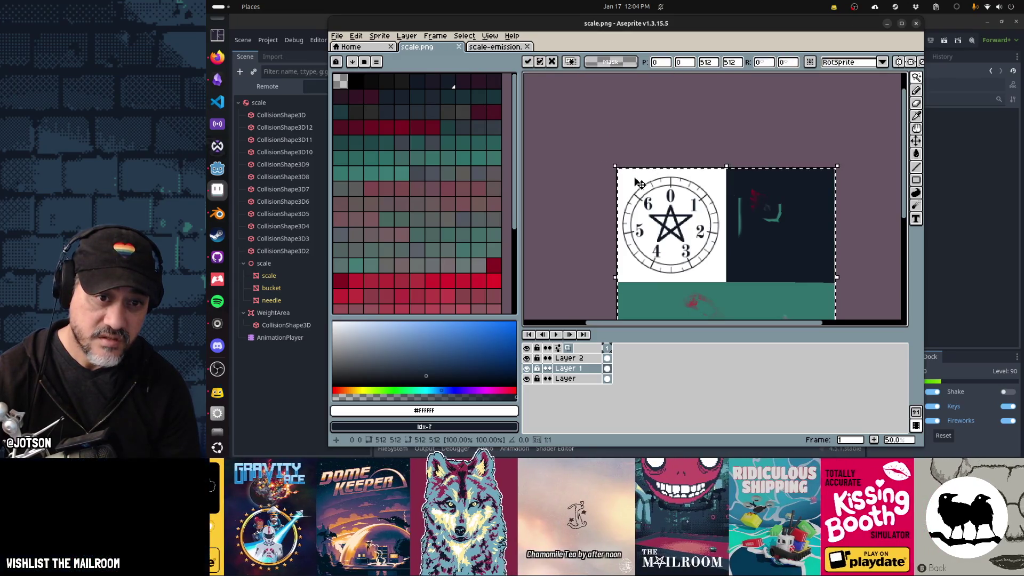
{"action": "left_click", "coordinate": [628, 178]}
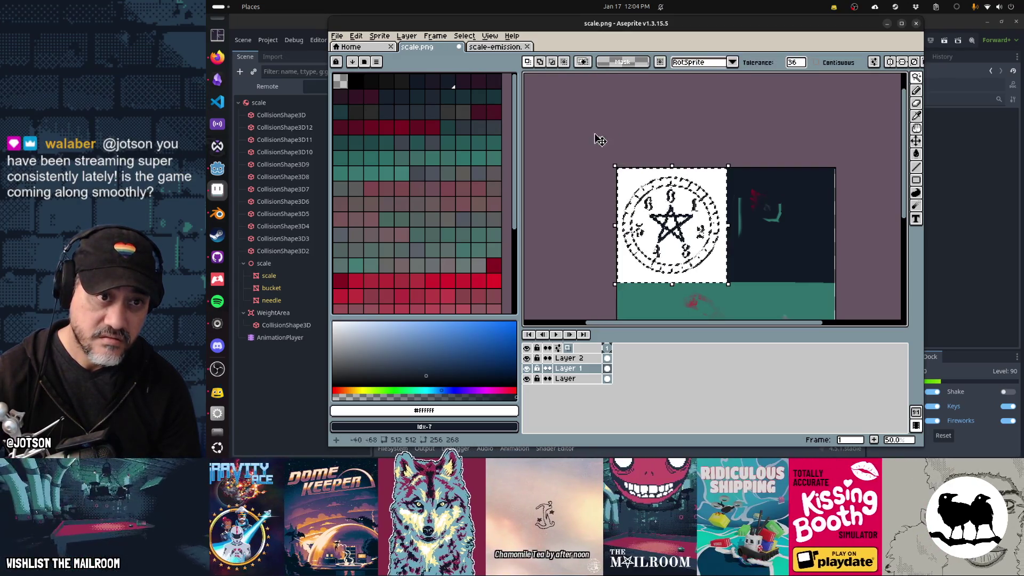
Paste the clock face onto a new Layer 2 below the numerals and paint its centre white.
{"action": "left_click", "coordinate": [495, 47]}
{"action": "key", "text": "shift+n"}
{"action": "key", "text": "ctrl+v"}
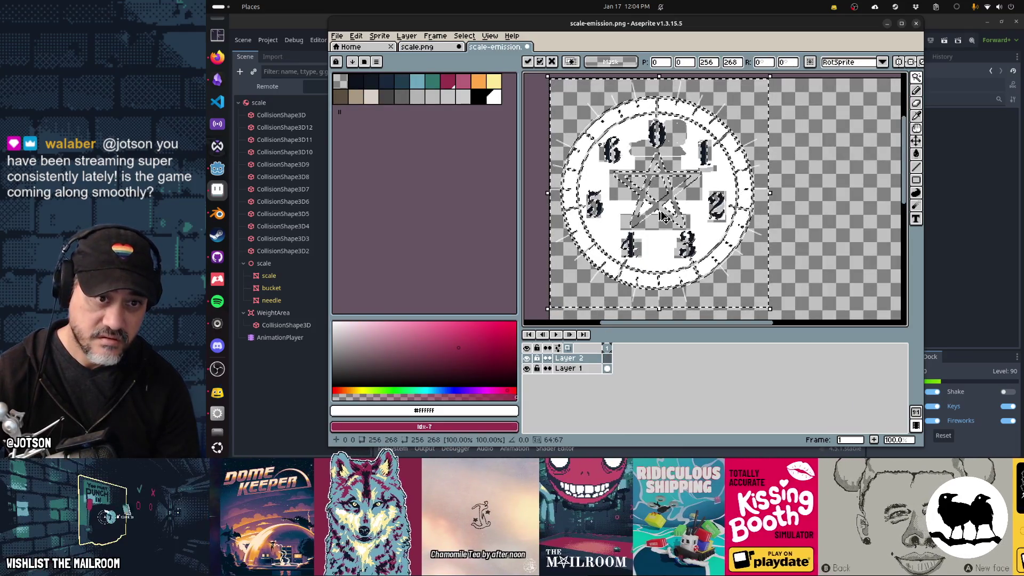
{"action": "key", "text": "Return"}
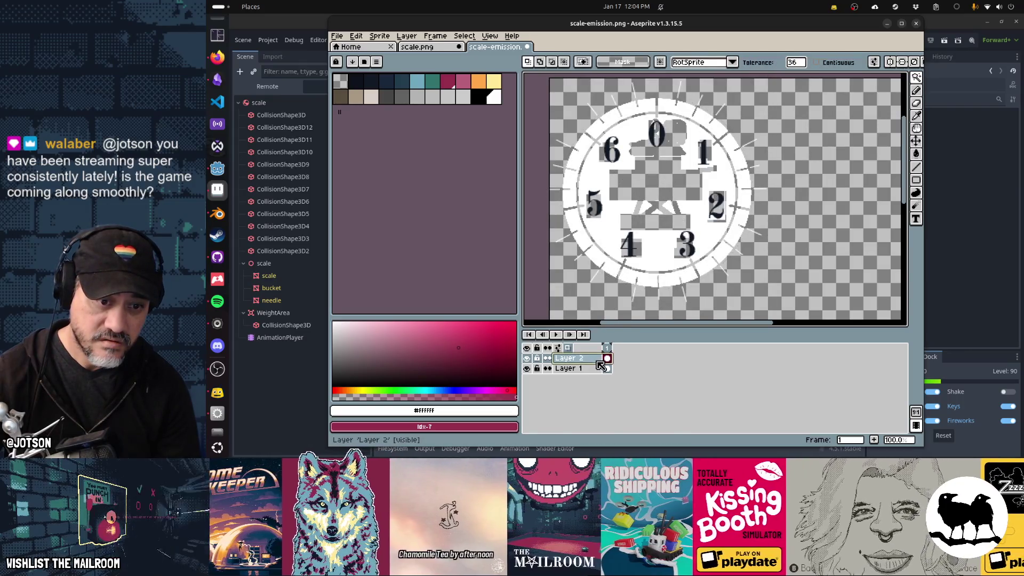
{"action": "left_click_drag", "start_coordinate": [598, 361], "coordinate": [599, 371]}
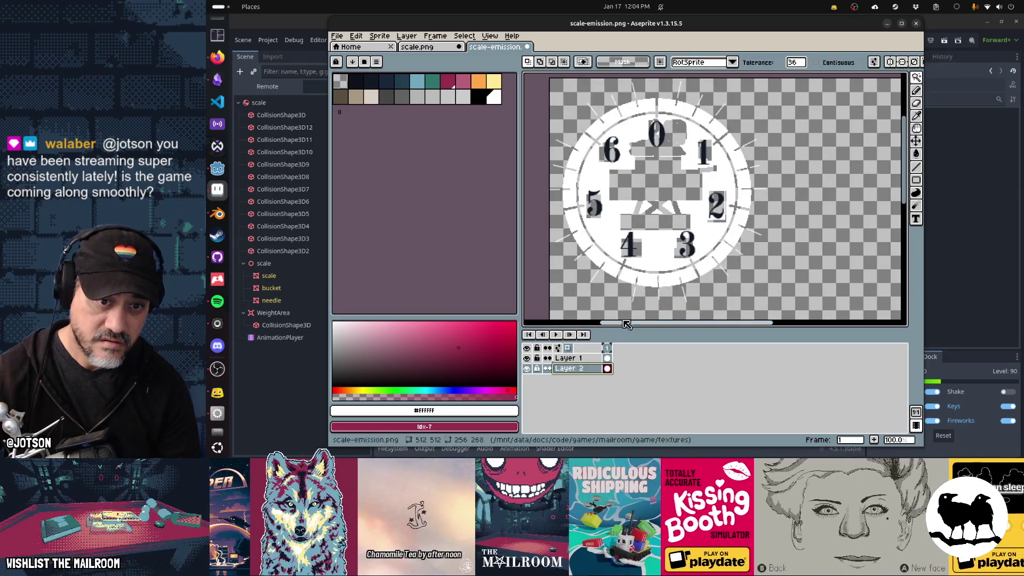
{"action": "key", "text": "b"}
{"action": "left_click_drag", "start_coordinate": [642, 216], "coordinate": [676, 219]}
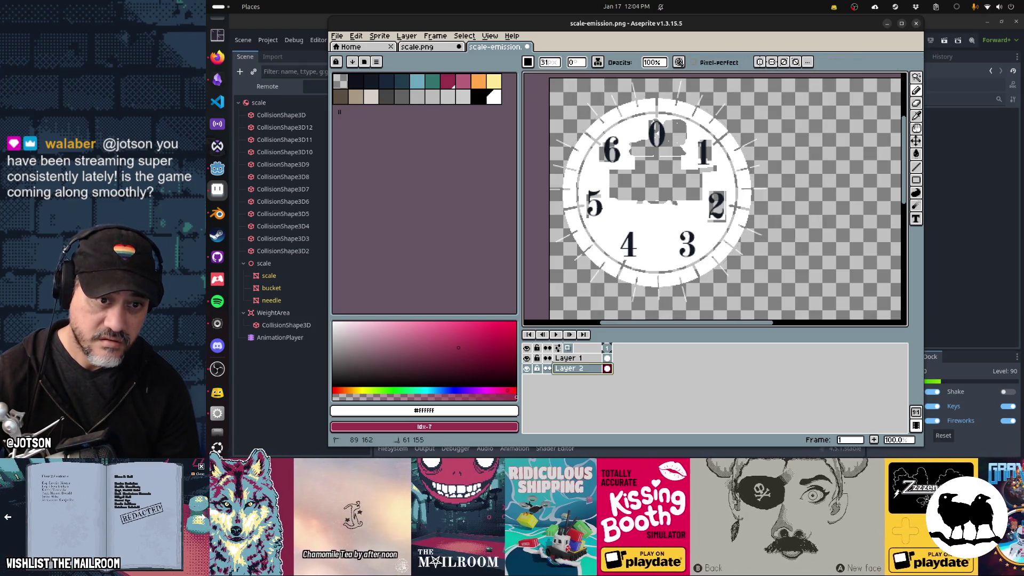
Paint white over the grey marks near the 0, 4 and 5 and fill the centre hole on Layer 2.
{"action": "left_click_drag", "start_coordinate": [649, 130], "coordinate": [690, 136]}
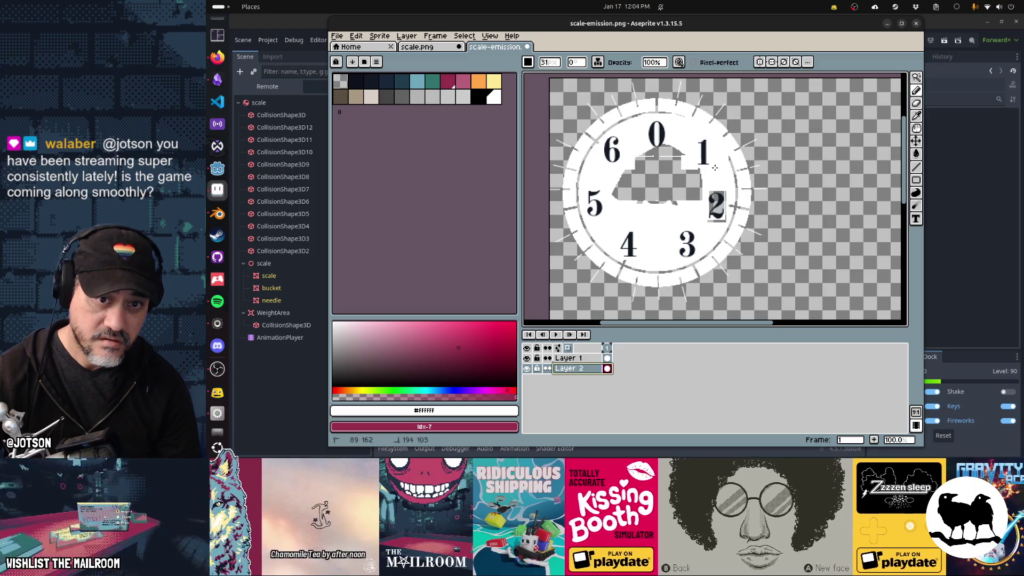
{"action": "mouse_move", "coordinate": [693, 190]}
{"action": "left_mouse_down"}
{"action": "mouse_move", "coordinate": [627, 172]}
{"action": "mouse_move", "coordinate": [698, 163]}
{"action": "left_mouse_up"}
{"action": "left_click_drag", "start_coordinate": [644, 122], "coordinate": [612, 133]}
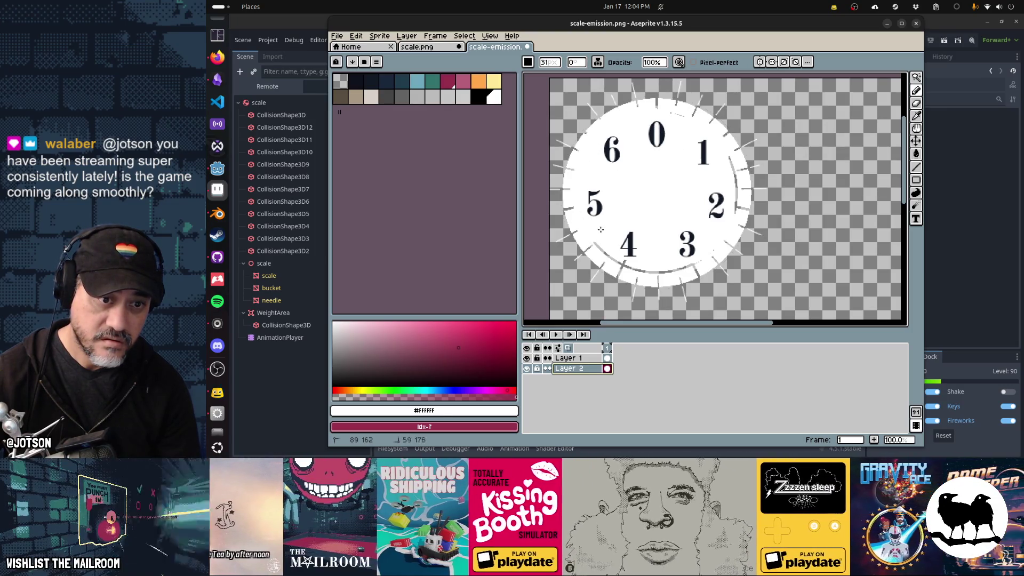
{"action": "left_click_drag", "start_coordinate": [627, 250], "coordinate": [655, 258]}
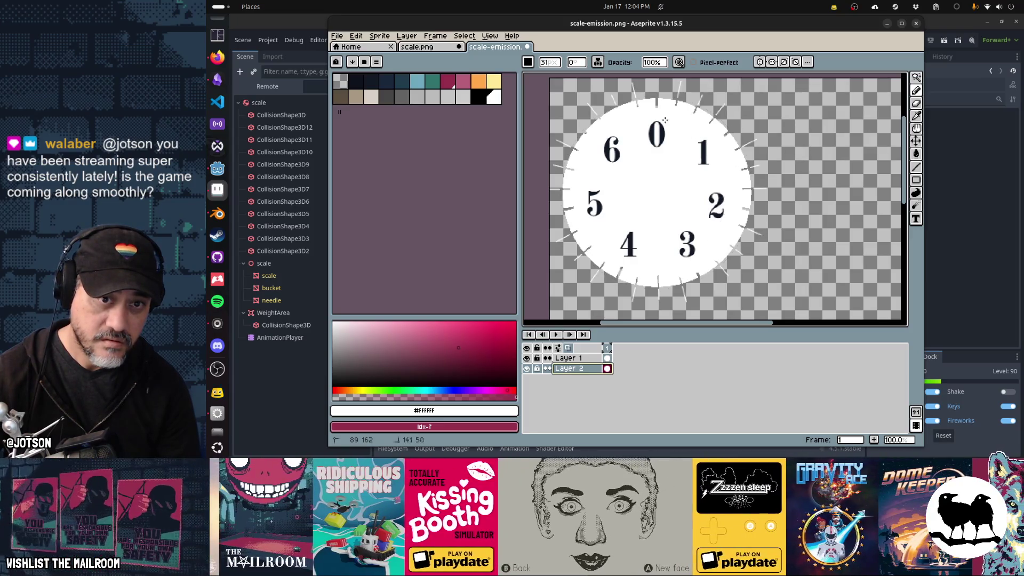
{"action": "left_click_drag", "start_coordinate": [670, 207], "coordinate": [672, 208]}
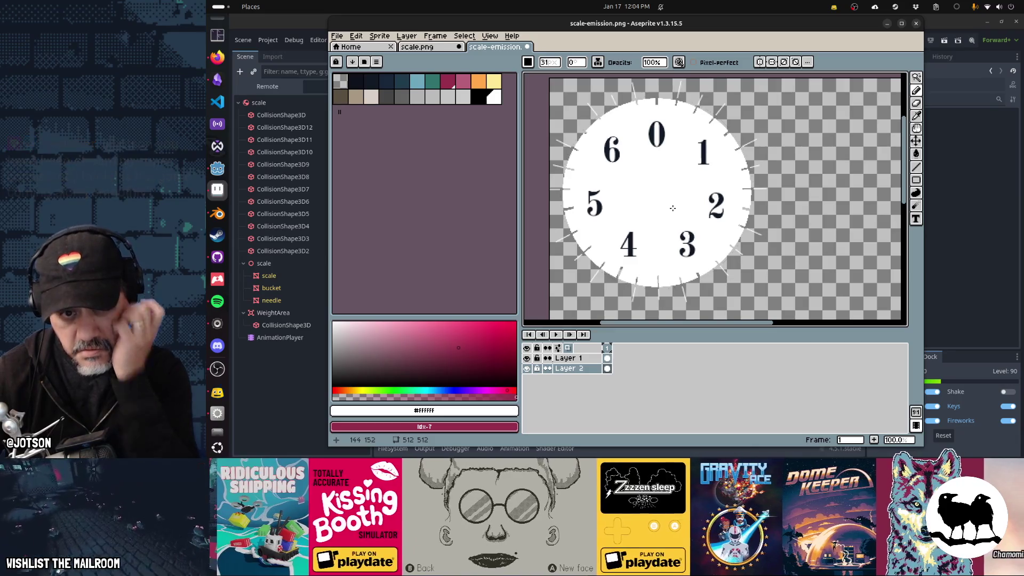
{"action": "key", "text": "ctrl+z"}
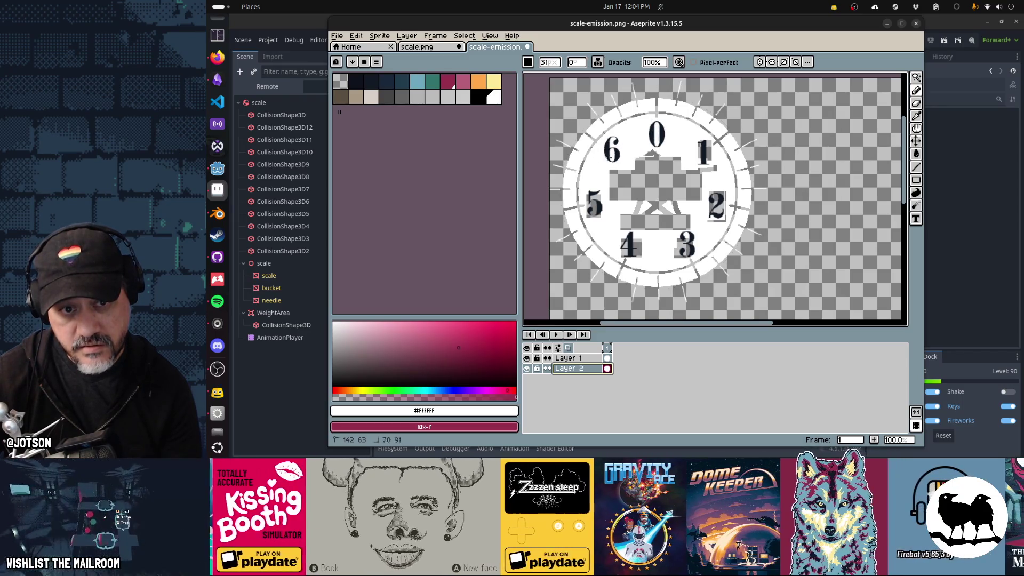
{"action": "key", "text": "ctrl+z"}
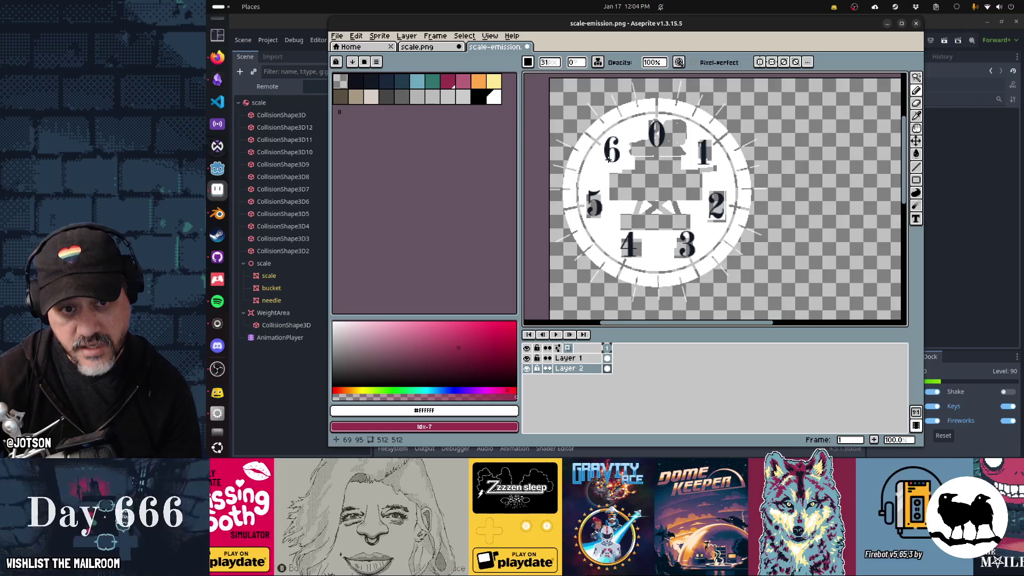
{"action": "left_click_drag", "start_coordinate": [653, 160], "coordinate": [644, 143]}
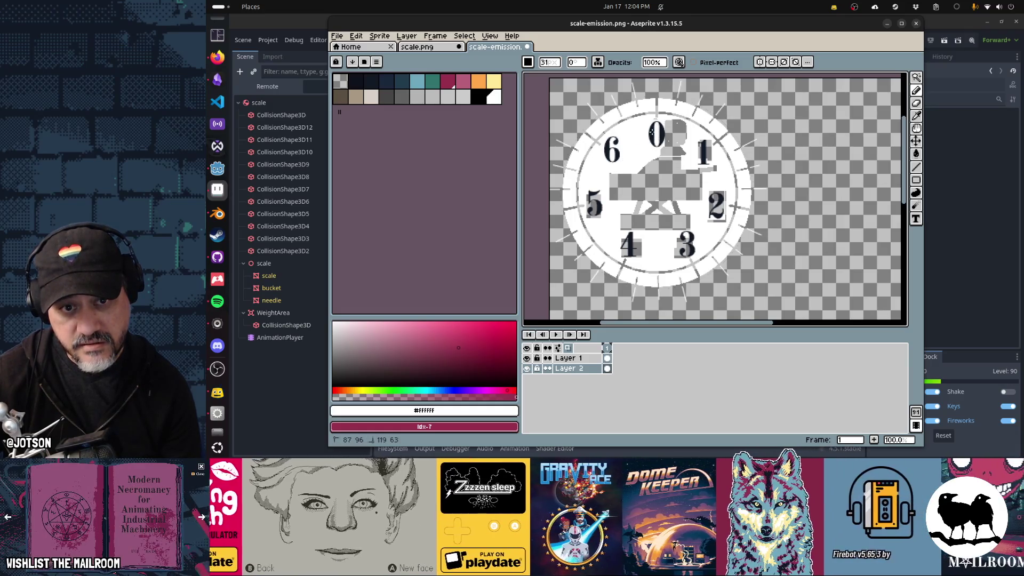
{"action": "mouse_move", "coordinate": [671, 120]}
{"action": "left_mouse_down"}
{"action": "mouse_move", "coordinate": [671, 146]}
{"action": "mouse_move", "coordinate": [683, 144]}
{"action": "mouse_move", "coordinate": [654, 191]}
{"action": "left_mouse_up"}
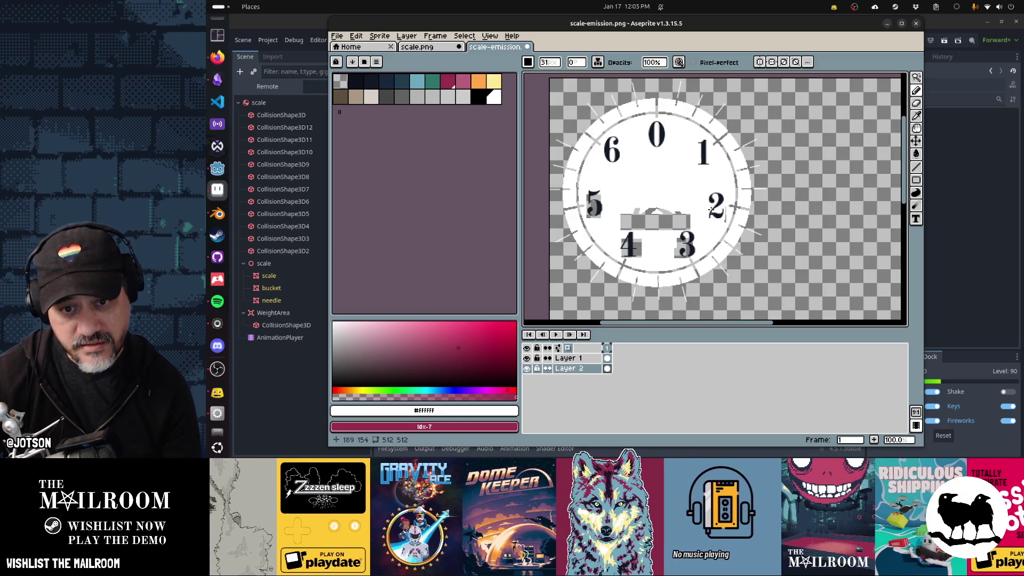
{"action": "mouse_move", "coordinate": [621, 213]}
{"action": "left_mouse_down"}
{"action": "mouse_move", "coordinate": [637, 244]}
{"action": "mouse_move", "coordinate": [673, 242]}
{"action": "left_mouse_up"}
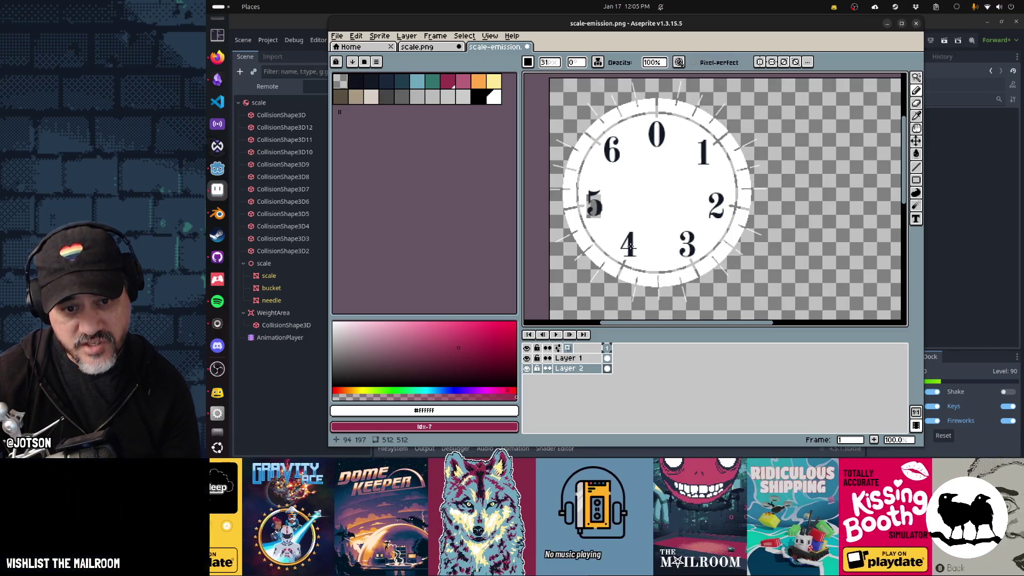
{"action": "left_click_drag", "start_coordinate": [604, 212], "coordinate": [601, 197]}
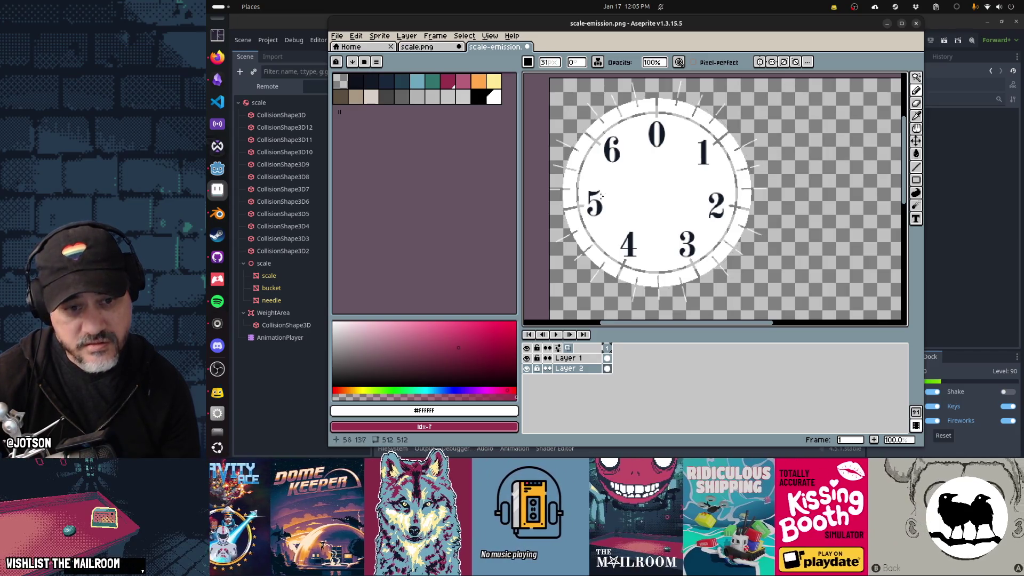
{"action": "key", "text": "ctrl+shift+Tab"}
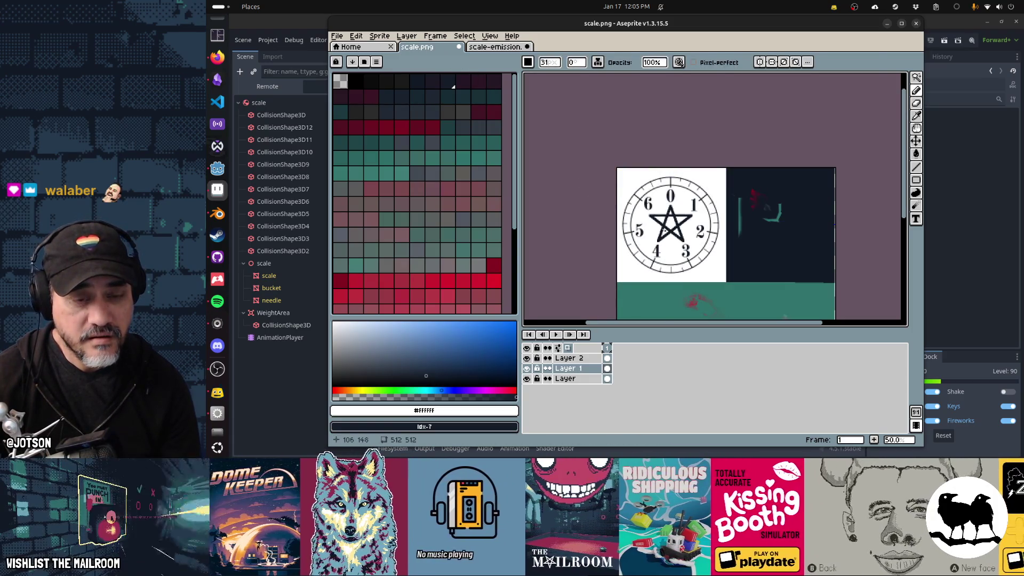
Select the clock face square and the white area around the pentagram in scale.png.
{"action": "key", "text": "w"}
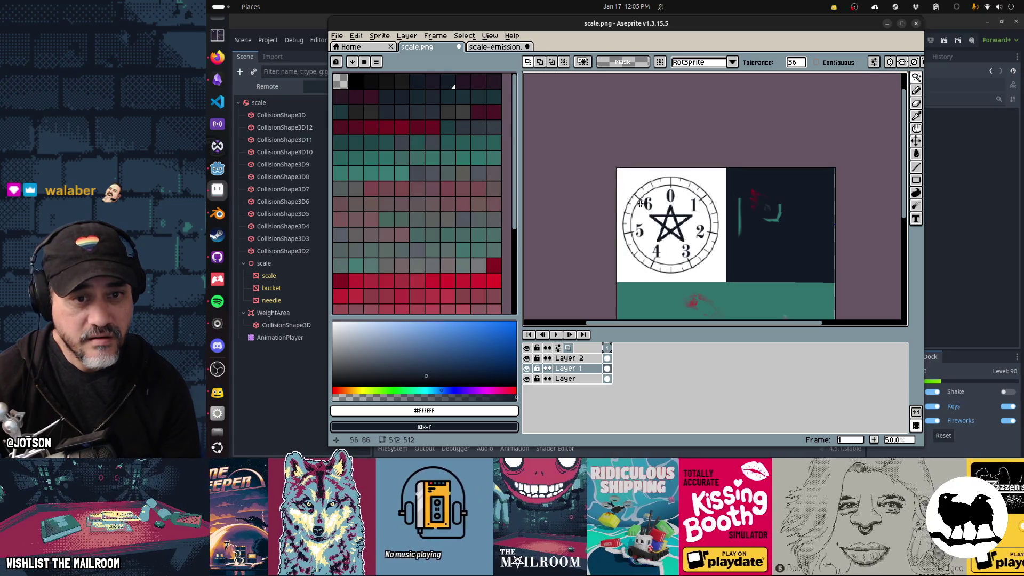
{"action": "key", "text": "m"}
{"action": "mouse_move", "coordinate": [608, 161]}
{"action": "left_mouse_down"}
{"action": "mouse_move", "coordinate": [687, 264]}
{"action": "mouse_move", "coordinate": [723, 281]}
{"action": "left_mouse_up"}
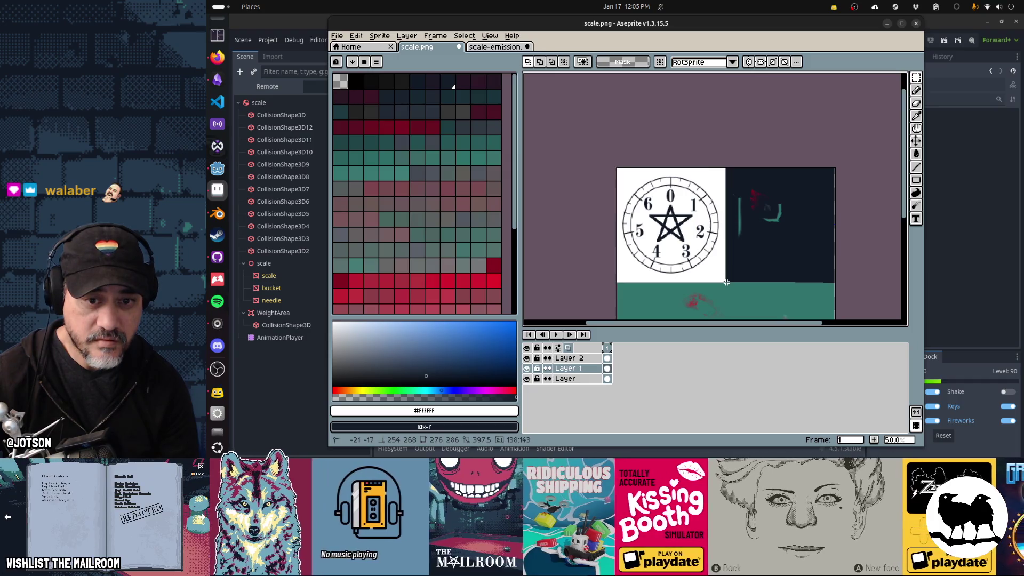
{"action": "key", "text": "w"}
{"action": "left_click", "coordinate": [719, 277]}
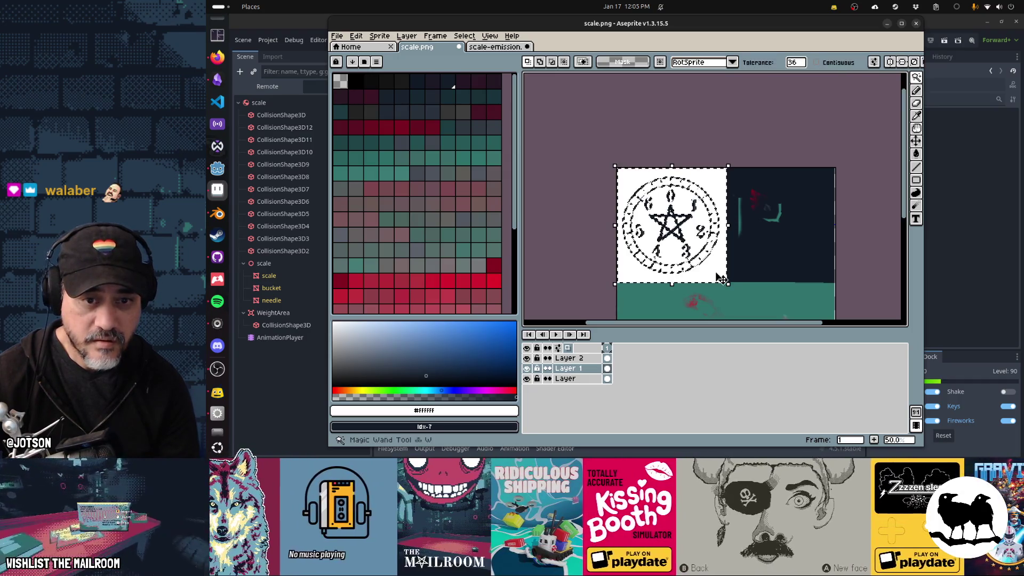
Paste the white clock area into scale-emission.png, cancel then restore it, and show Layer 1.
{"action": "left_click", "coordinate": [495, 47]}
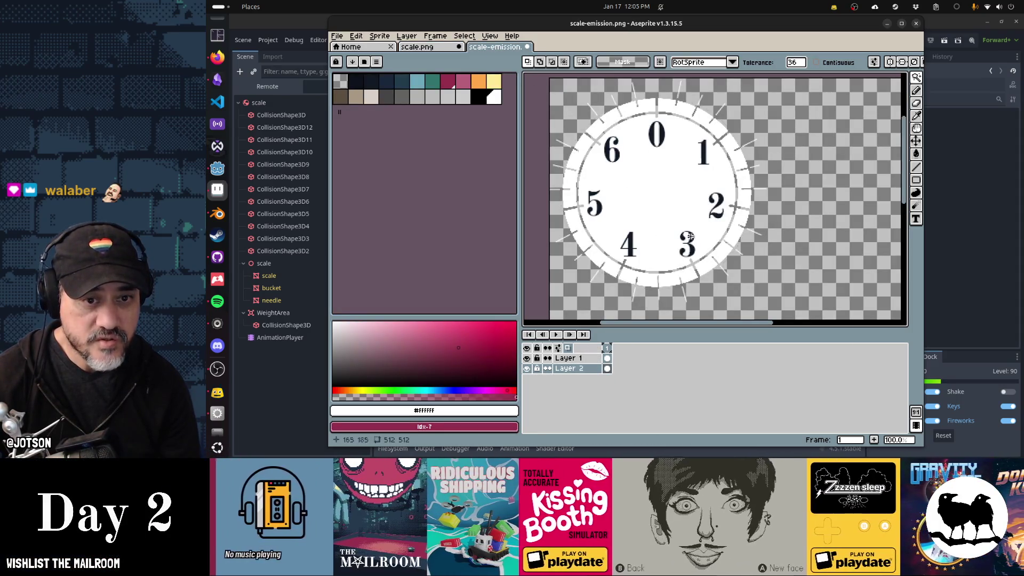
{"action": "key", "text": "ctrl+v"}
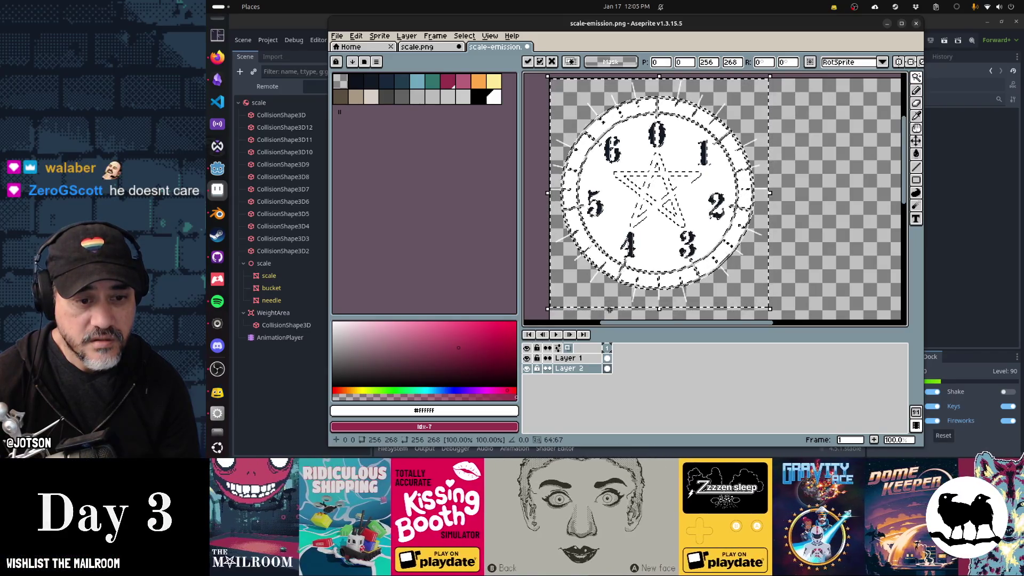
{"action": "key", "text": "Escape"}
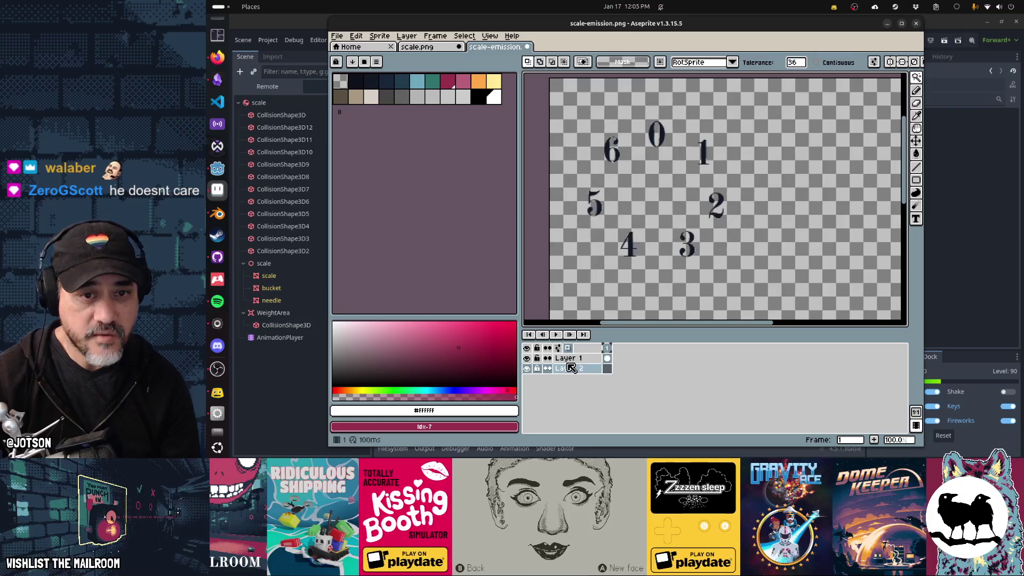
{"action": "key", "text": "ctrl+z"}
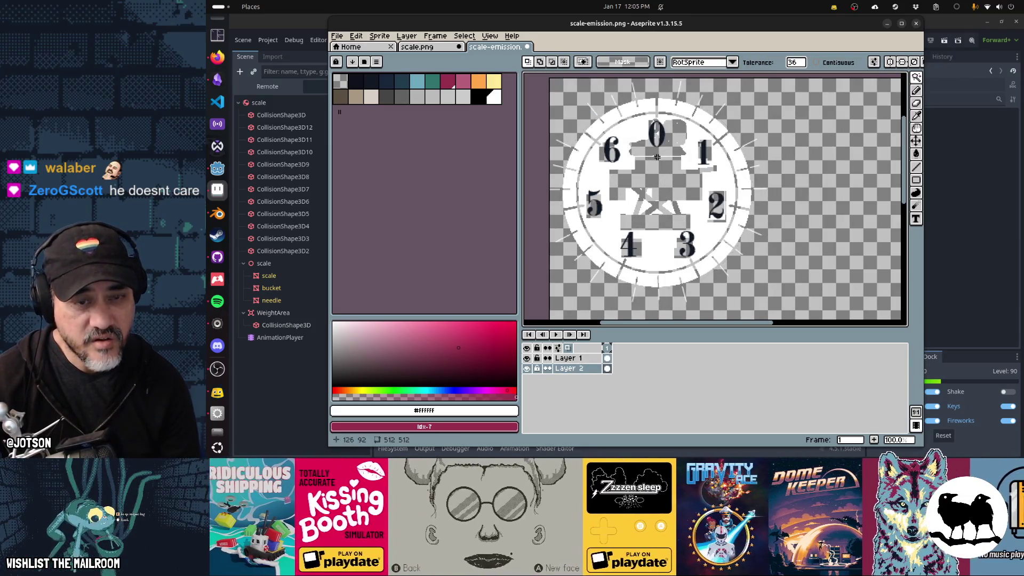
{"action": "left_click", "coordinate": [528, 360]}
Go back to the scale.png sprite and zoom in on its clock face.
{"action": "key", "text": "alt+Tab"}
{"action": "key", "text": "alt+Tab"}
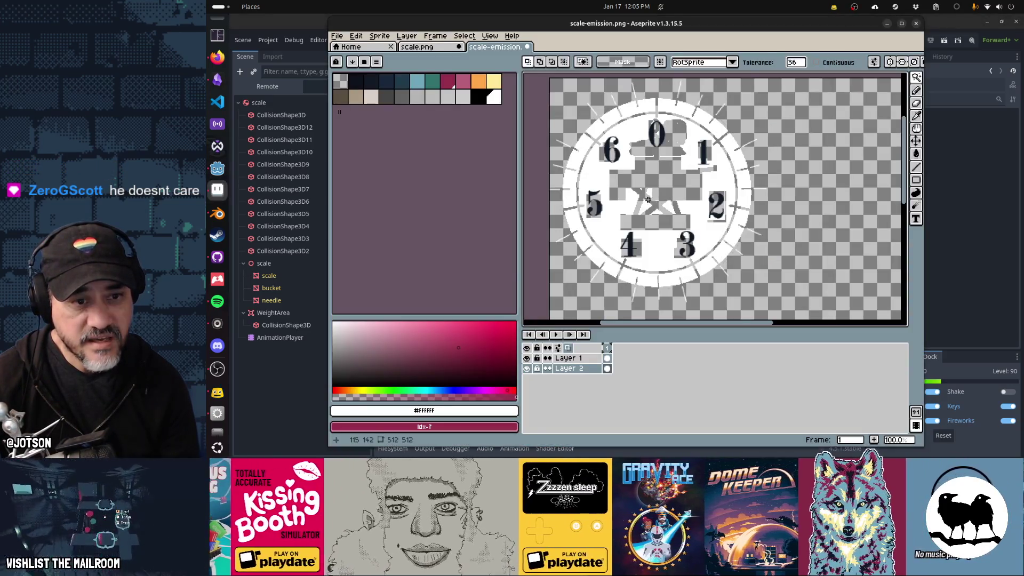
{"action": "key", "text": "alt+Tab"}
{"action": "key", "text": "Escape"}
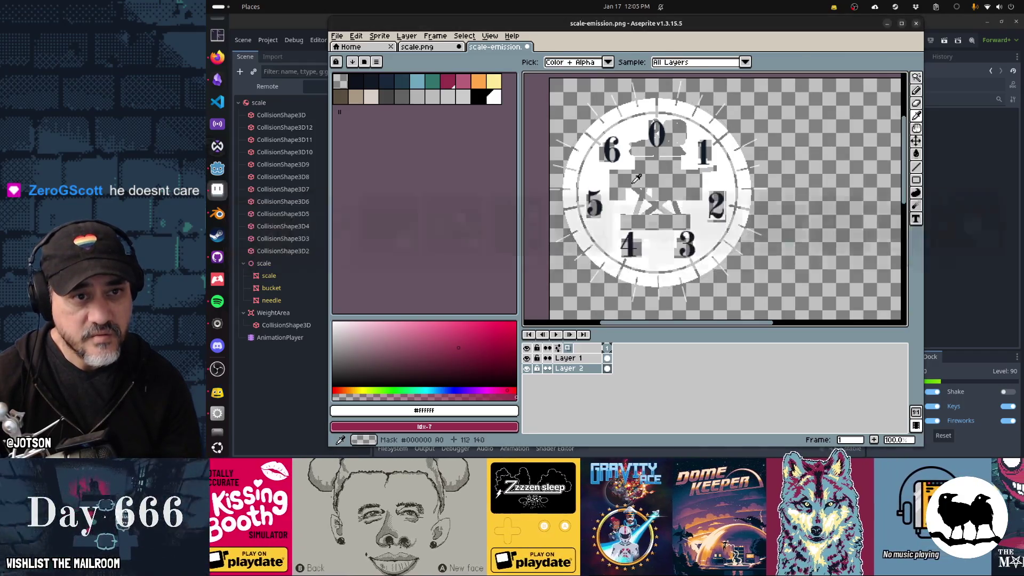
{"action": "left_click", "coordinate": [432, 49]}
{"action": "scroll", "coordinate": [709, 229], "scroll_direction": "up", "scroll_amount": 4}
{"action": "key", "text": "ctrl+d"}
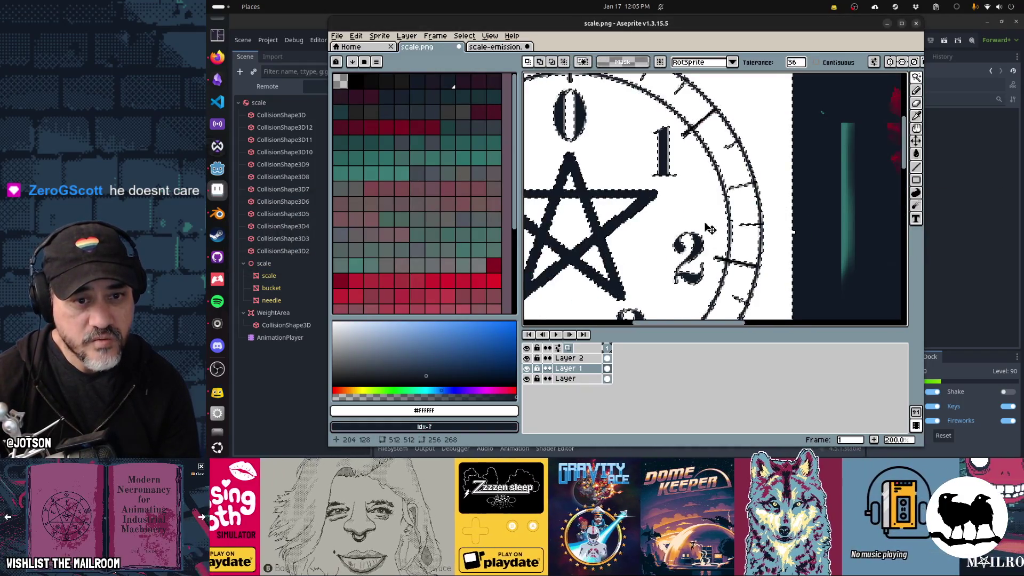
Copy the white clock face from scale.png onto Layer 2 of scale-emission.png.
{"action": "scroll", "coordinate": [668, 238], "scroll_direction": "down", "scroll_amount": 2}
{"action": "left_click", "coordinate": [661, 243]}
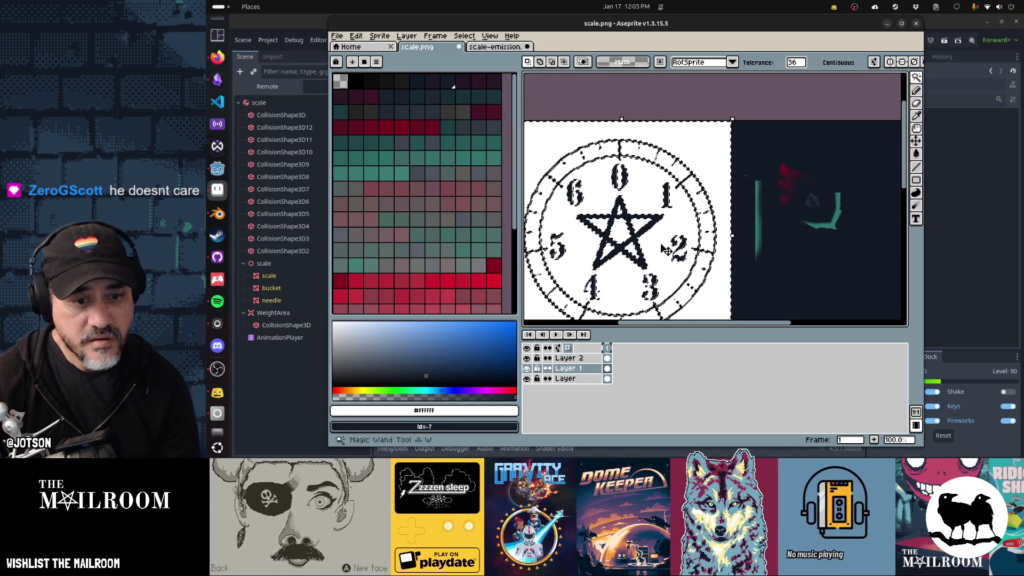
{"action": "key", "text": "alt+Up"}
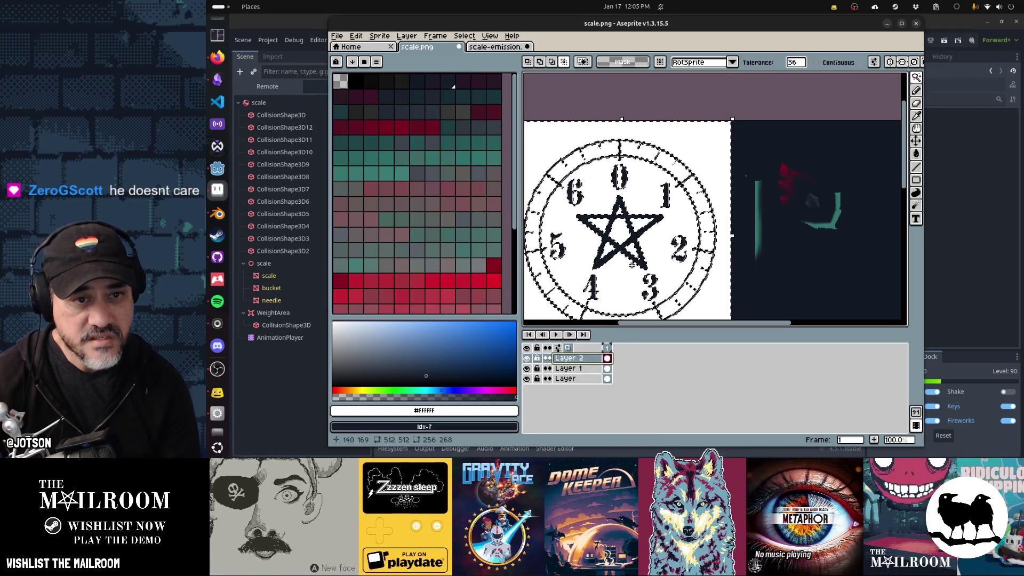
{"action": "left_click", "coordinate": [512, 48]}
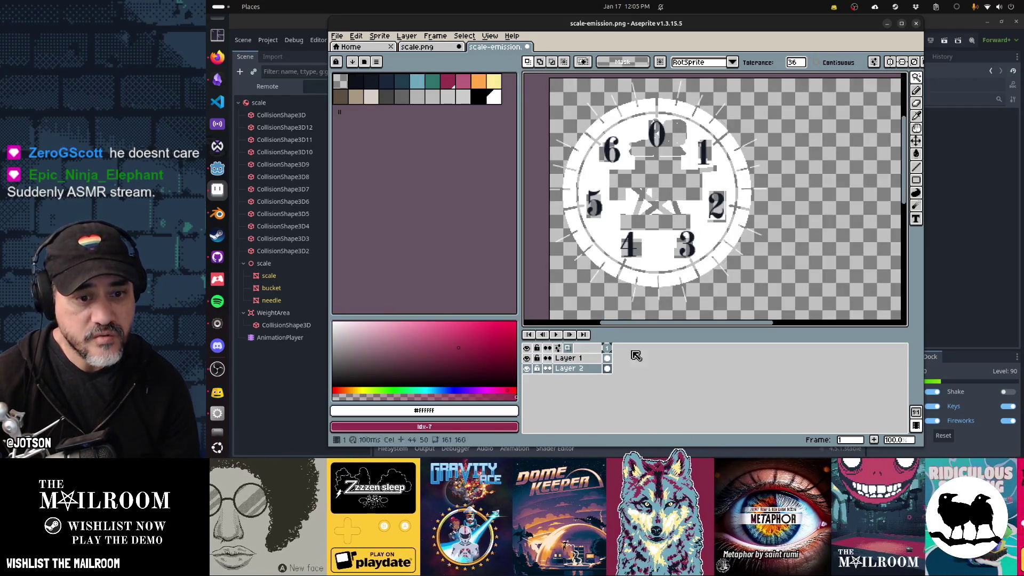
{"action": "key", "text": "Delete"}
{"action": "key", "text": "ctrl+v"}
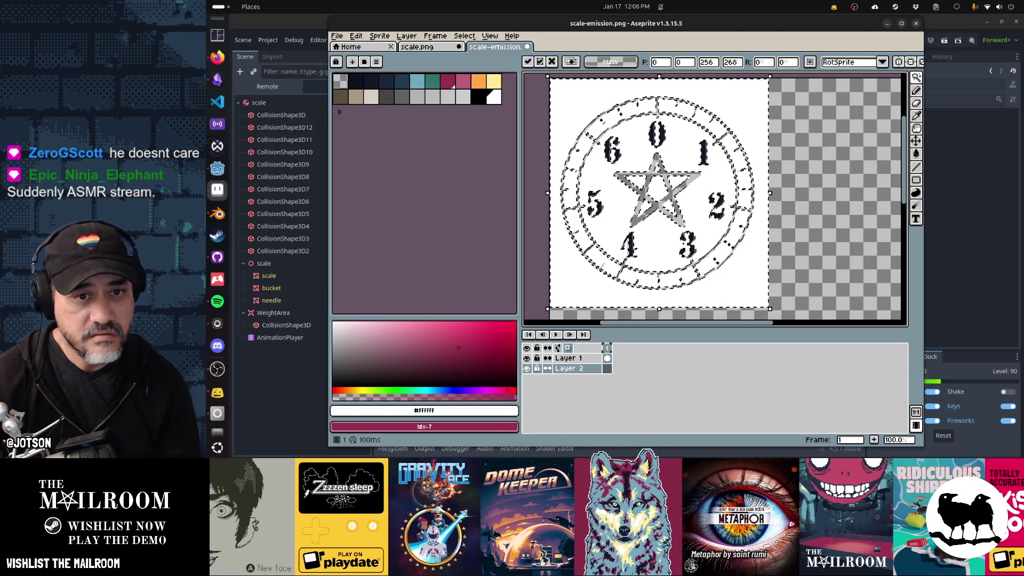
{"action": "key", "text": "Return"}
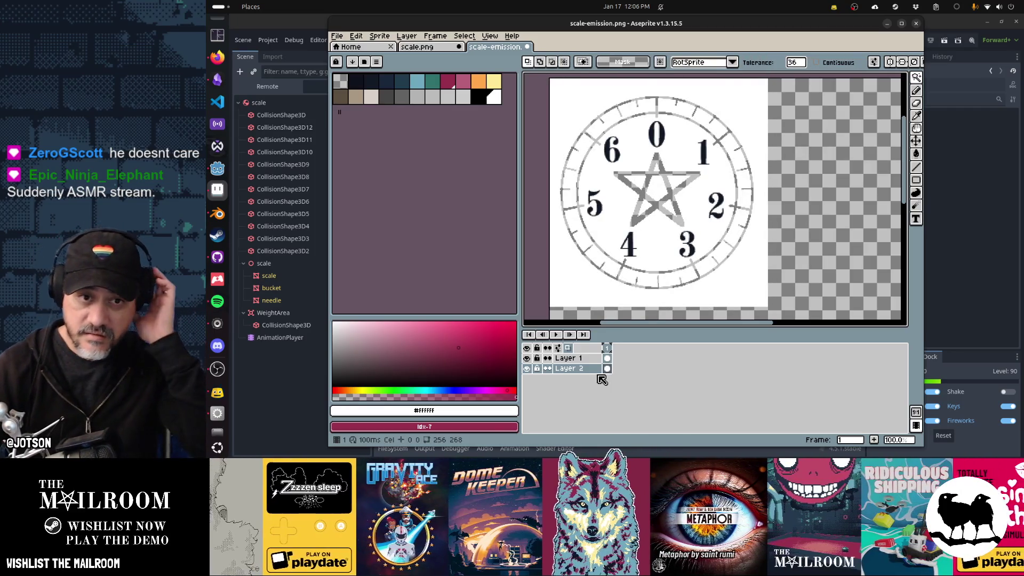
Hide Layer 1 and save scale-emission.png.
{"action": "left_click", "coordinate": [527, 358]}
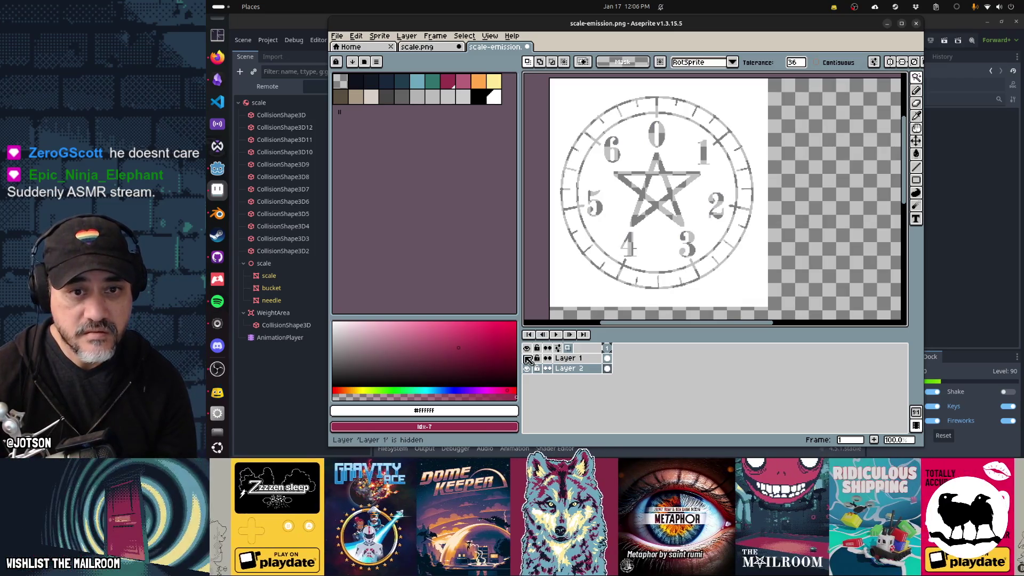
{"action": "key", "text": "ctrl+s"}
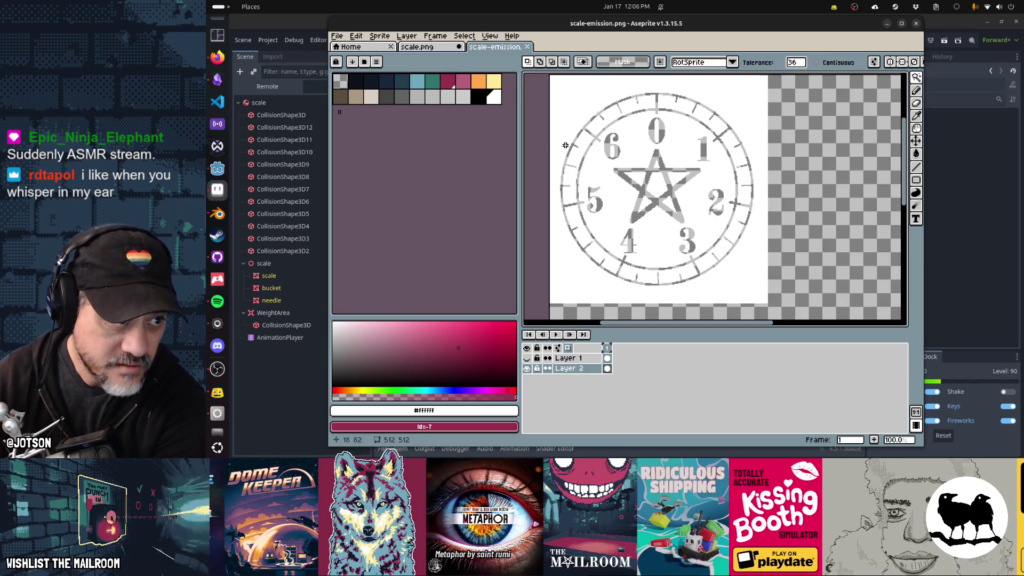
{"action": "left_click", "coordinate": [217, 169]}
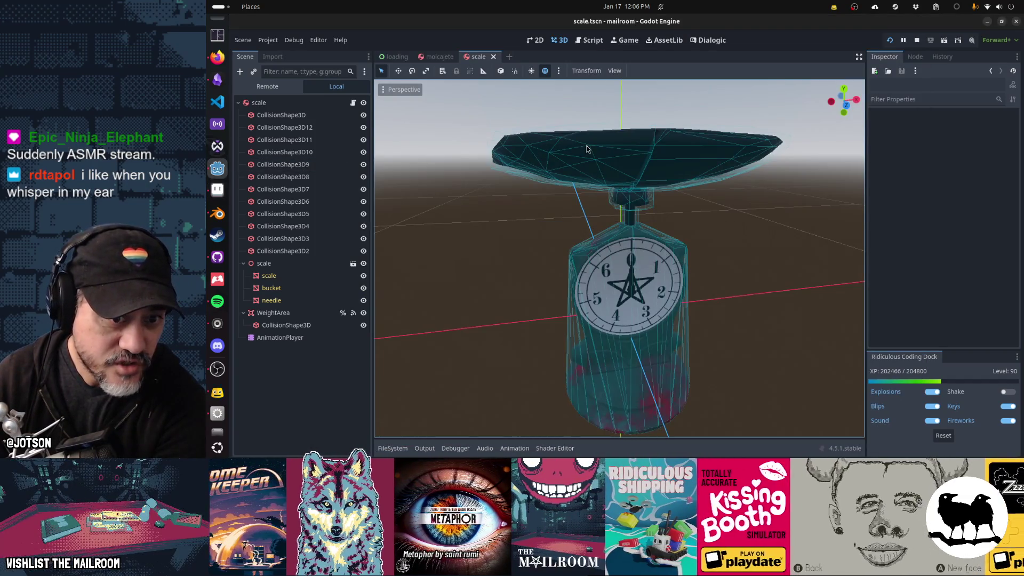
Zoom and orbit the Godot viewport toward the scale's dial, then switch to Blender.
{"action": "scroll", "coordinate": [612, 261], "scroll_direction": "up", "scroll_amount": 4}
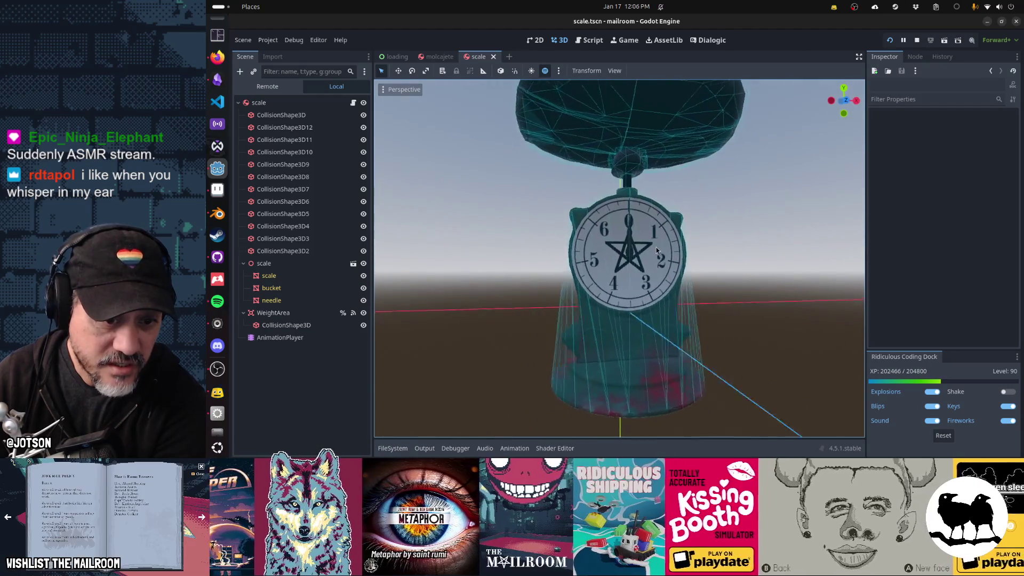
{"action": "left_click_drag", "start_coordinate": [654, 248], "coordinate": [627, 265]}
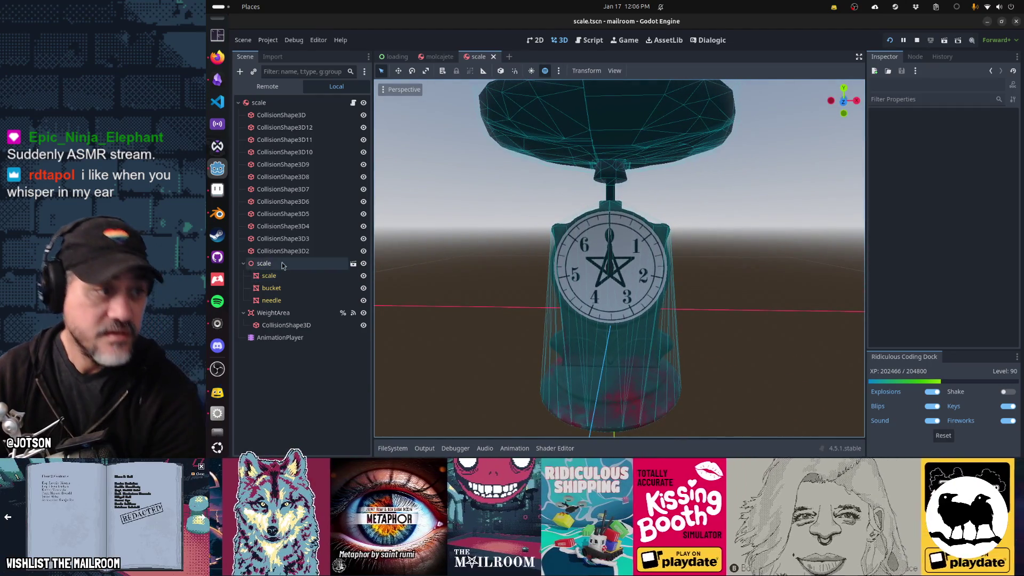
{"action": "left_click", "coordinate": [222, 214]}
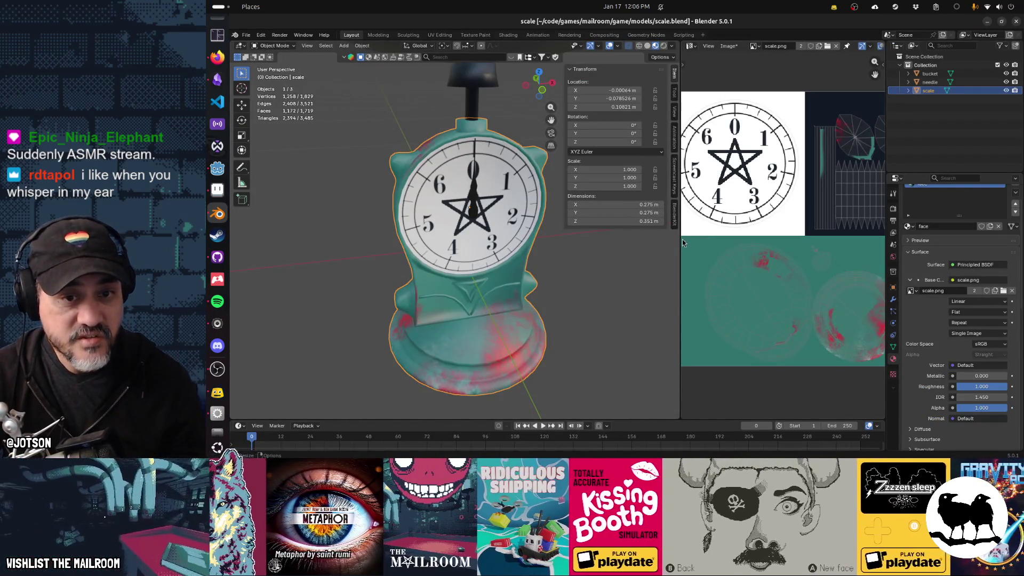
Feed the emission colour from an image texture loaded from textures/scale-emission.png.
{"action": "left_click_drag", "start_coordinate": [675, 239], "coordinate": [644, 242]}
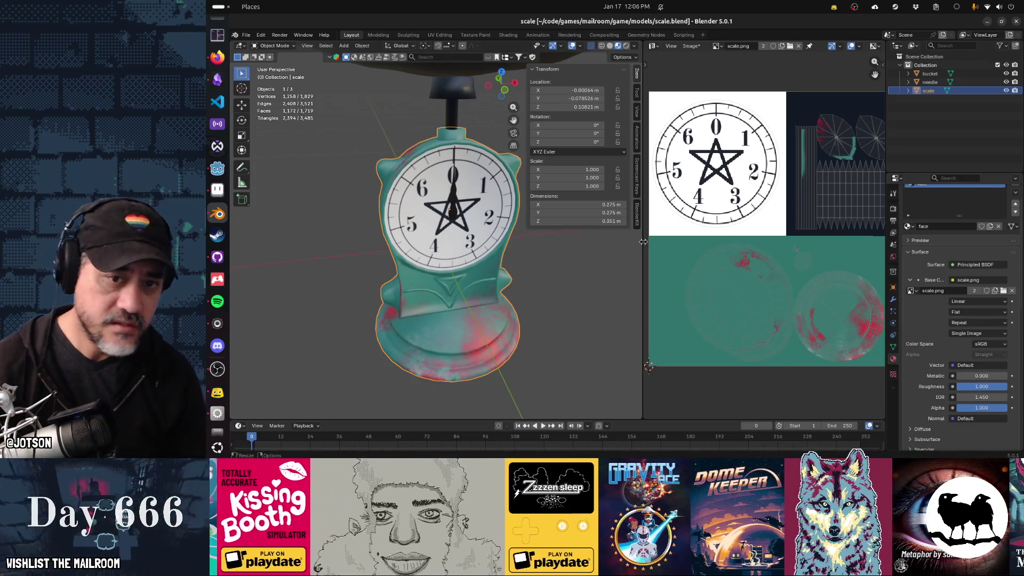
{"action": "scroll", "coordinate": [915, 296], "scroll_direction": "down", "scroll_amount": 7}
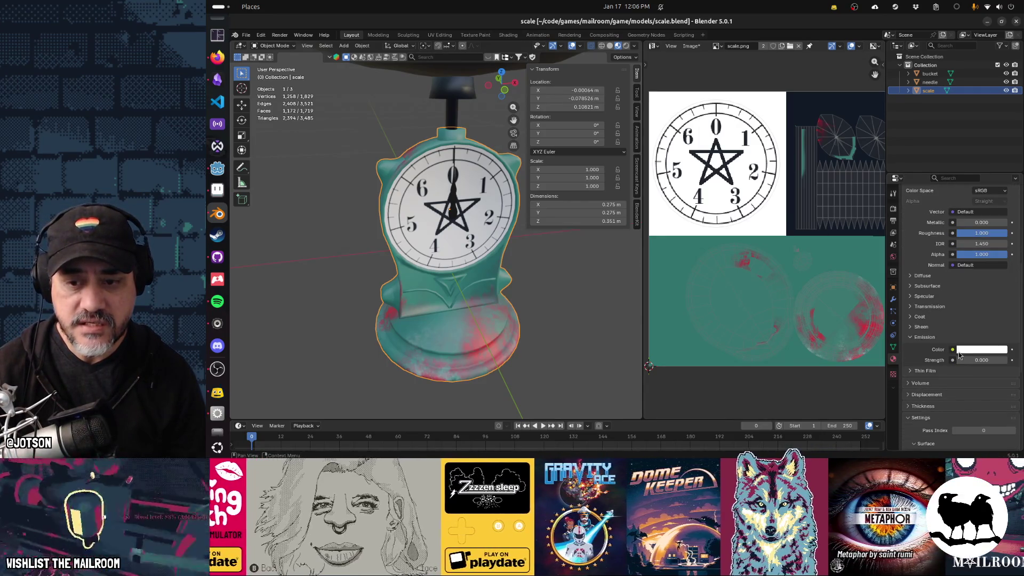
{"action": "left_click", "coordinate": [952, 350]}
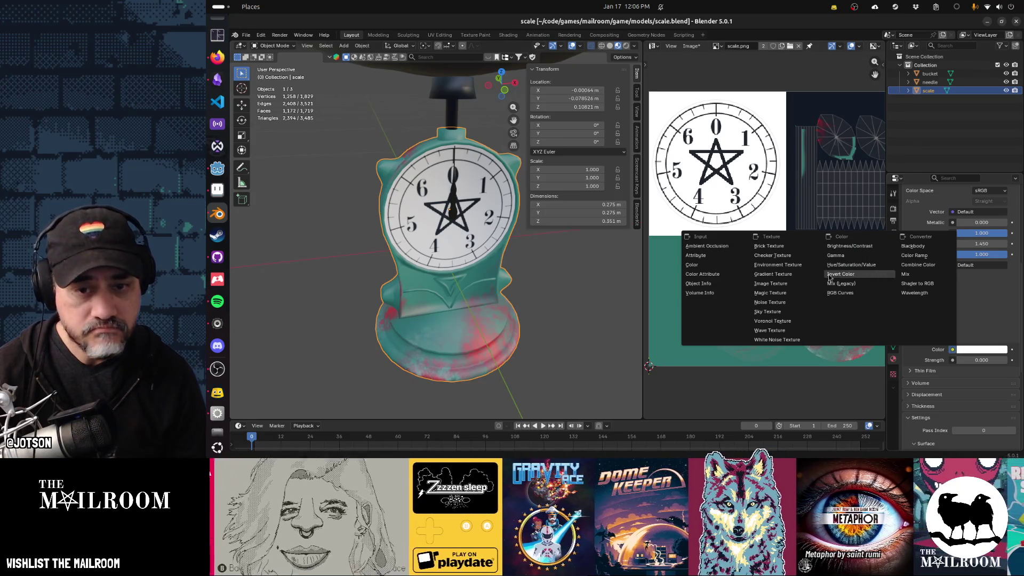
{"action": "left_click", "coordinate": [770, 283]}
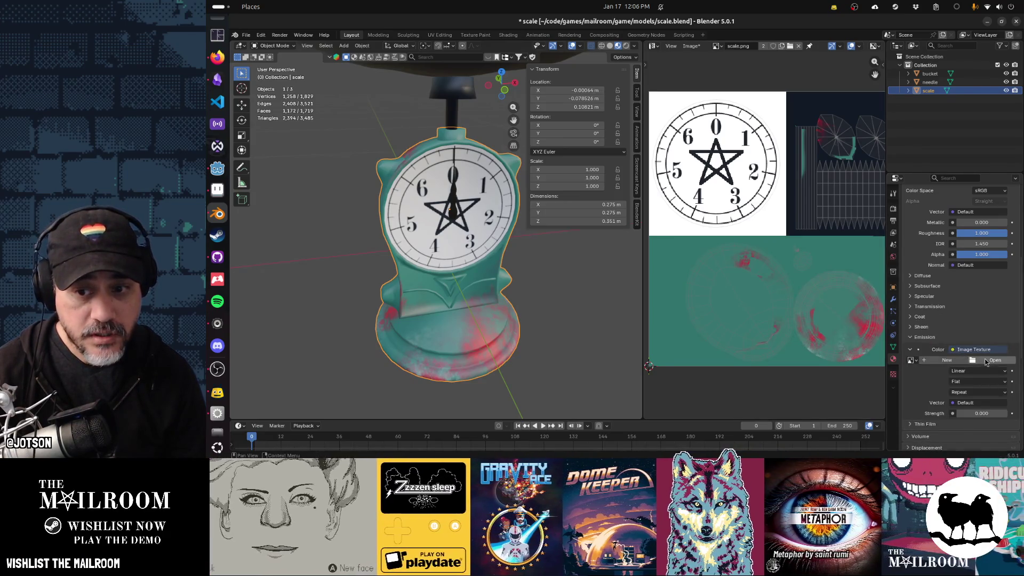
{"action": "left_click", "coordinate": [987, 360]}
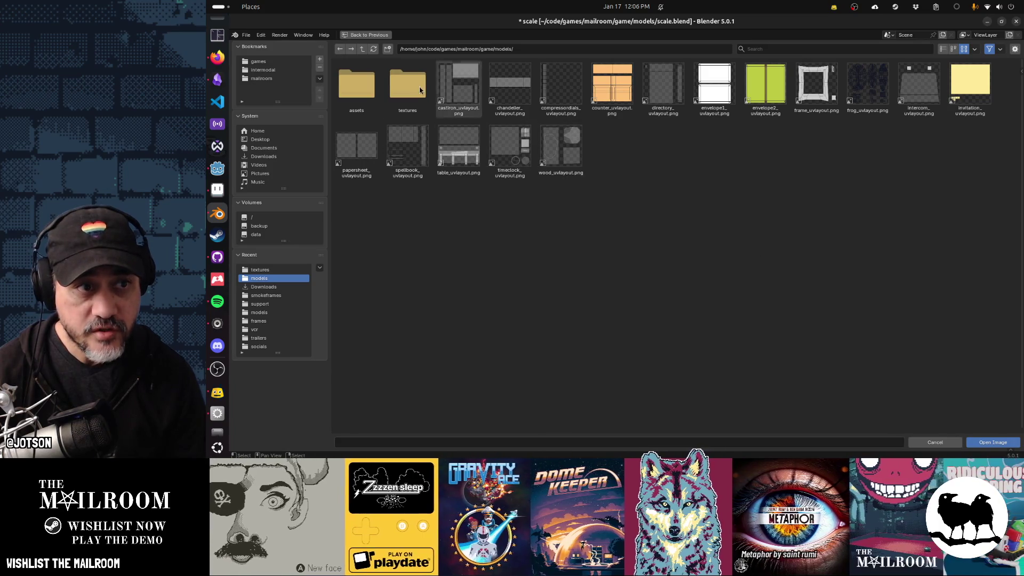
{"action": "left_click", "coordinate": [362, 50]}
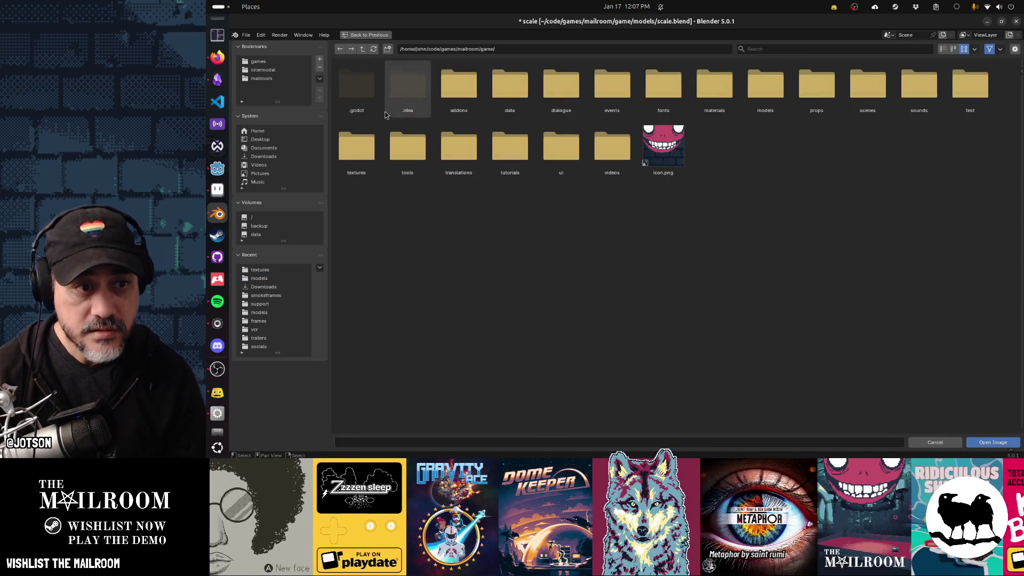
{"action": "left_click", "coordinate": [356, 146]}
{"action": "scroll", "coordinate": [572, 162], "scroll_direction": "down", "scroll_amount": 15}
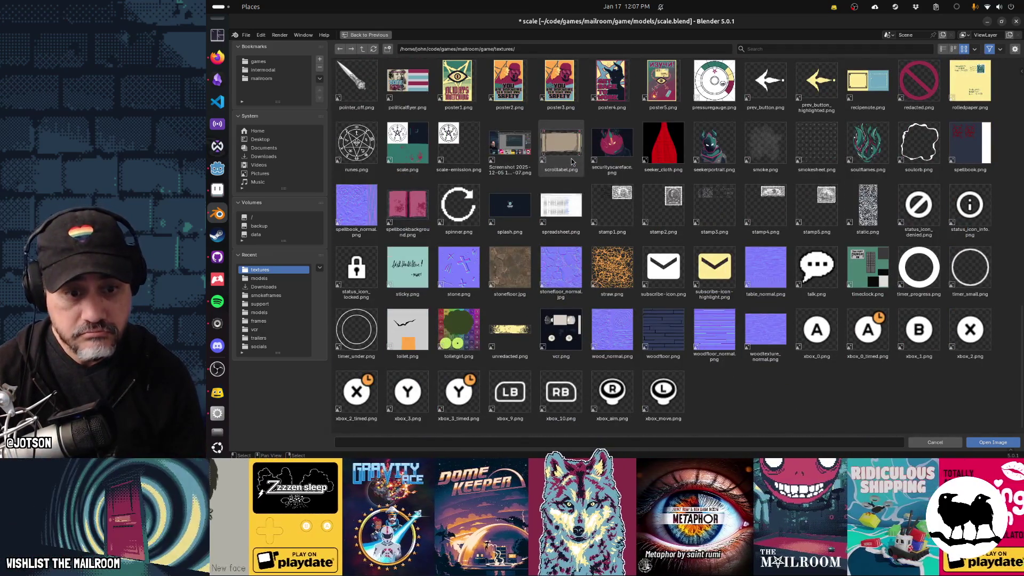
{"action": "double_click", "coordinate": [467, 146]}
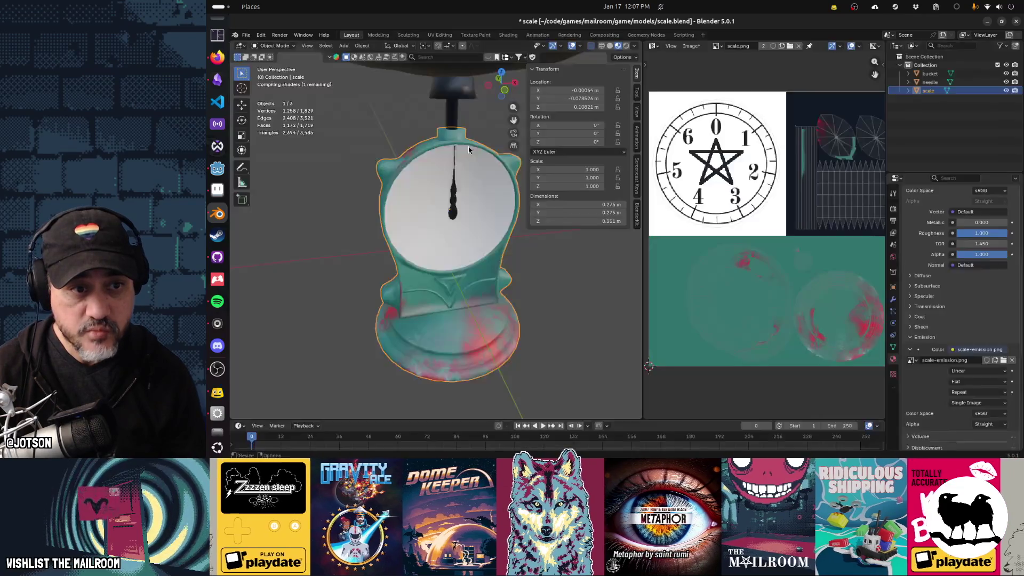
Set the emission strength to 1 and save scale.blend.
{"action": "scroll", "coordinate": [974, 377], "scroll_direction": "down", "scroll_amount": 2}
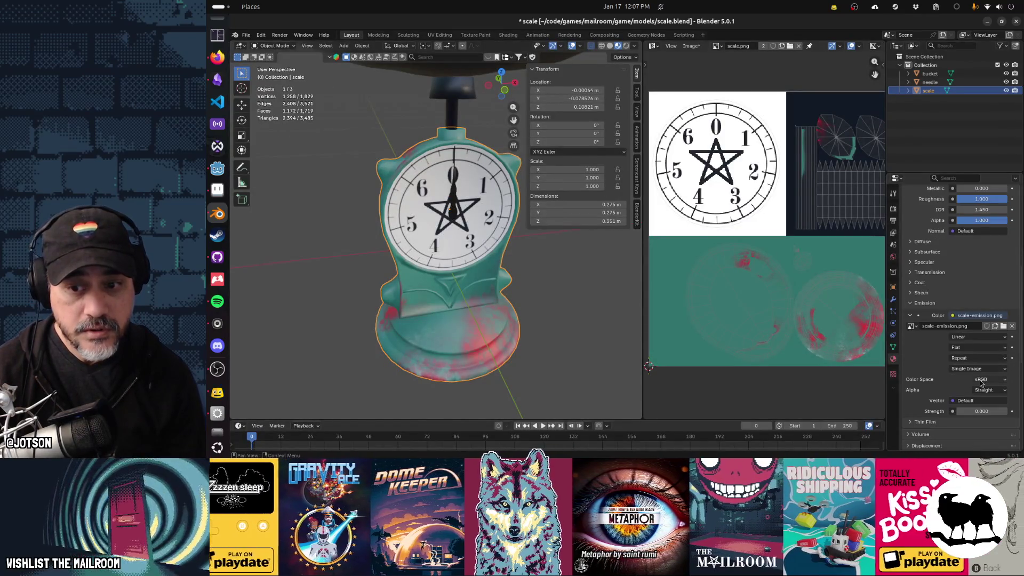
{"action": "left_click", "coordinate": [988, 411]}
{"action": "type", "text": "1"}
{"action": "key", "text": "Return"}
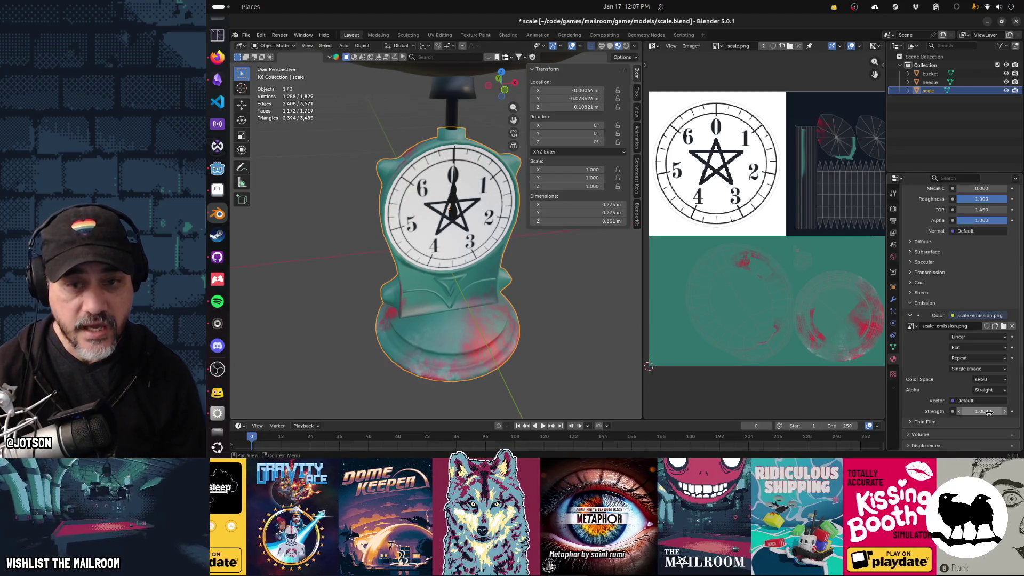
{"action": "key", "text": "ctrl+s"}
Look over the material settings in Blender, then switch to the Godot editor.
{"action": "key", "text": "alt+Tab"}
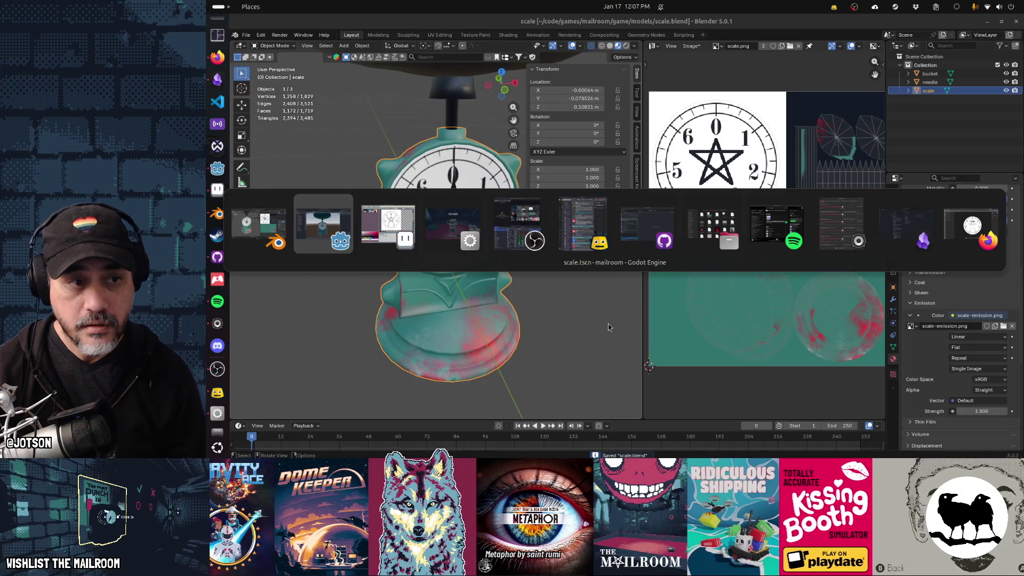
{"action": "key", "text": "Escape"}
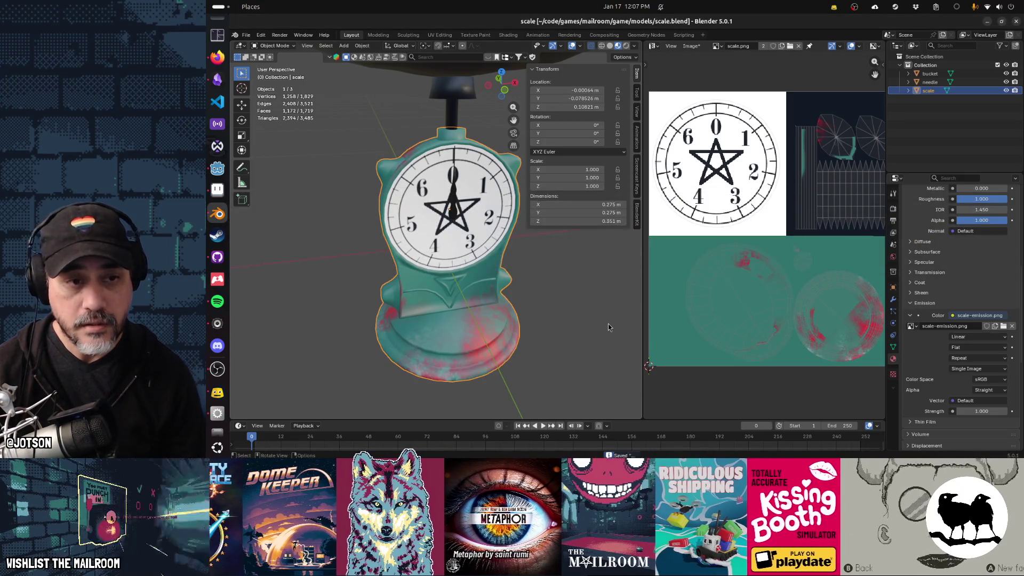
{"action": "scroll", "coordinate": [986, 307], "scroll_direction": "up", "scroll_amount": 10}
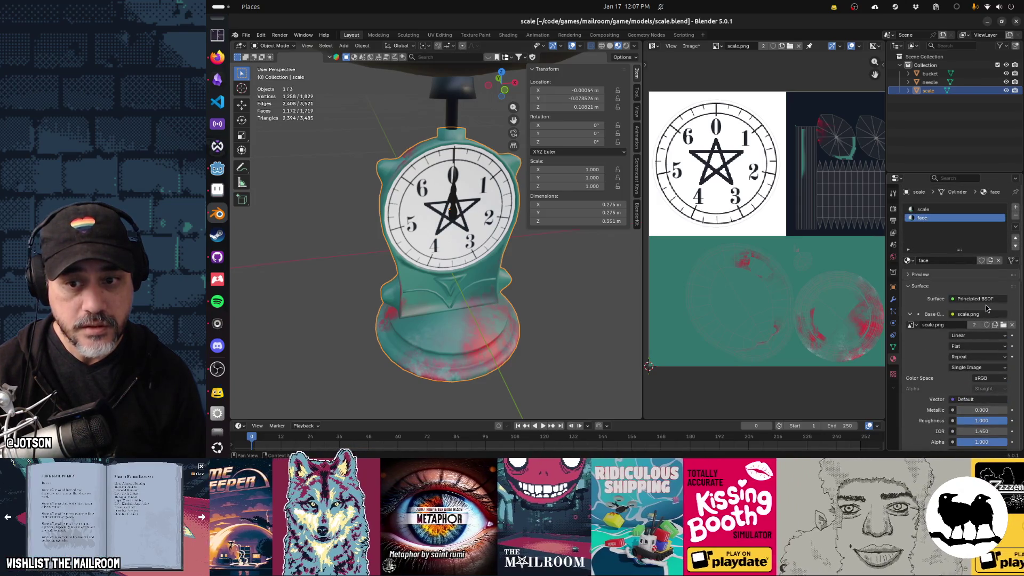
{"action": "scroll", "coordinate": [985, 305], "scroll_direction": "down", "scroll_amount": 3}
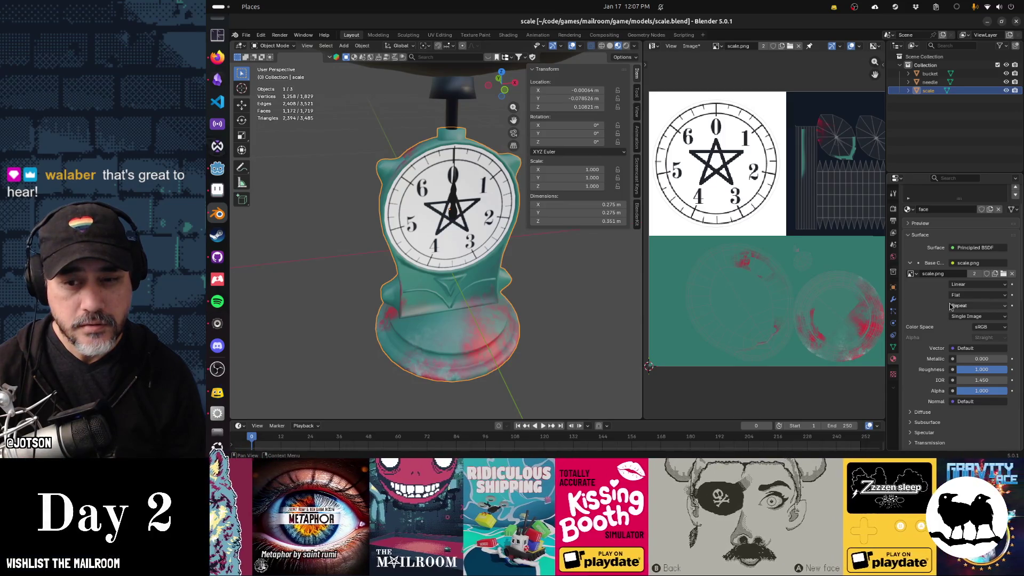
{"action": "scroll", "coordinate": [950, 306], "scroll_direction": "up", "scroll_amount": 3}
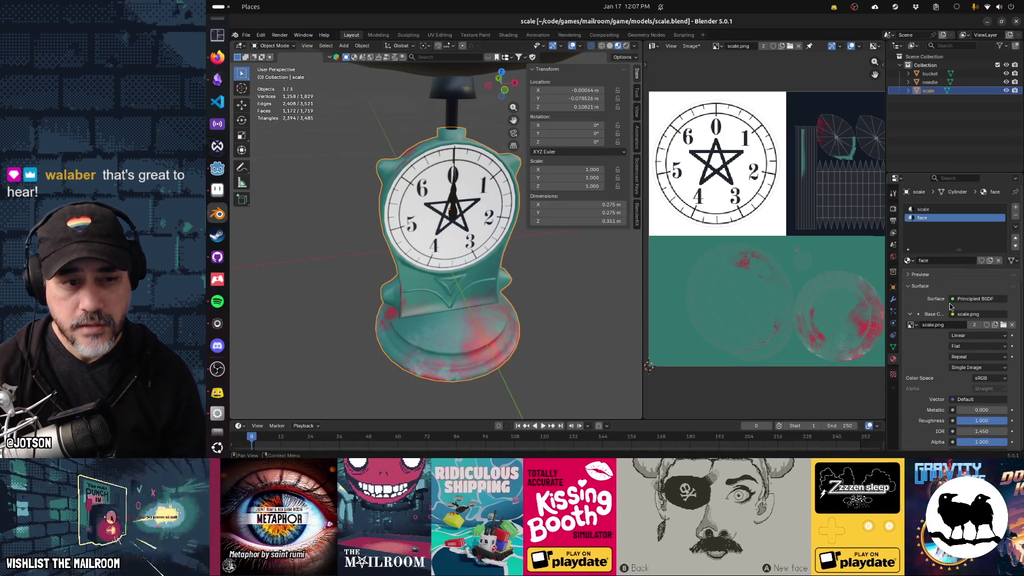
{"action": "key", "text": "alt+Tab"}
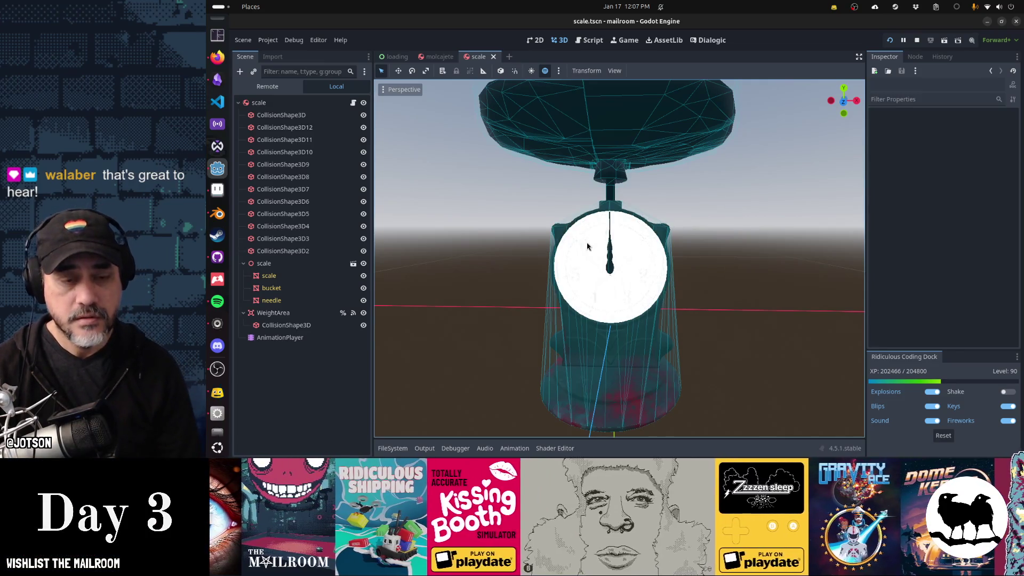
Check the reimported scale's blank white dial in Godot, then switch to Aseprite.
{"action": "key", "text": "alt+Tab"}
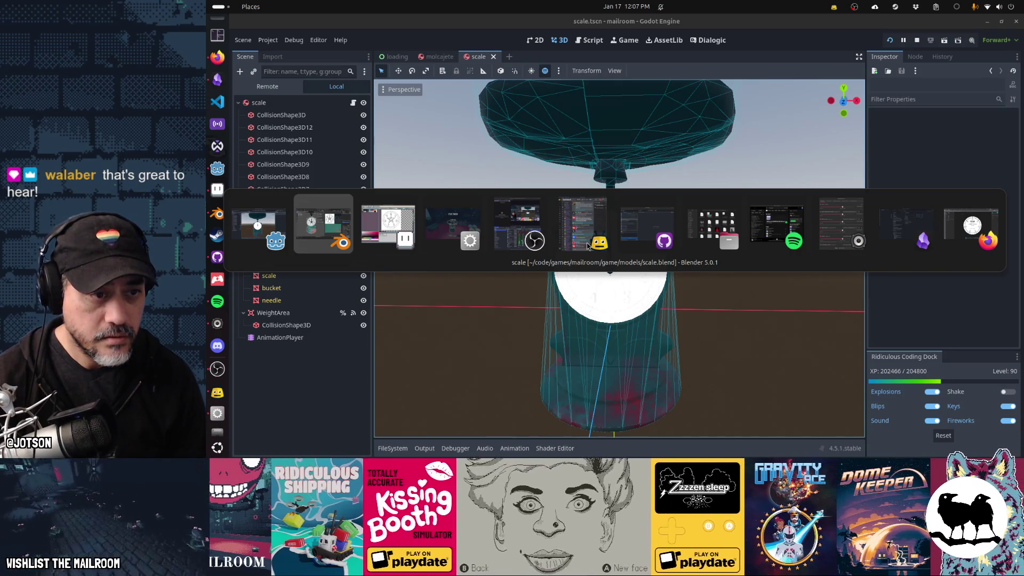
{"action": "key", "text": "alt+Tab"}
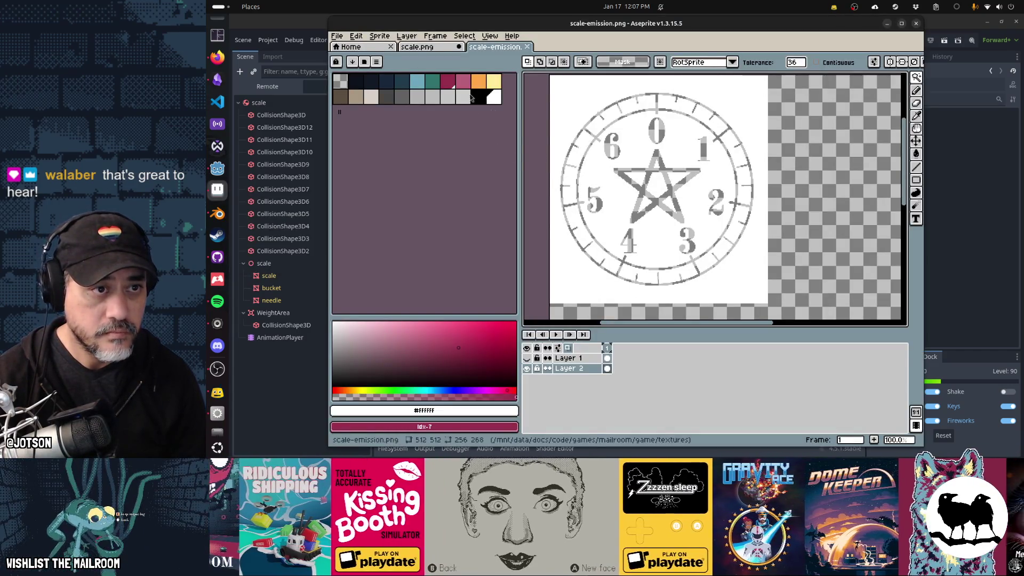
In scale.png, commit the pending transform to leave a clean clock and clear the selection.
{"action": "left_click", "coordinate": [409, 47]}
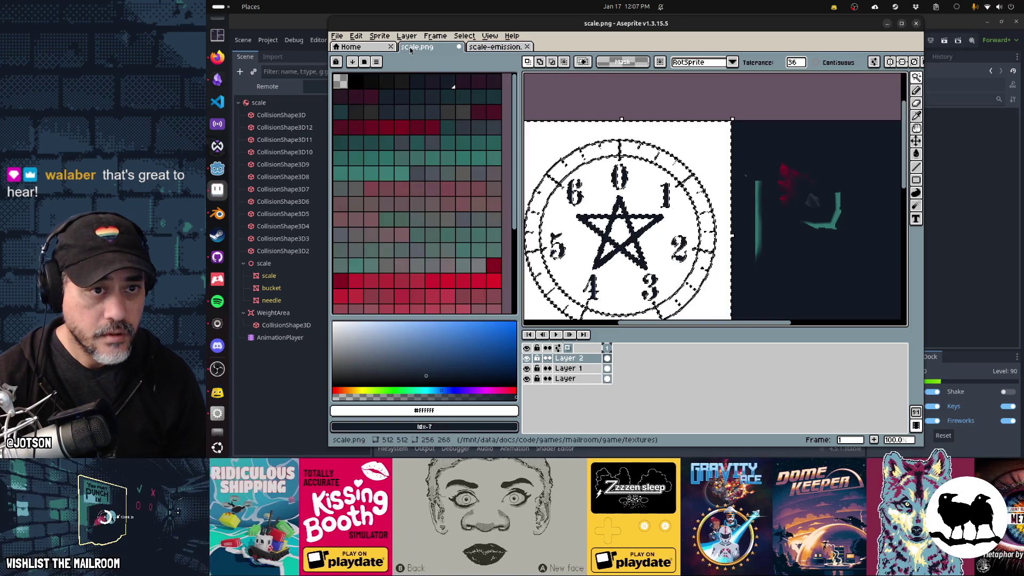
{"action": "scroll", "coordinate": [619, 184], "scroll_direction": "down", "scroll_amount": 3}
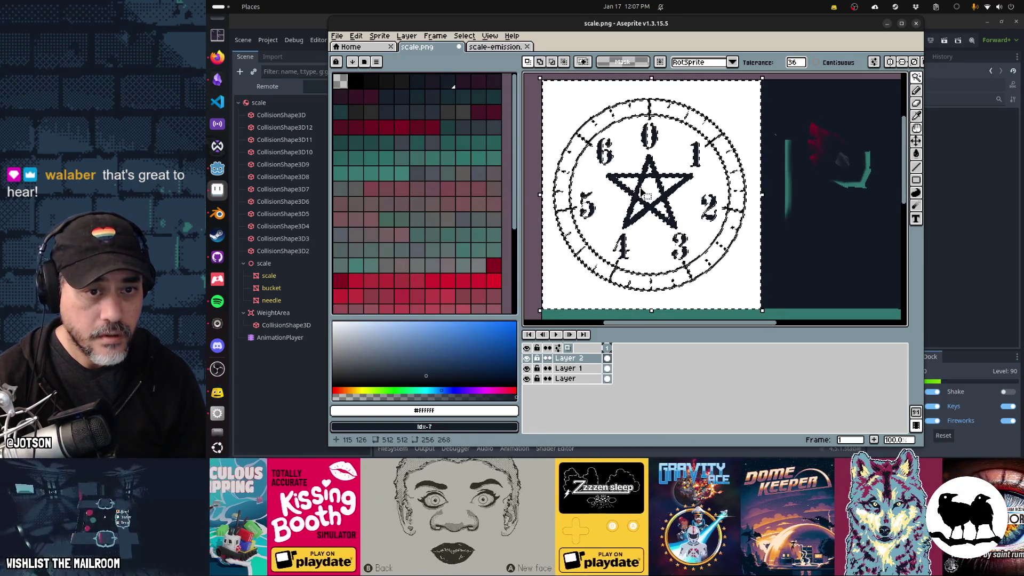
{"action": "scroll", "coordinate": [643, 191], "scroll_direction": "up", "scroll_amount": 5}
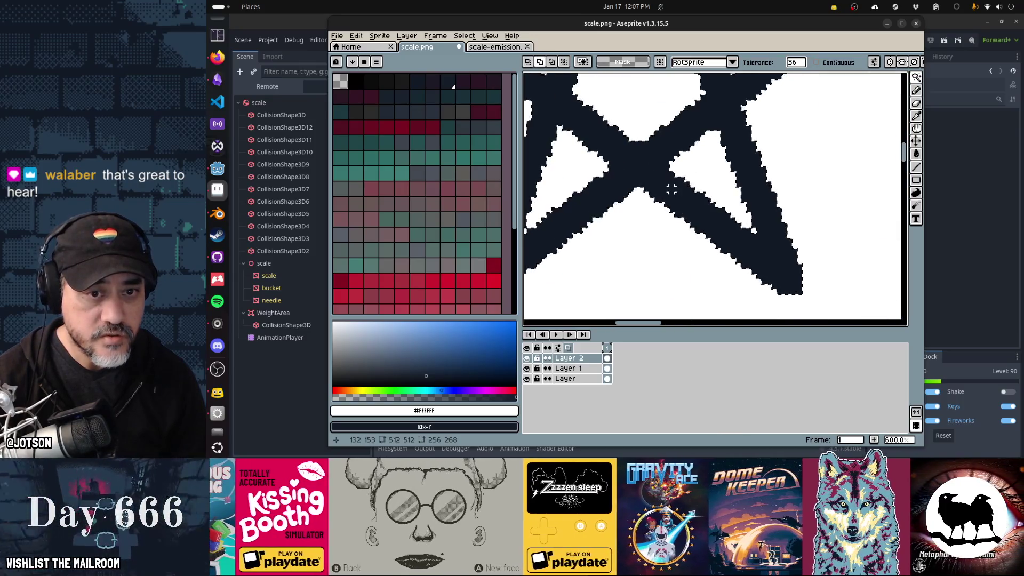
{"action": "scroll", "coordinate": [685, 245], "scroll_direction": "down", "scroll_amount": 4}
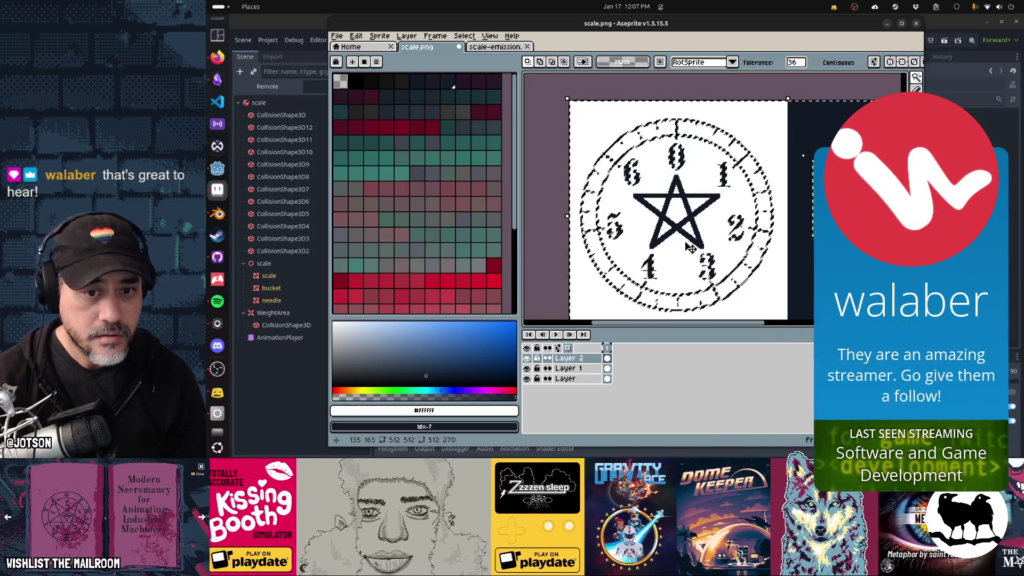
{"action": "key", "text": "Return"}
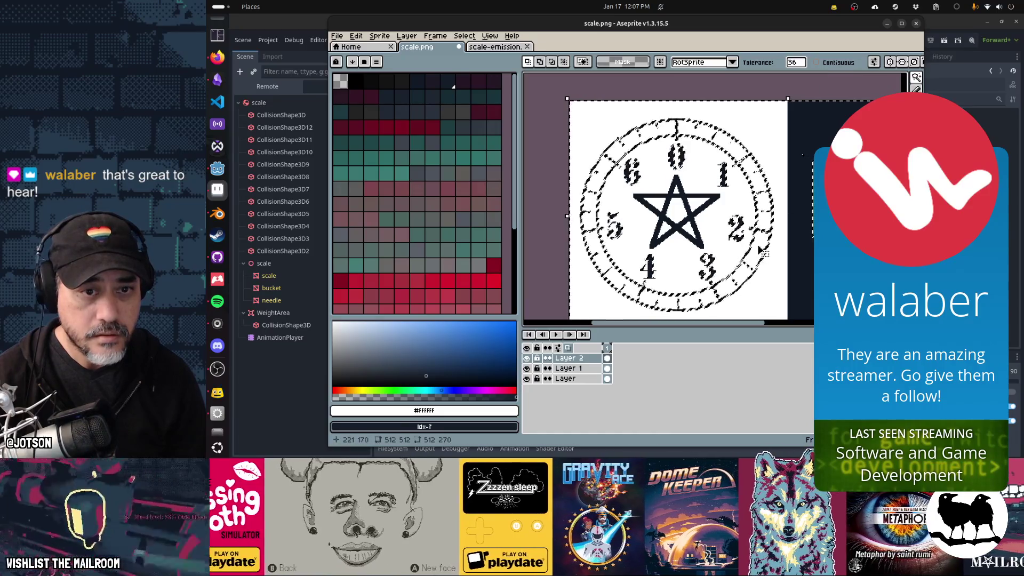
{"action": "key", "text": "m"}
{"action": "left_click_drag", "start_coordinate": [657, 195], "coordinate": [788, 301]}
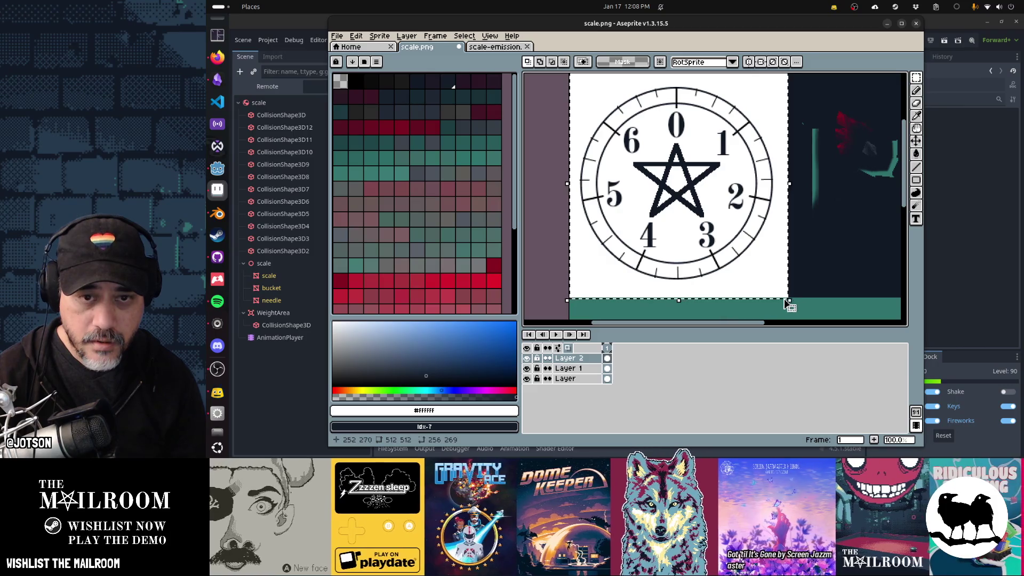
{"action": "scroll", "coordinate": [540, 271], "scroll_direction": "down", "scroll_amount": 3}
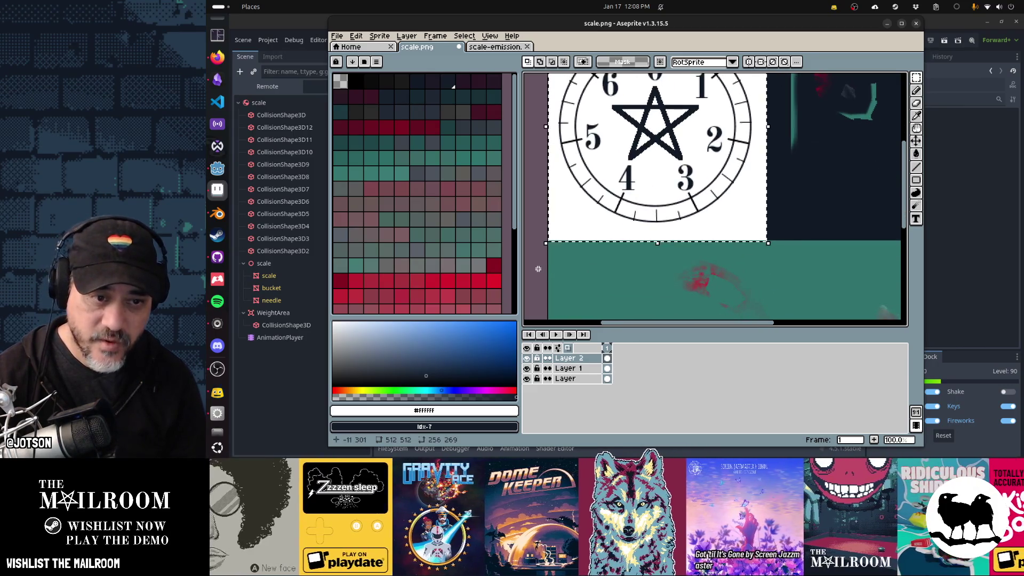
{"action": "left_click", "coordinate": [554, 250], "text": "alt"}
{"action": "key", "text": "ctrl+d"}
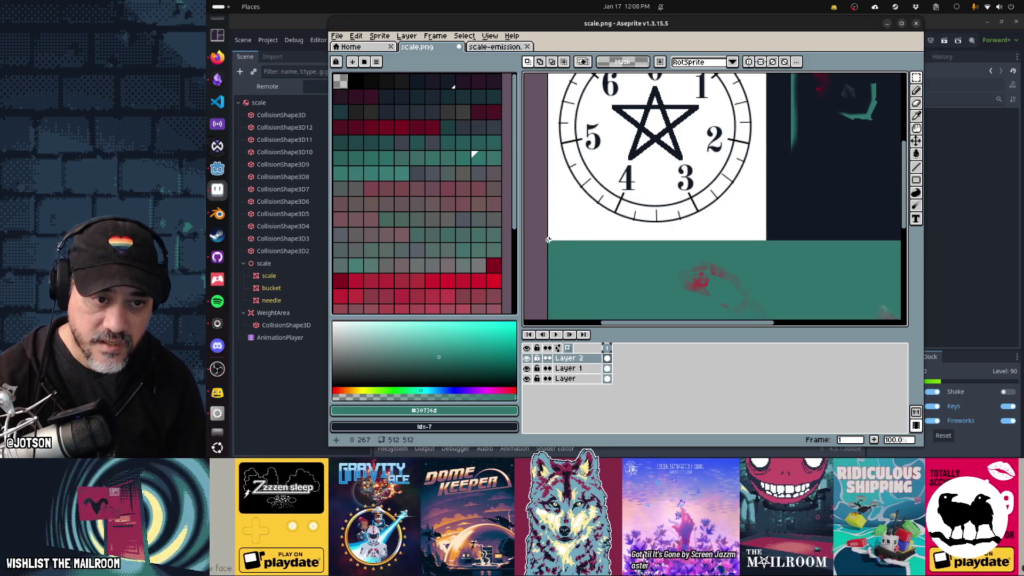
Copy the numbered clock into scale-emission.png and save it.
{"action": "mouse_move", "coordinate": [548, 240]}
{"action": "left_mouse_down"}
{"action": "mouse_move", "coordinate": [617, 143]}
{"action": "mouse_move", "coordinate": [688, 75]}
{"action": "mouse_move", "coordinate": [768, 74]}
{"action": "left_mouse_up"}
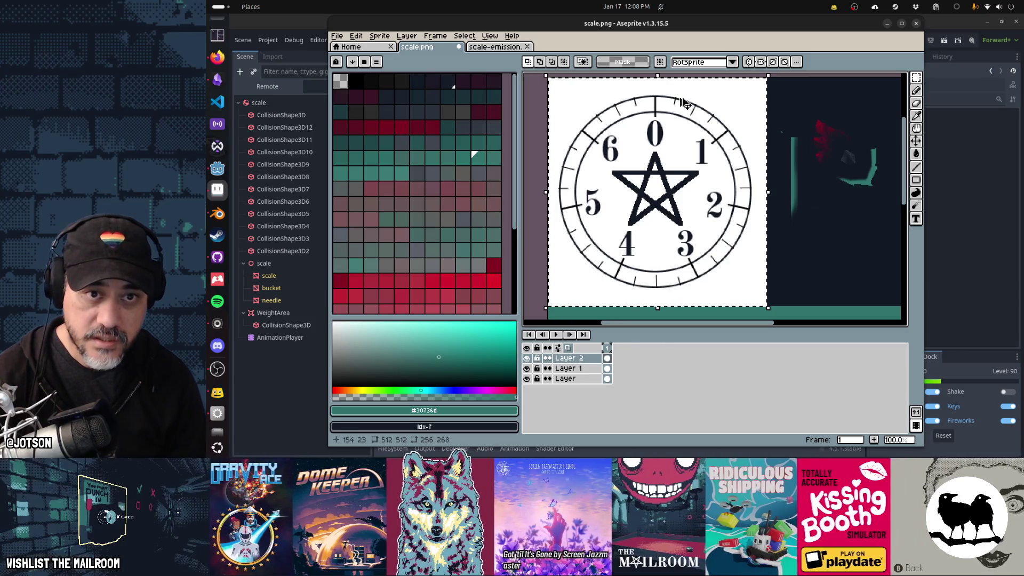
{"action": "left_click", "coordinate": [484, 48]}
{"action": "key", "text": "ctrl+v"}
{"action": "key", "text": "ctrl+s"}
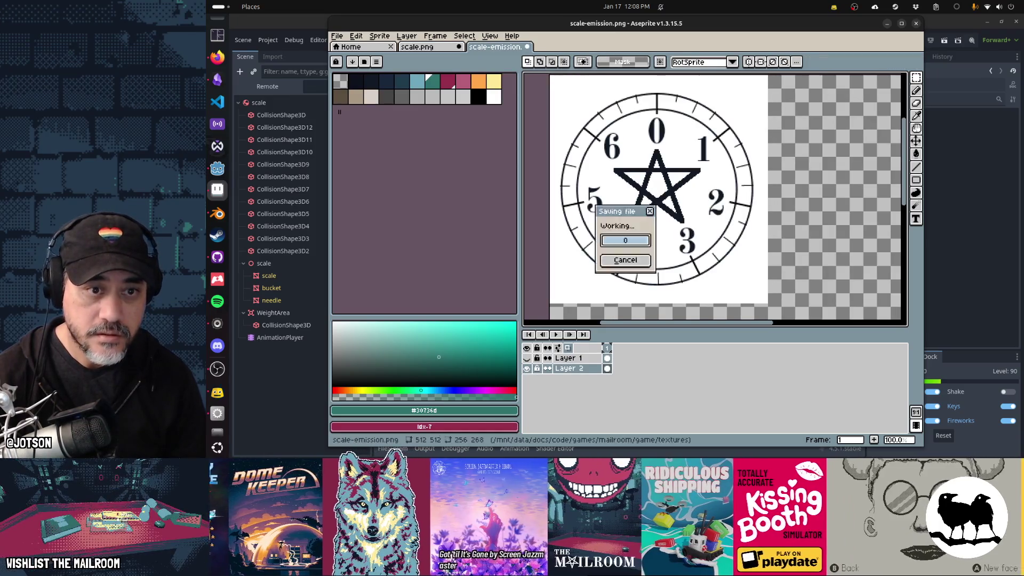
{"action": "key", "text": "alt+Tab"}
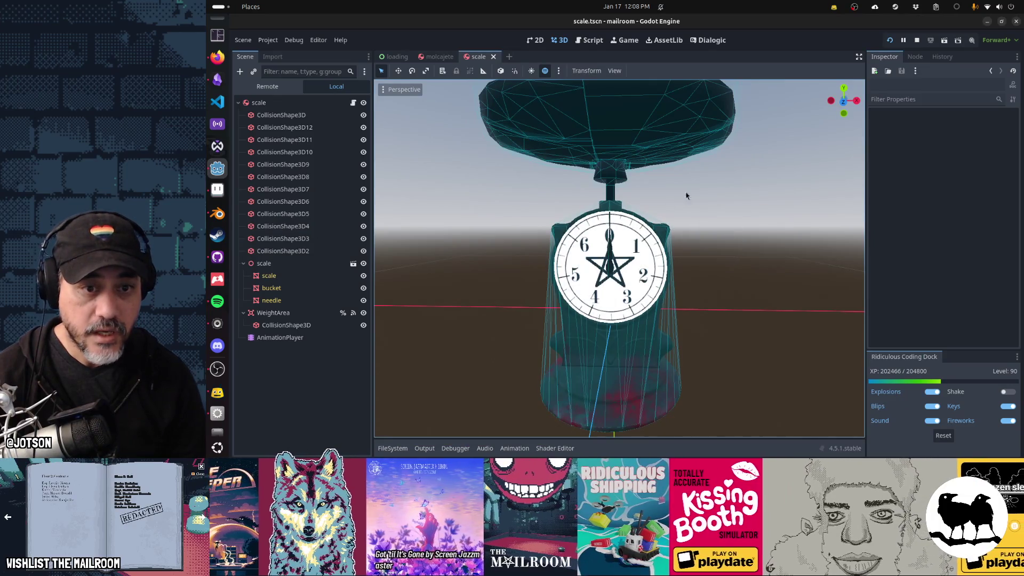
Check the dial in the viewport, then run the game with F5 and start playing.
{"action": "left_click_drag", "start_coordinate": [588, 232], "coordinate": [640, 251]}
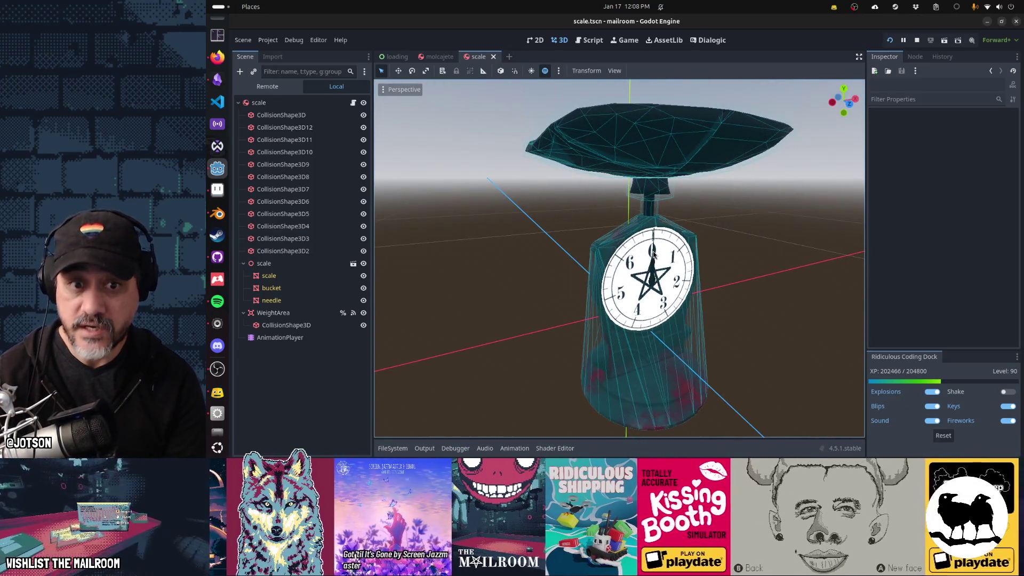
{"action": "key", "text": "F5"}
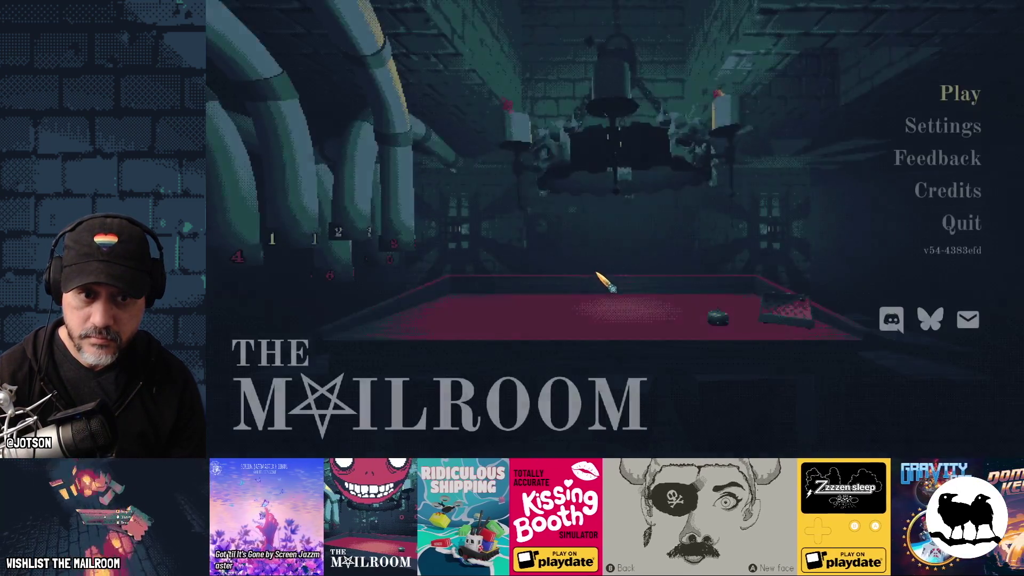
{"action": "key", "text": "Return"}
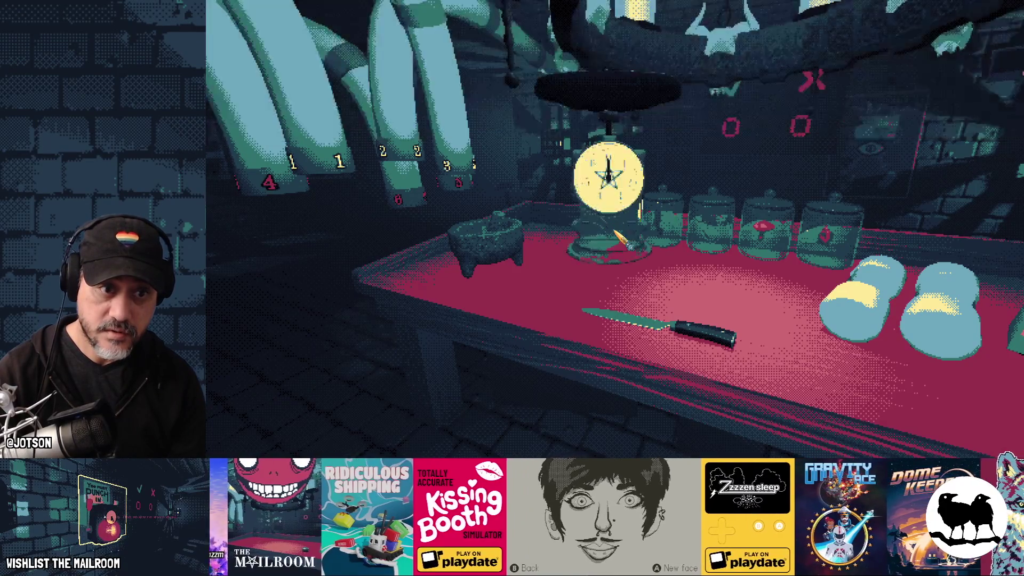
Pick up the scale to view its glowing dial, set it back down, and pause.
{"action": "left_click", "coordinate": [618, 234]}
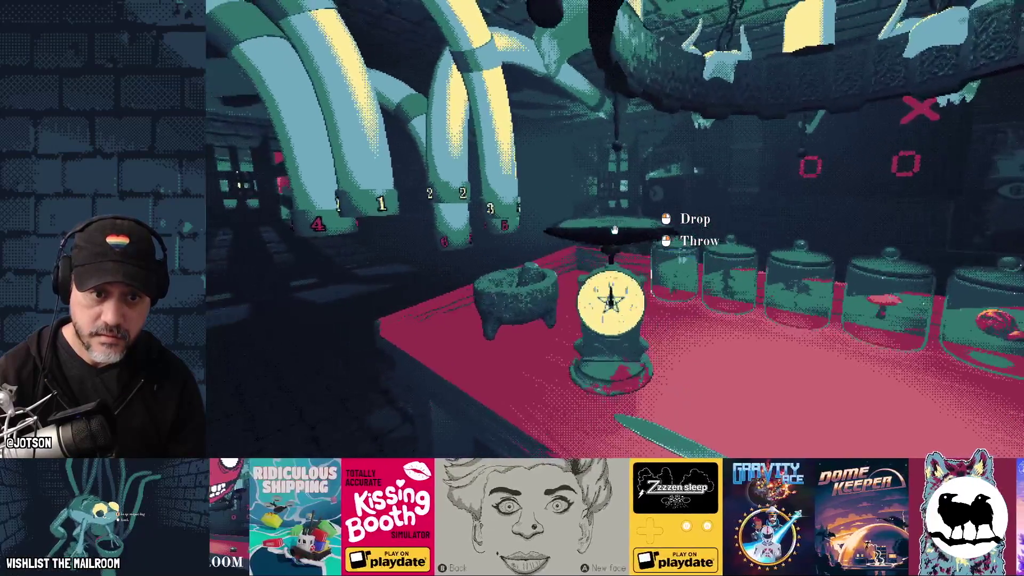
{"action": "left_click", "coordinate": [614, 229]}
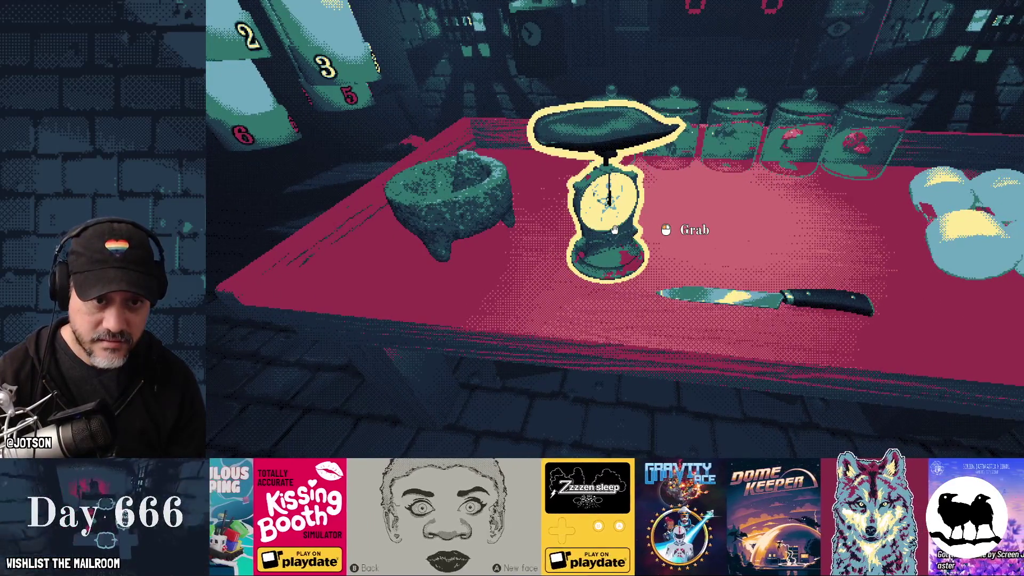
{"action": "key", "text": "Escape"}
{"action": "key", "text": "super"}
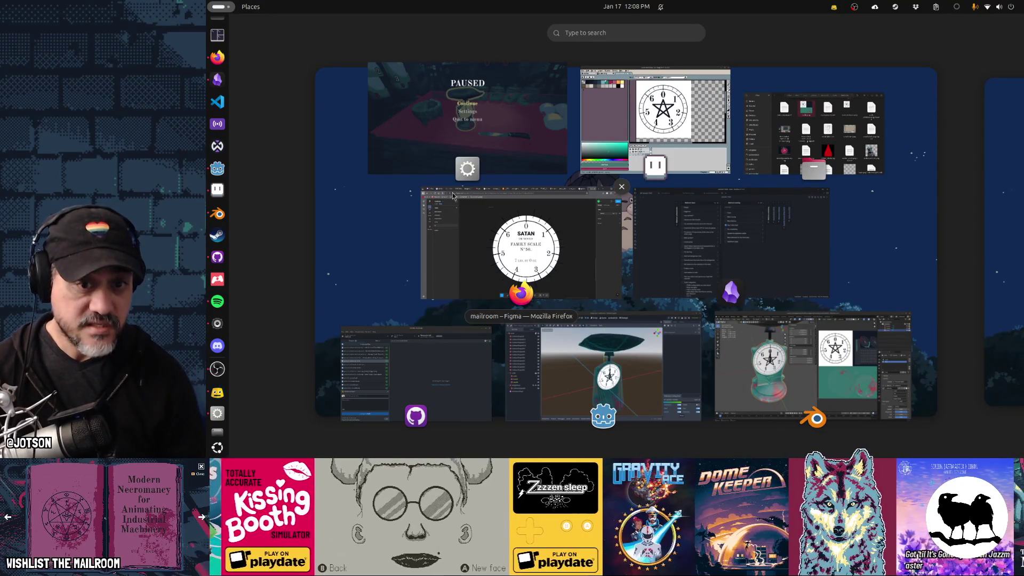
Open main.tscn in Godot and select its SubViewportContainer node.
{"action": "left_click", "coordinate": [584, 318]}
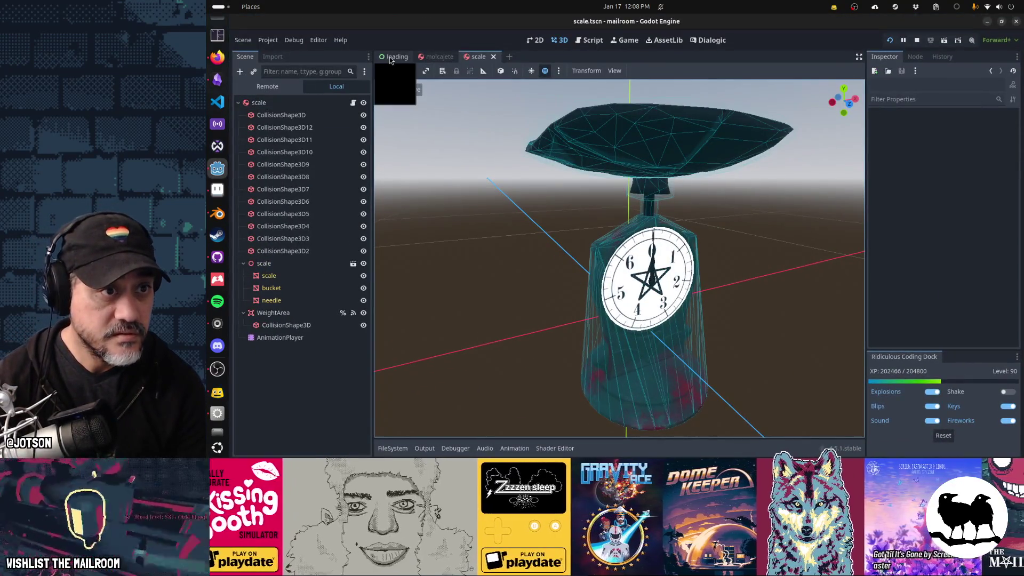
{"action": "key", "text": "alt+shift+o"}
{"action": "type", "text": "main"}
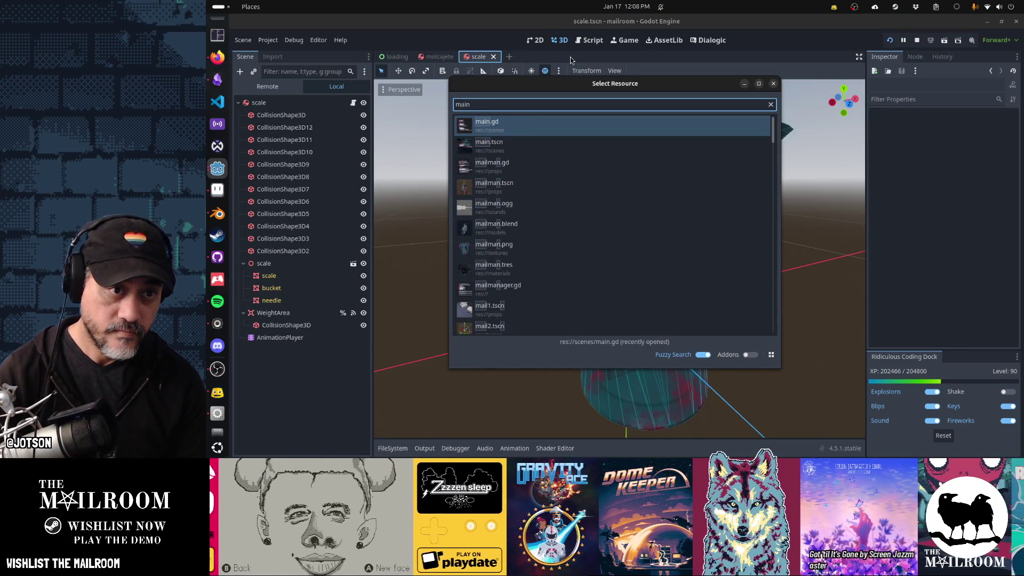
{"action": "key", "text": "Escape"}
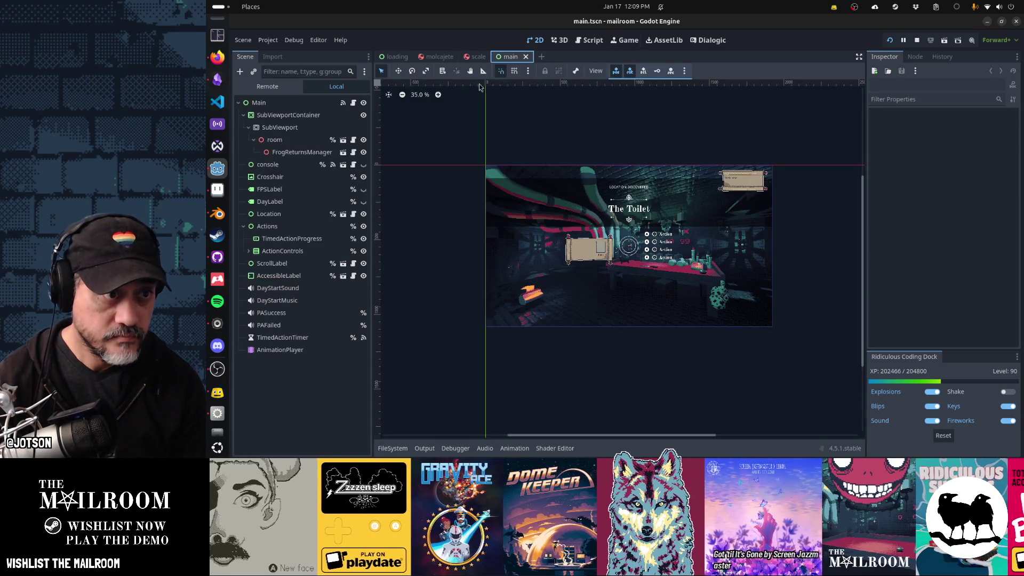
{"action": "left_click", "coordinate": [288, 114]}
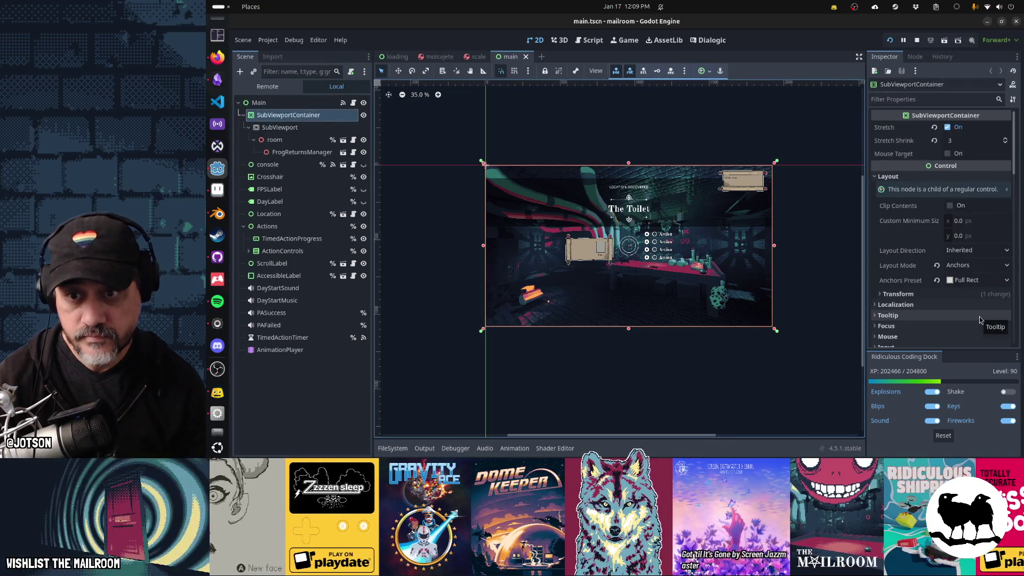
{"action": "scroll", "coordinate": [979, 316], "scroll_direction": "down", "scroll_amount": 15}
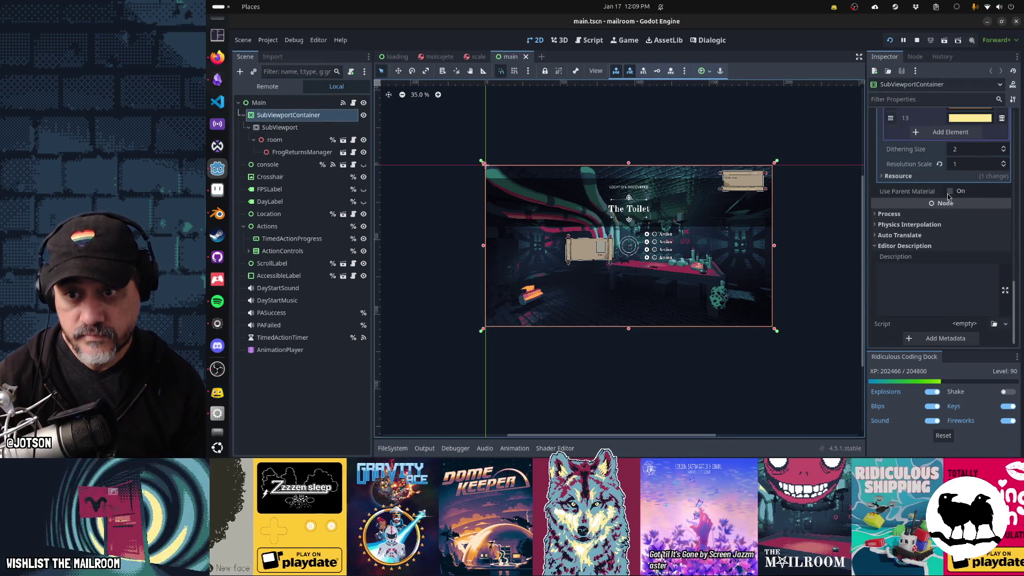
Return to the running game and unpause it.
{"action": "key", "text": "alt+Tab"}
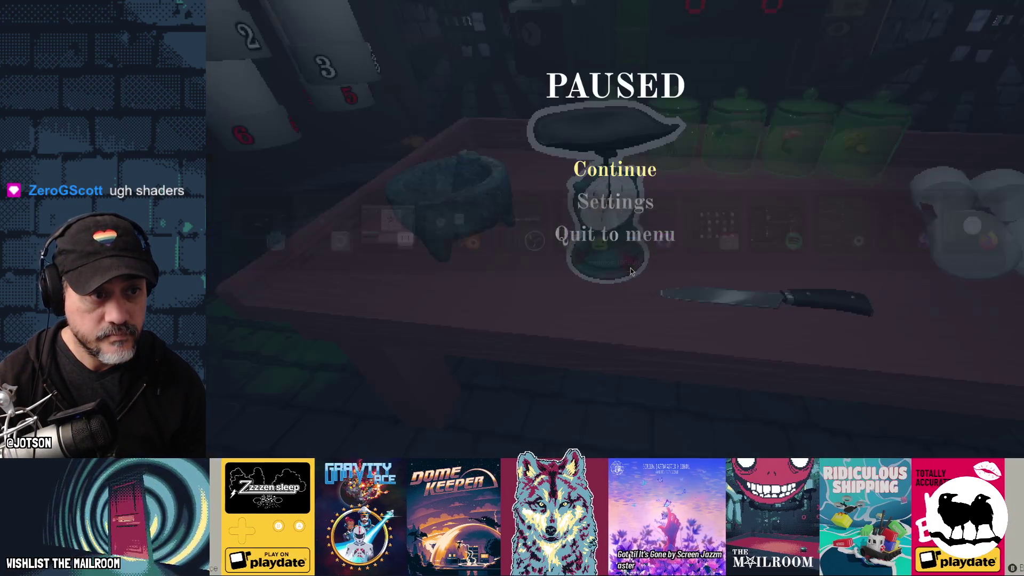
{"action": "key", "text": "Escape"}
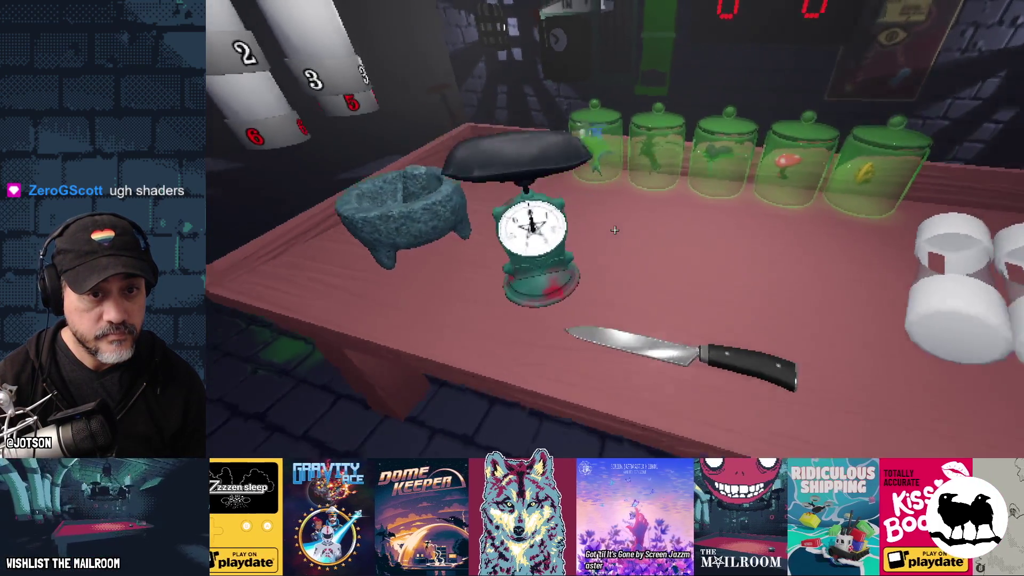
{"action": "mouse_move", "coordinate": [614, 230]}
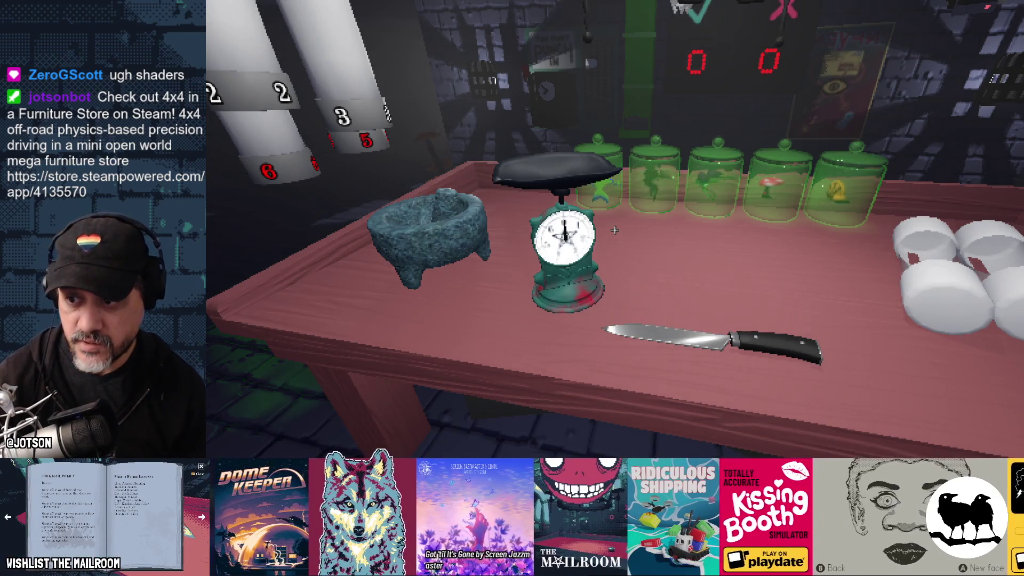
Stop the running game with F8 to return to the Godot editor.
{"action": "key", "text": "F8"}
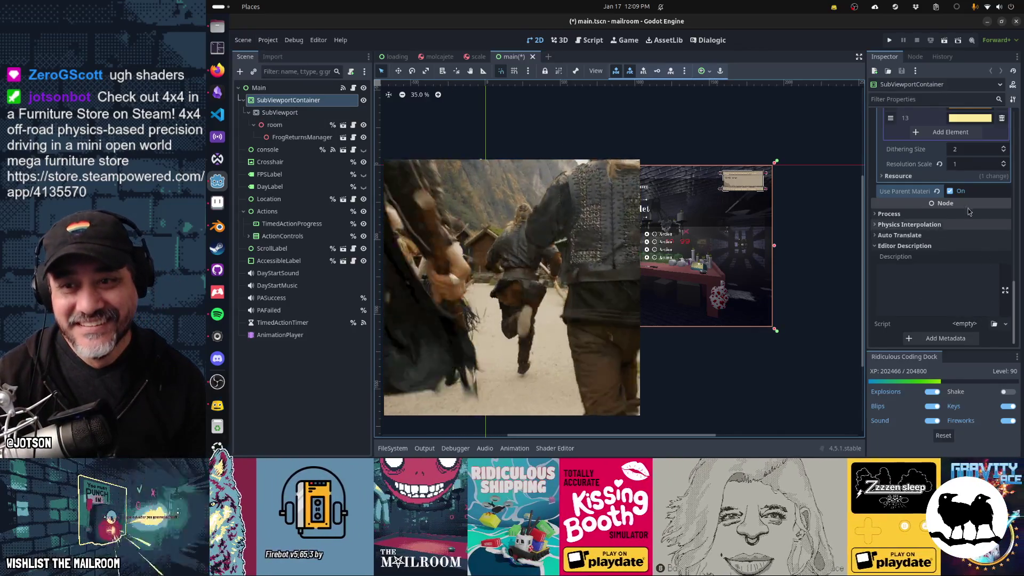
Turn off Use Parent Material on the SubViewportContainer, save main.tscn, then play the Steam trailer full screen.
{"action": "left_click", "coordinate": [949, 191]}
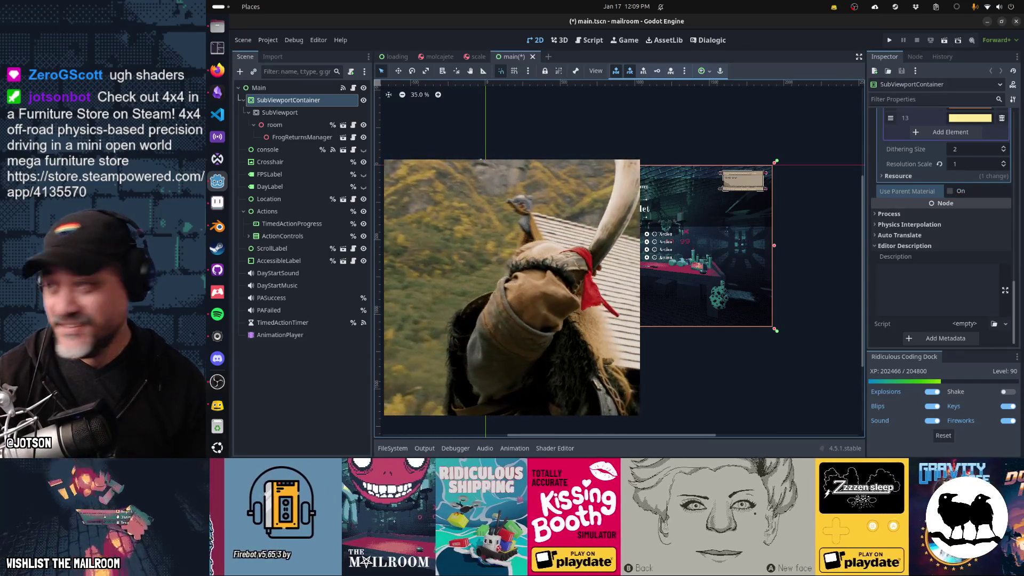
{"action": "key", "text": "ctrl+s"}
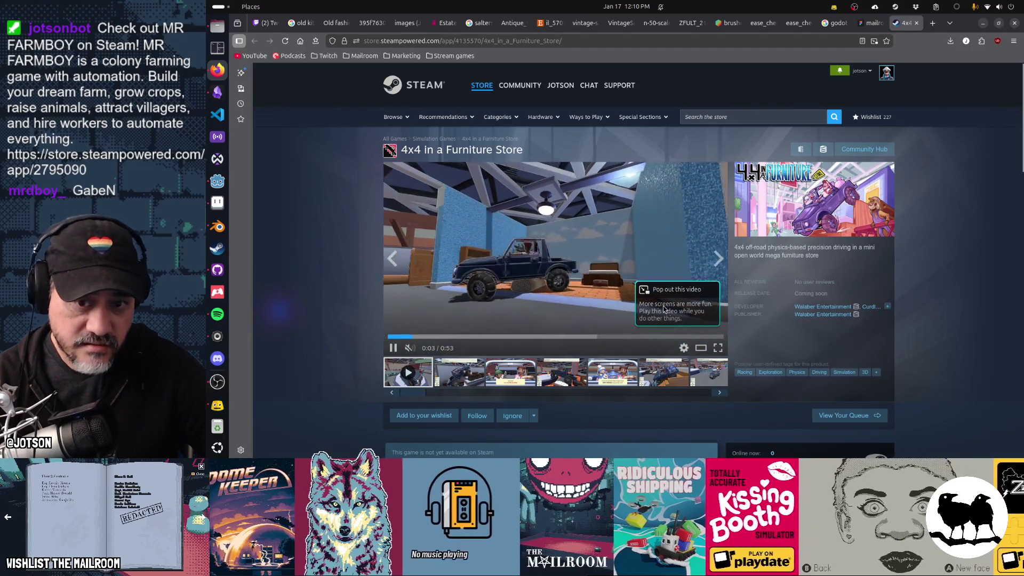
{"action": "left_click", "coordinate": [717, 348]}
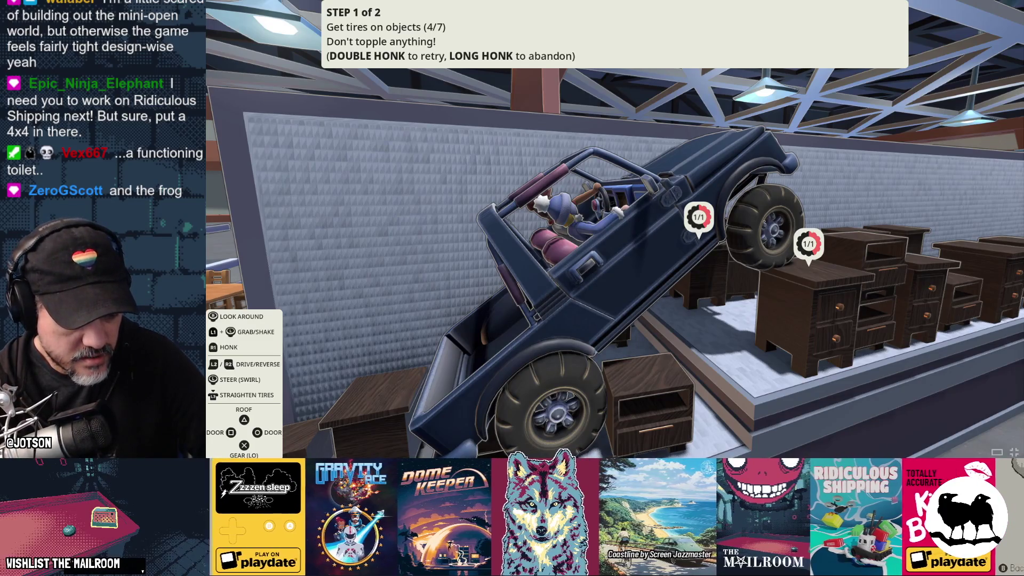
Exit the full-screen screenshot view back to the Steam store page.
{"action": "key", "text": "Escape"}
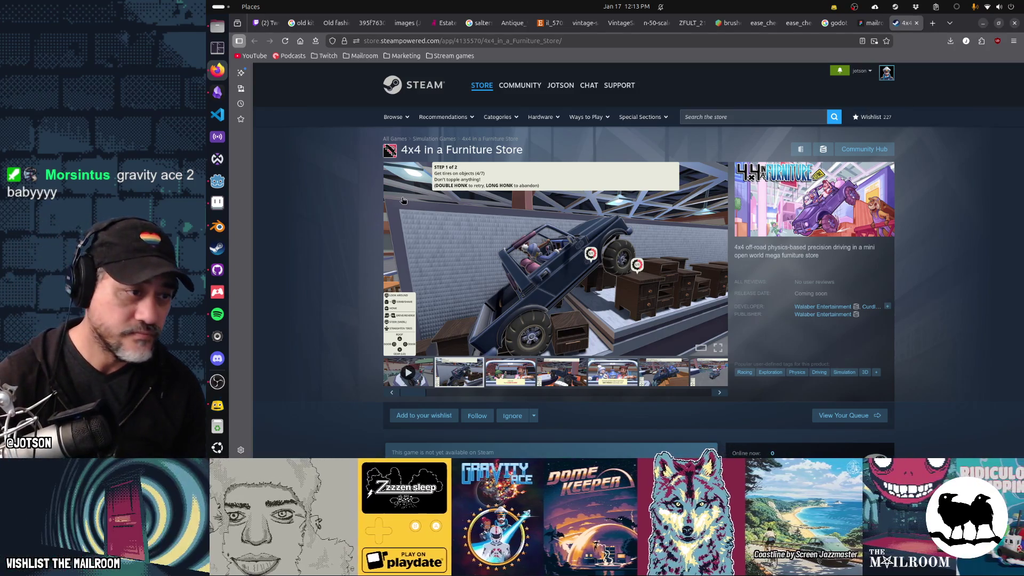
Return to the Godot editor and run the project; it halts on a null-instance error at scale.gd line 20.
{"action": "left_click", "coordinate": [217, 181]}
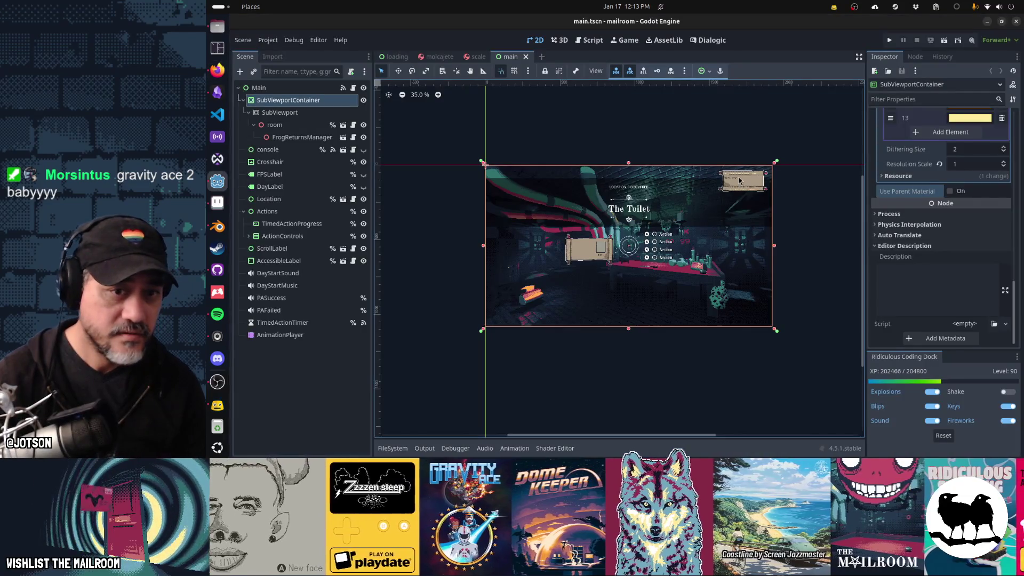
{"action": "scroll", "coordinate": [676, 164], "scroll_direction": "up", "scroll_amount": 3}
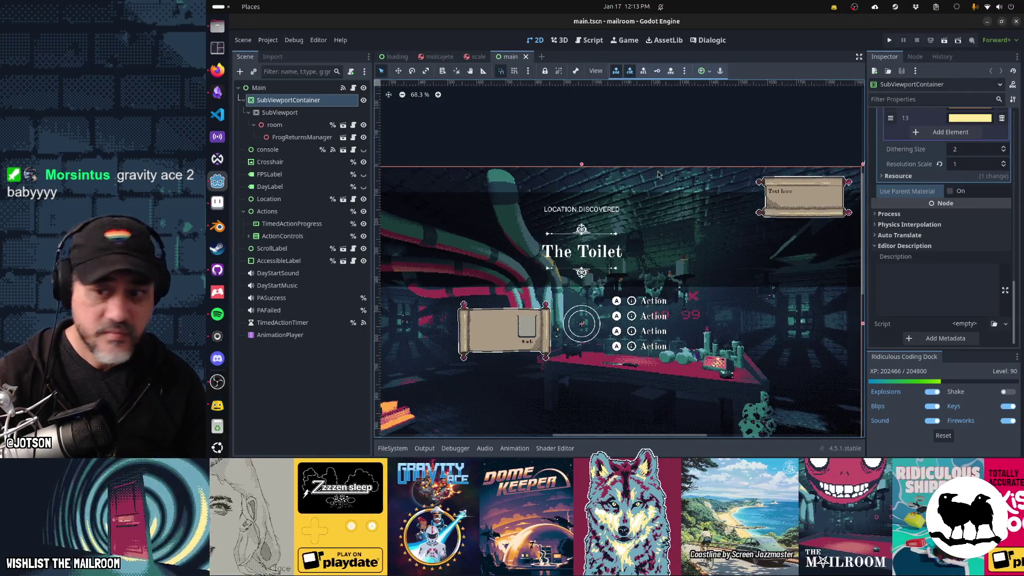
{"action": "scroll", "coordinate": [641, 183], "scroll_direction": "down", "scroll_amount": 1}
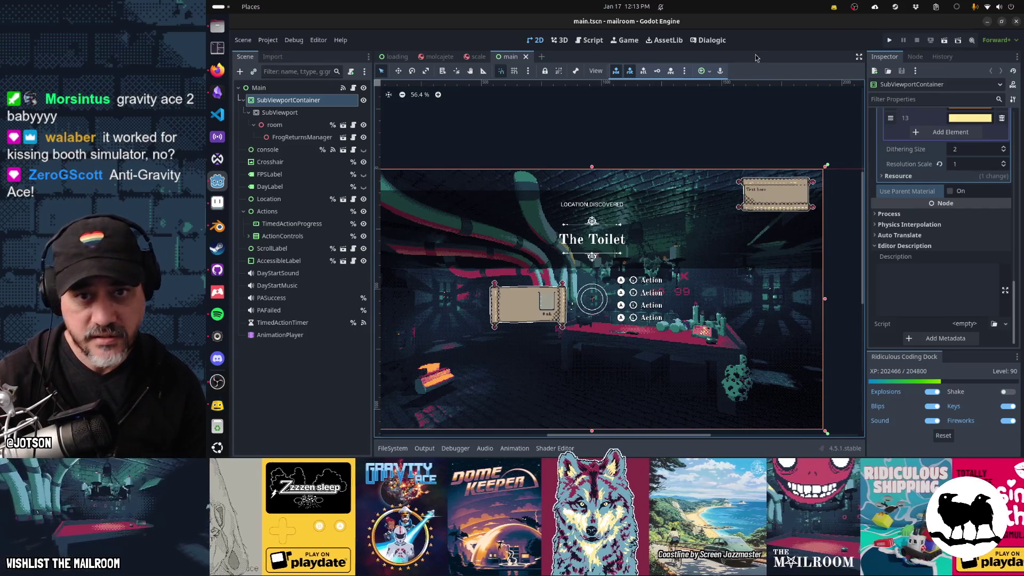
{"action": "key", "text": "F5"}
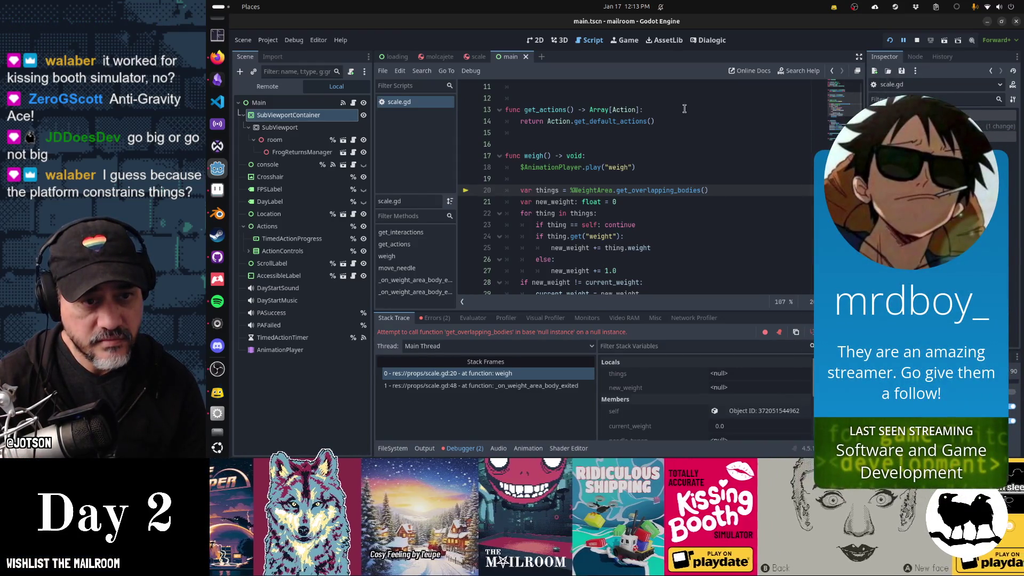
Put the cursor at the end of scale.gd line 17 and relaunch the game with F5.
{"action": "scroll", "coordinate": [687, 112], "scroll_direction": "down", "scroll_amount": 7}
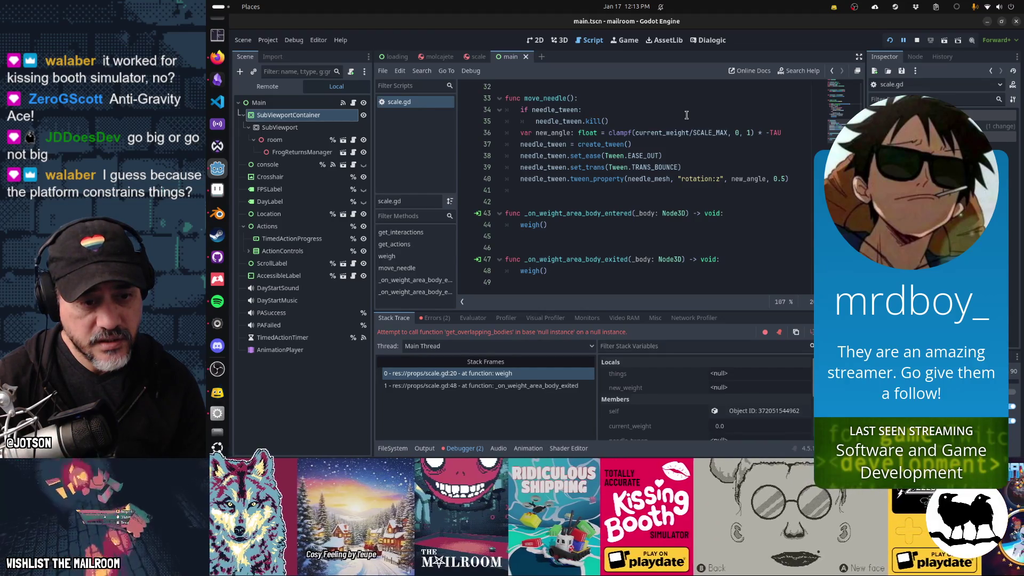
{"action": "scroll", "coordinate": [606, 224], "scroll_direction": "up", "scroll_amount": 3}
{"action": "scroll", "coordinate": [606, 223], "scroll_direction": "up", "scroll_amount": 5}
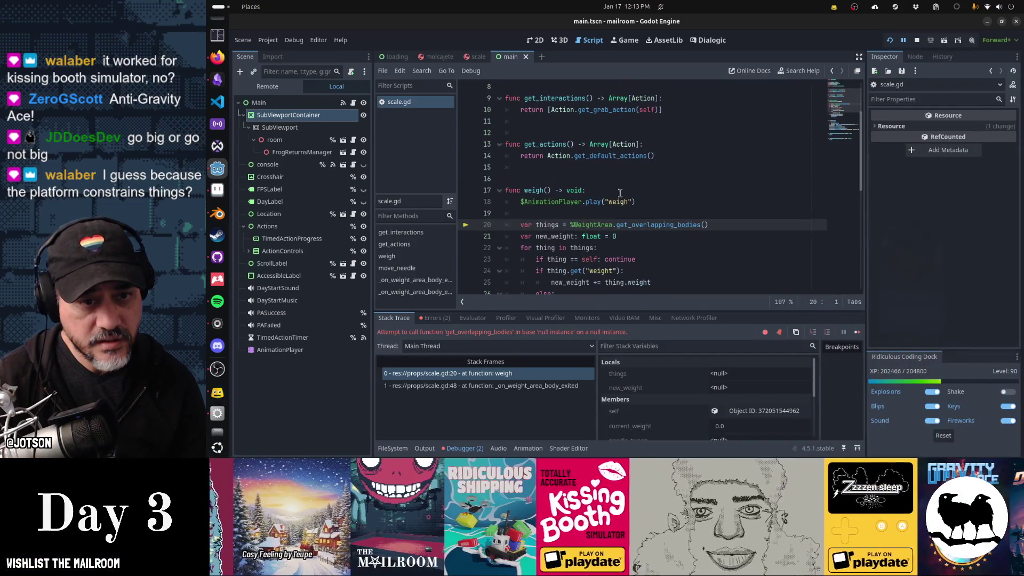
{"action": "left_click", "coordinate": [620, 193]}
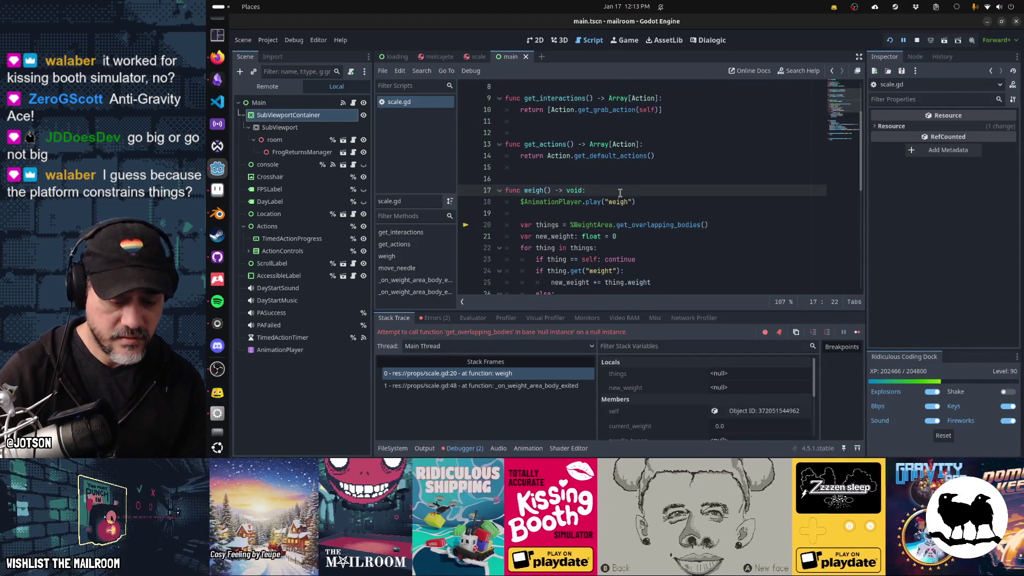
{"action": "key", "text": "F5"}
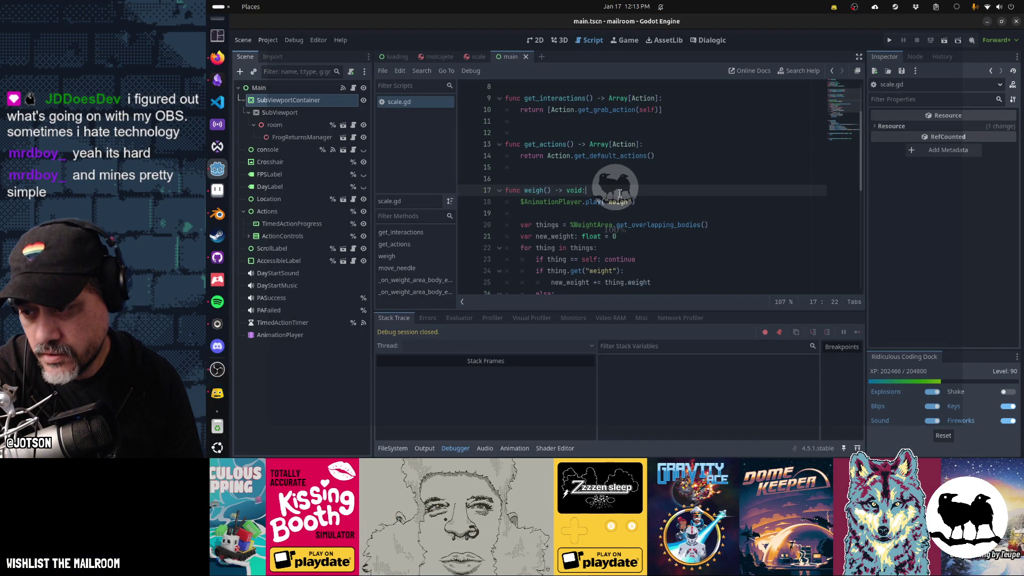
Relaunch the game, start play from the title menu, and use the debug console to reach the table.
{"action": "key", "text": "F5"}
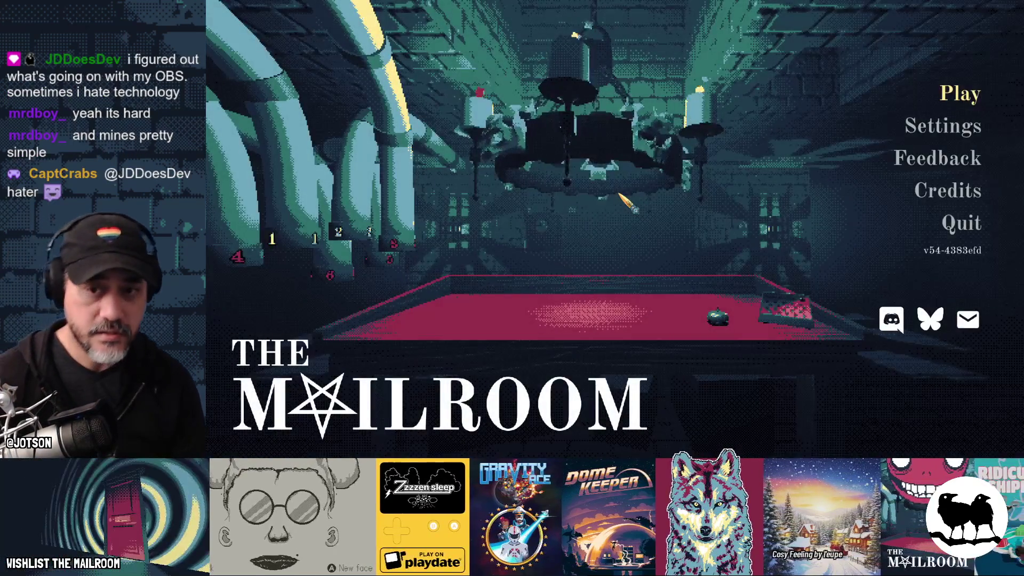
{"action": "key", "text": "Return"}
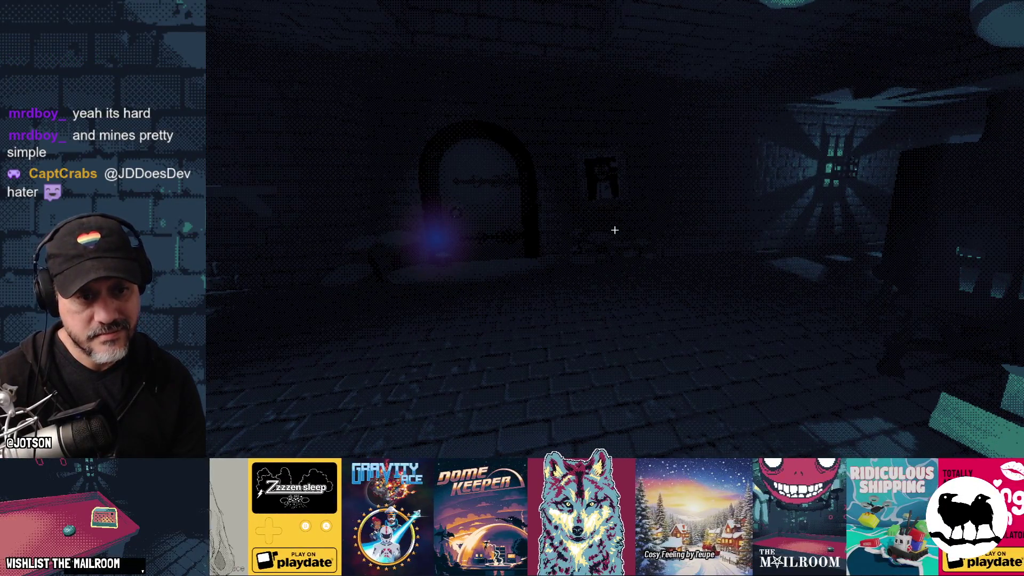
{"action": "key", "text": "grave"}
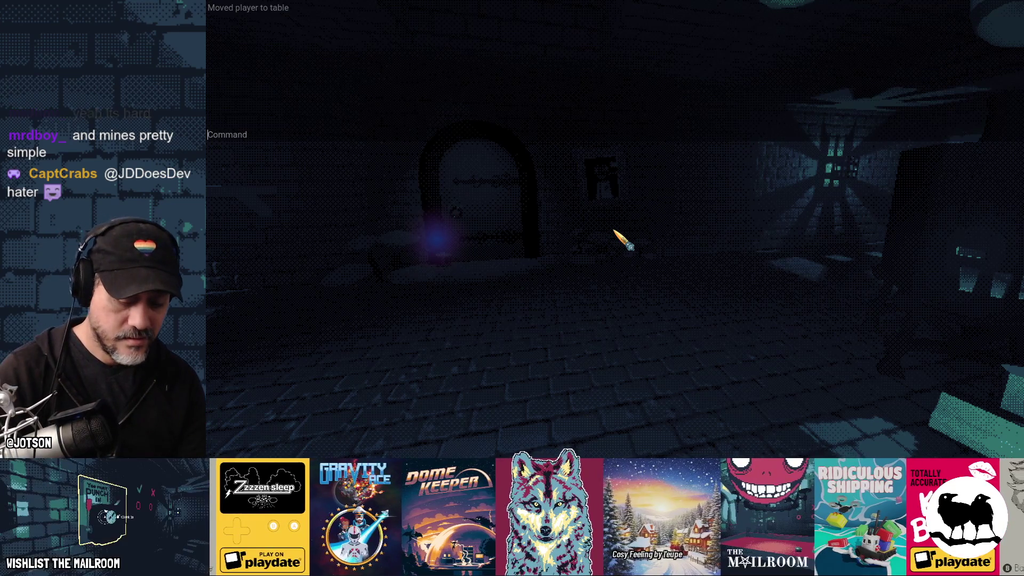
{"action": "type", "text": "a fr"}
{"action": "key", "text": "grave"}
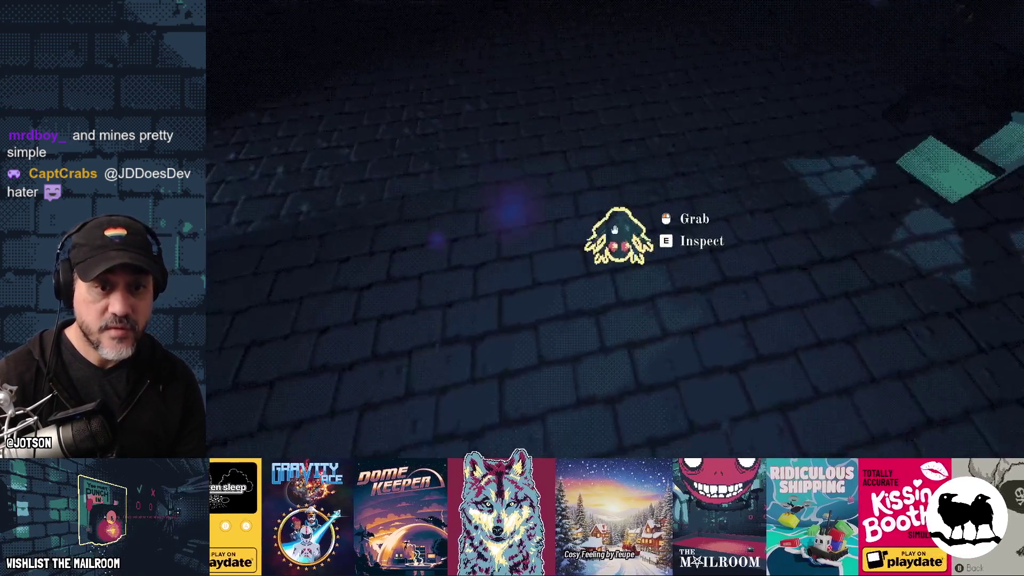
Handle and inspect the frog, leave it in the wall niche, then walk to the red table.
{"action": "left_click", "coordinate": [615, 230]}
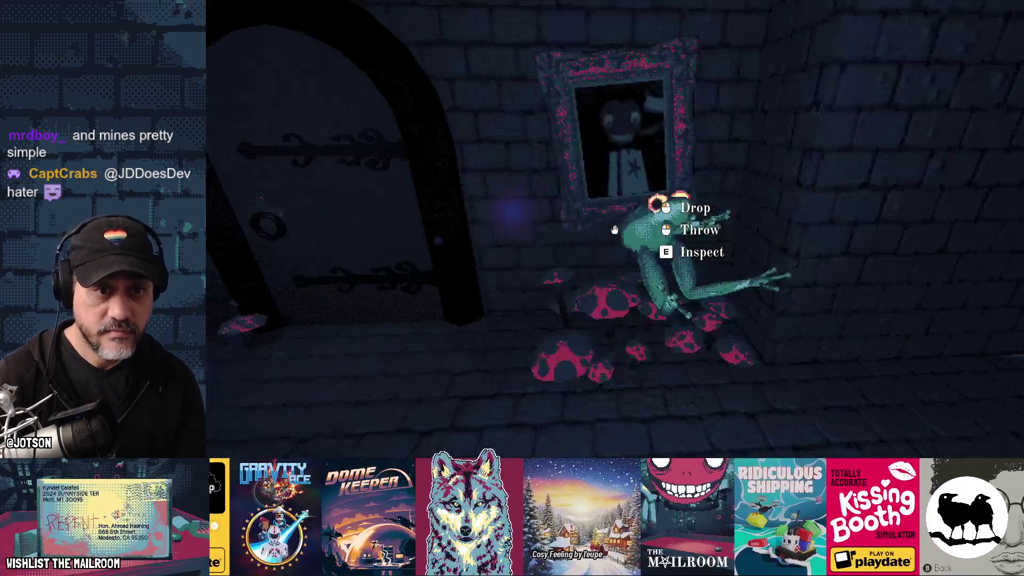
{"action": "left_click", "coordinate": [615, 230]}
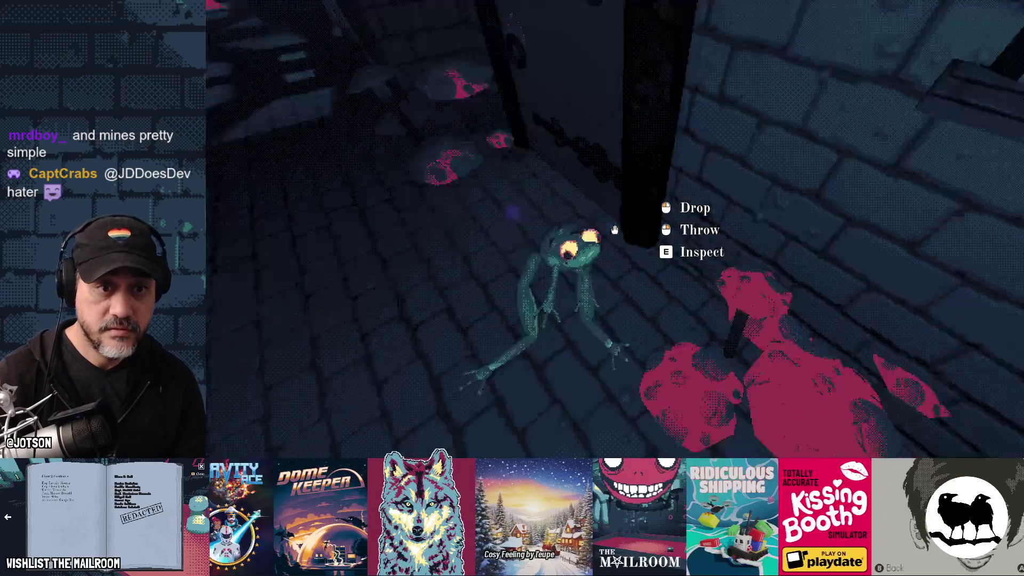
{"action": "left_click", "coordinate": [615, 230]}
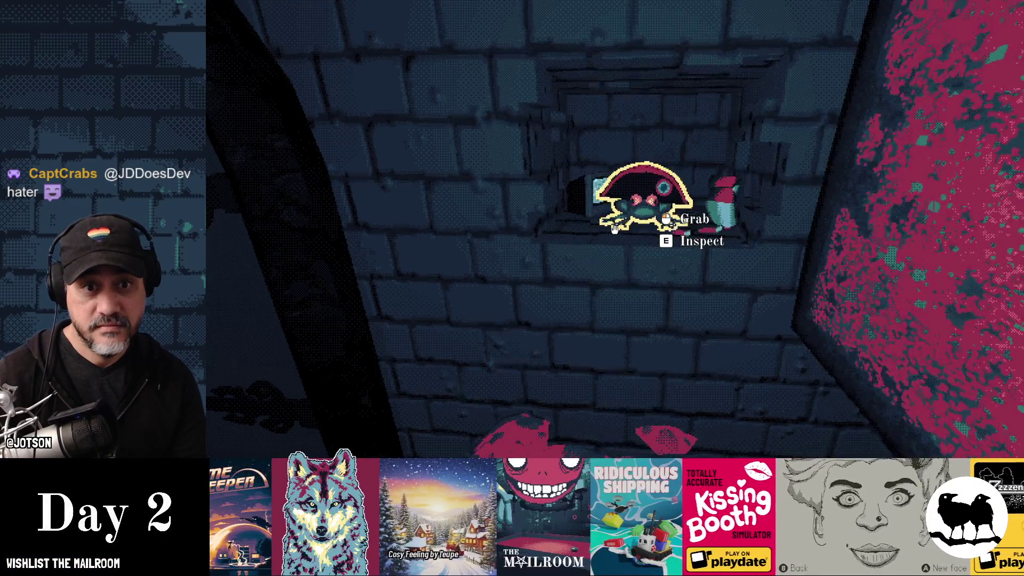
{"action": "left_click", "coordinate": [614, 230]}
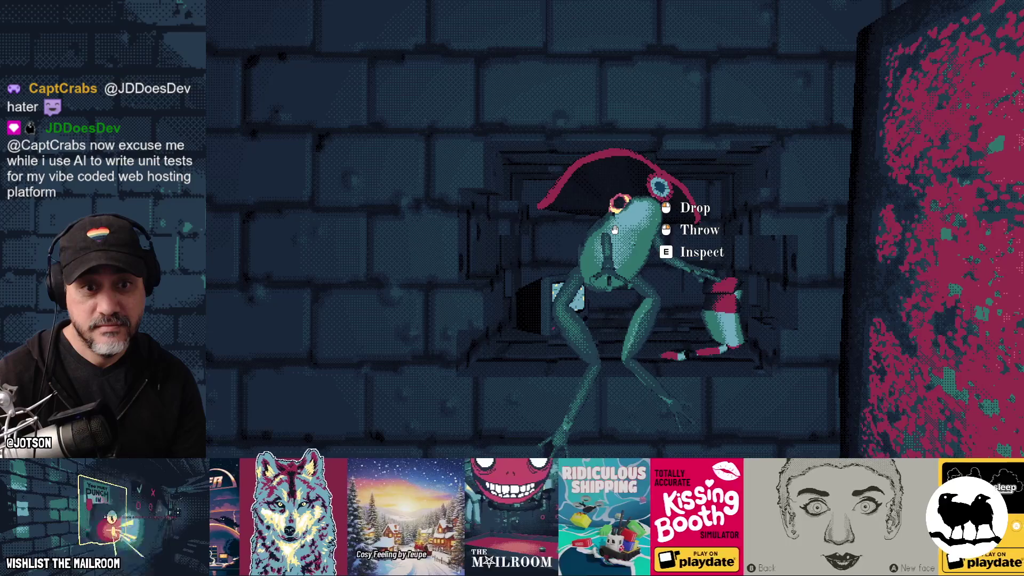
{"action": "key", "text": "e"}
{"action": "key", "text": "e"}
{"action": "left_click", "coordinate": [615, 230]}
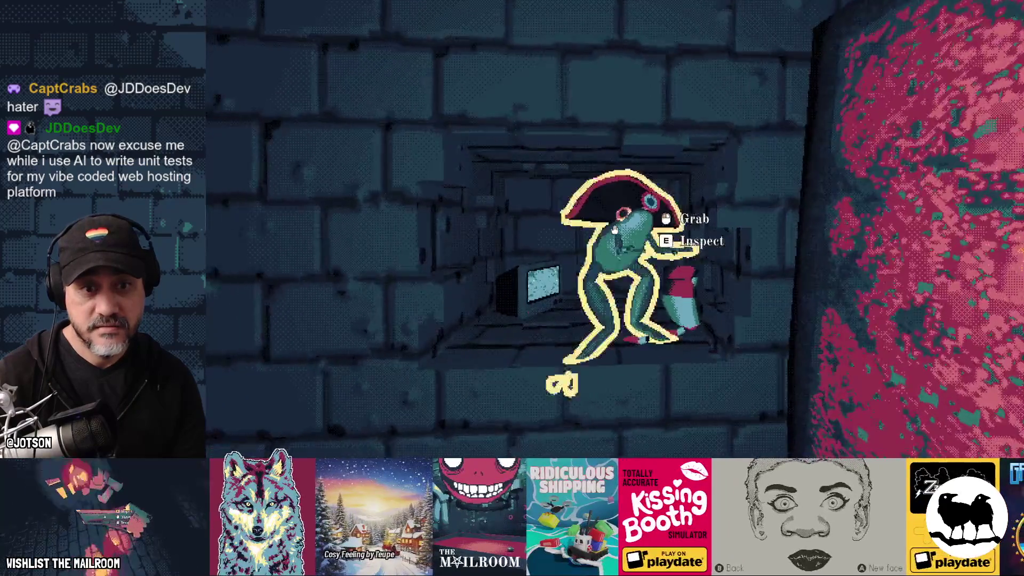
{"action": "key", "text": "w"}
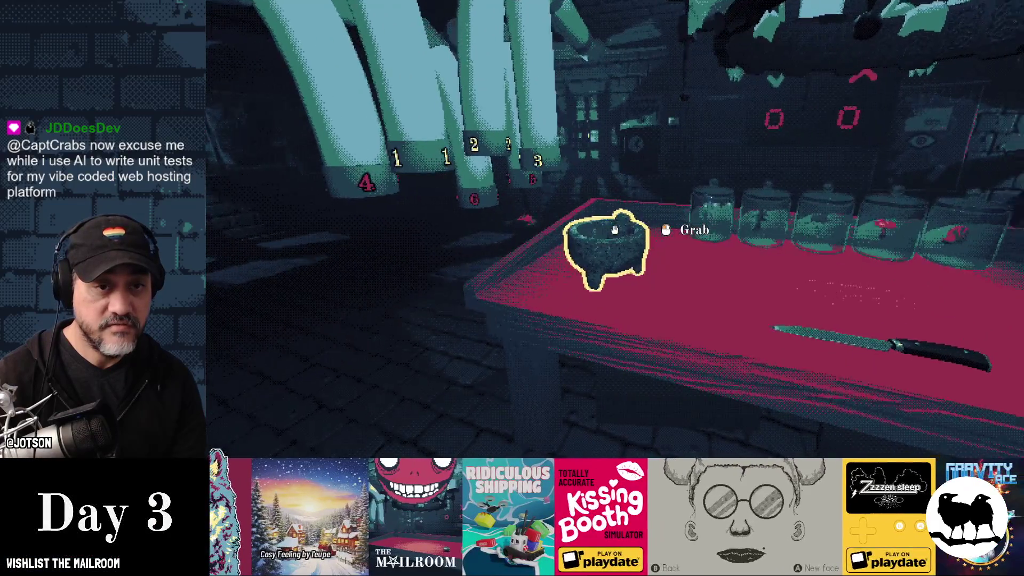
Run the frogreturns event from the console, advance the frog's dialogue, then quit with F8.
{"action": "key", "text": "d"}
{"action": "key", "text": "grave"}
{"action": "type", "text": "event frog"}
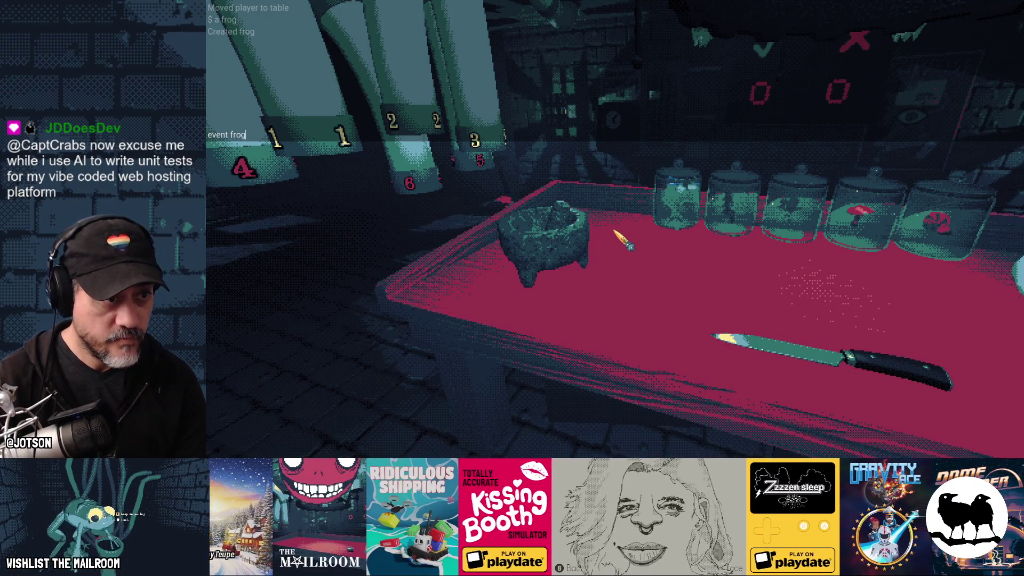
{"action": "type", "text": "returns"}
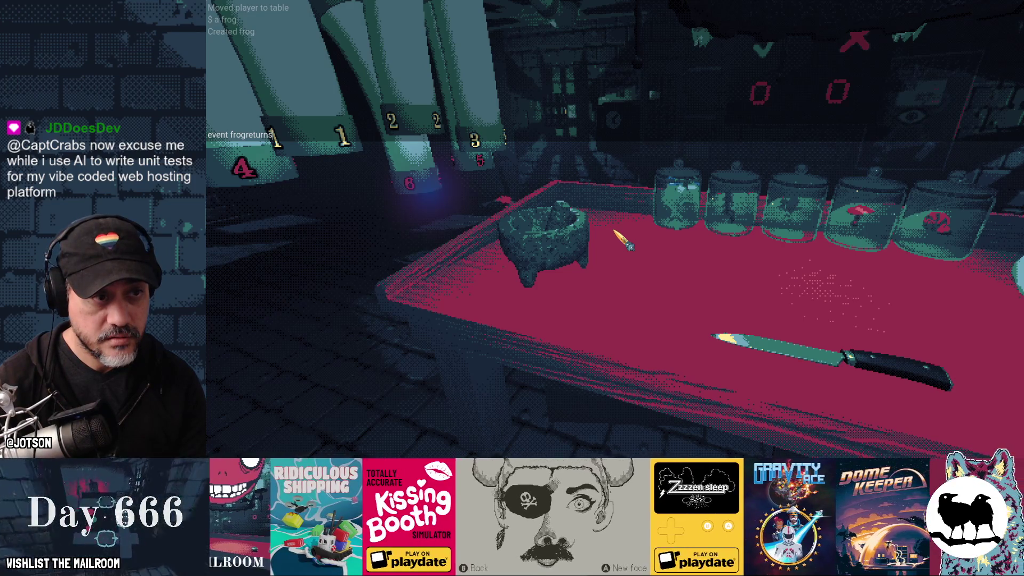
{"action": "key", "text": "Return"}
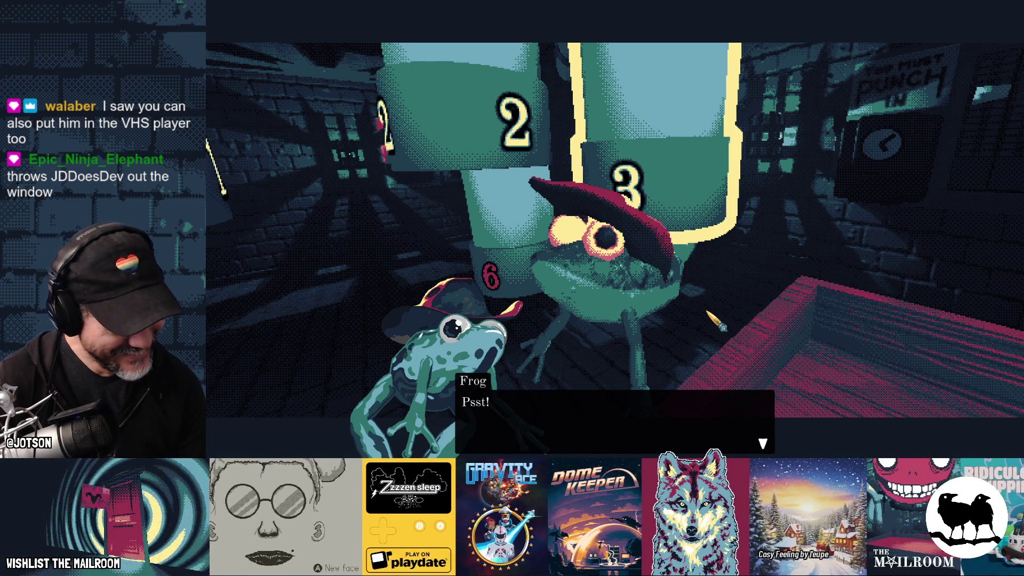
{"action": "left_click", "coordinate": [662, 421]}
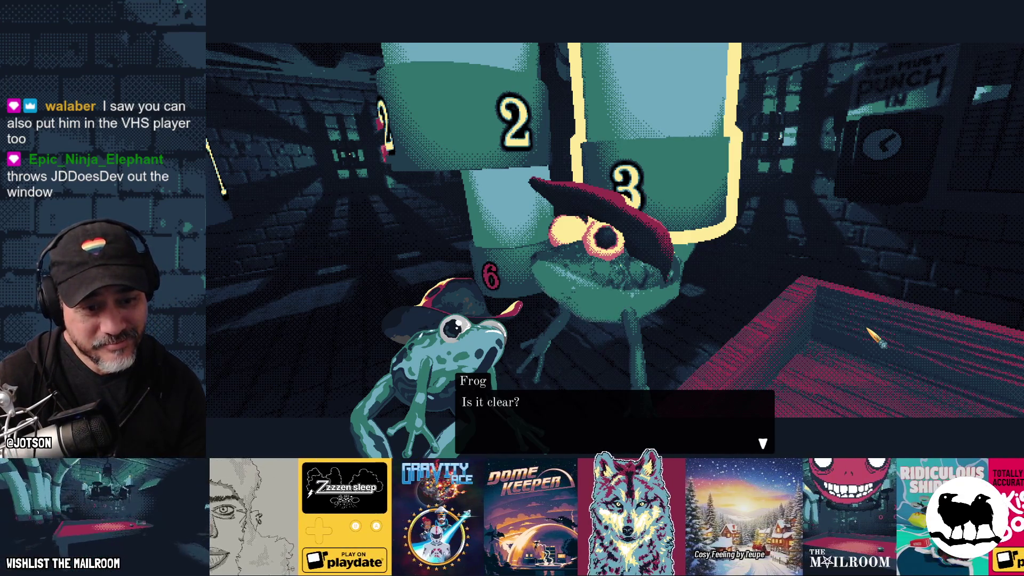
{"action": "key", "text": "F8"}
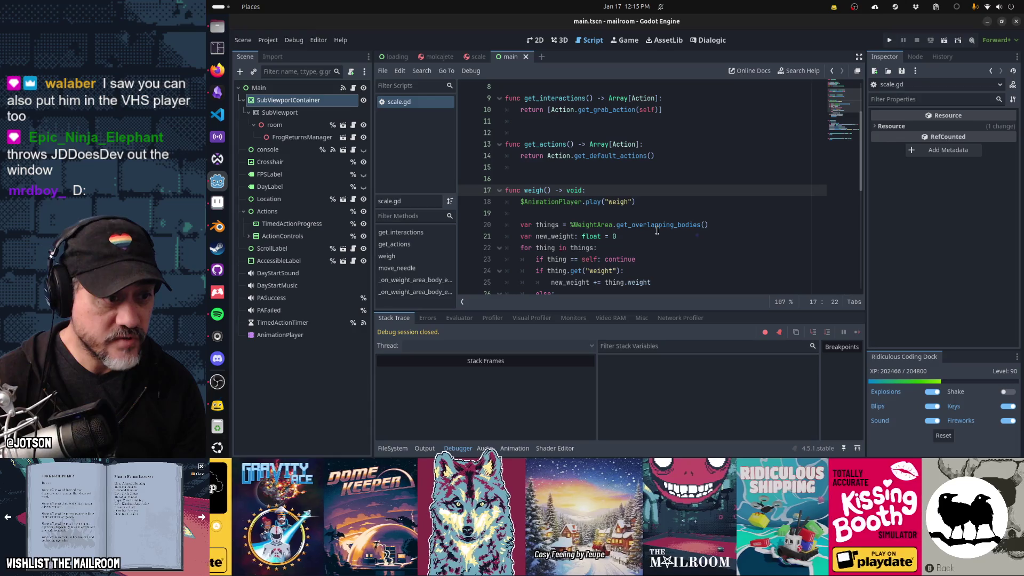
Dismiss the Alt+Tab window switcher and refocus the scale.gd script editor.
{"action": "key", "text": "alt+Tab"}
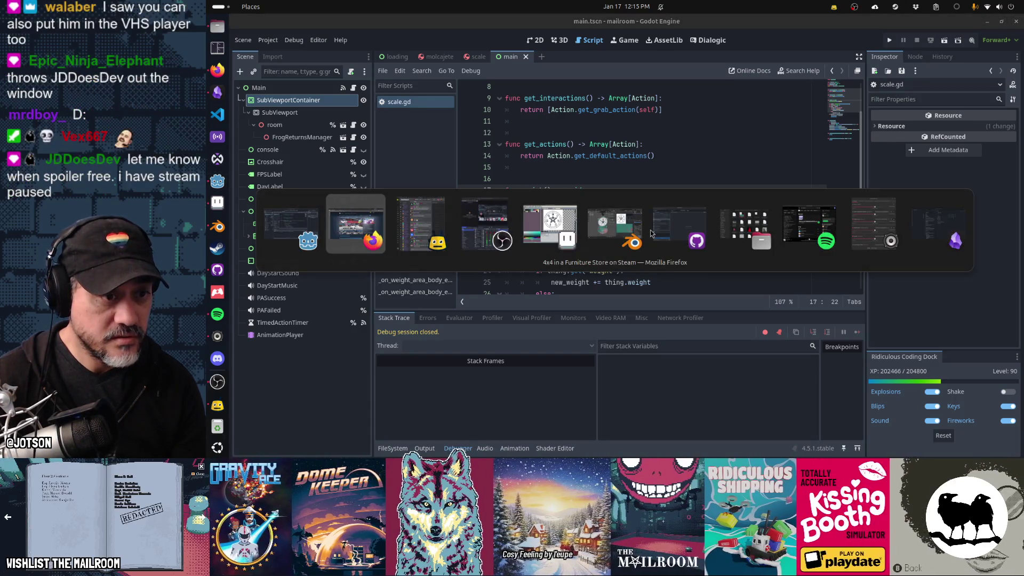
{"action": "key", "text": "Escape"}
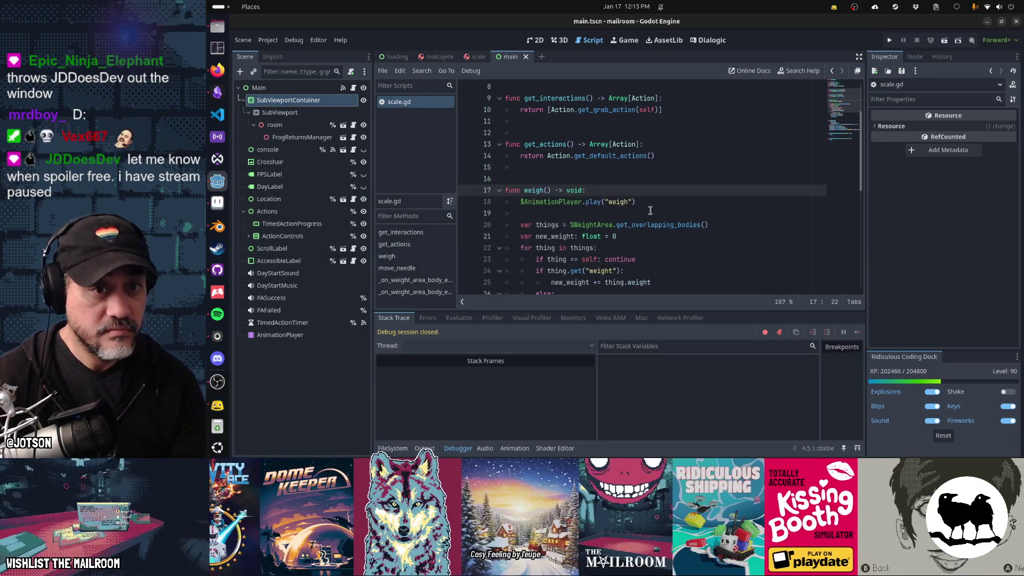
{"action": "left_click", "coordinate": [650, 213]}
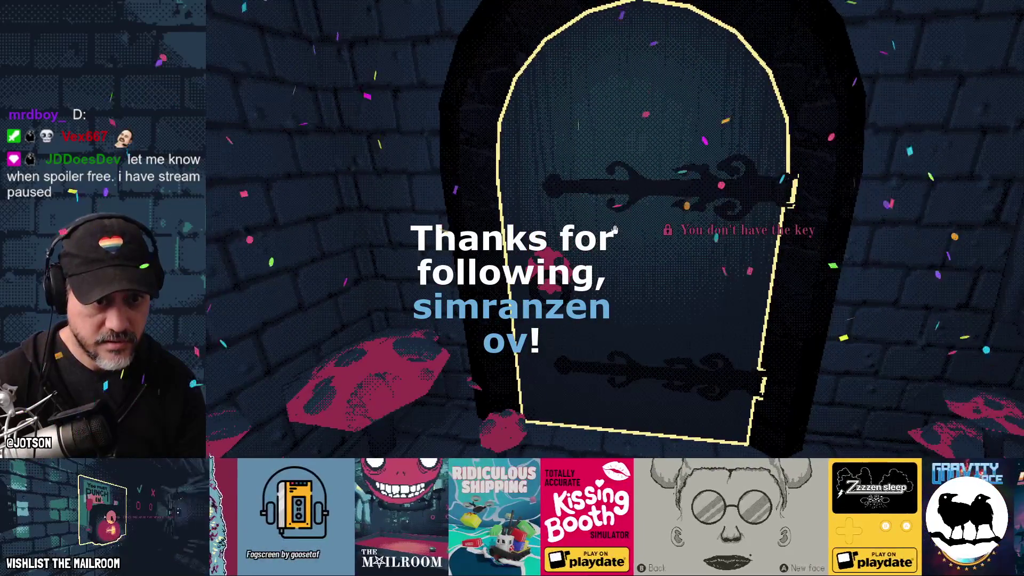
Spawn the security key with the 'security' console command, then unlock and open the arched door.
{"action": "key", "text": "grave"}
{"action": "type", "text": "security"}
{"action": "key", "text": "Return"}
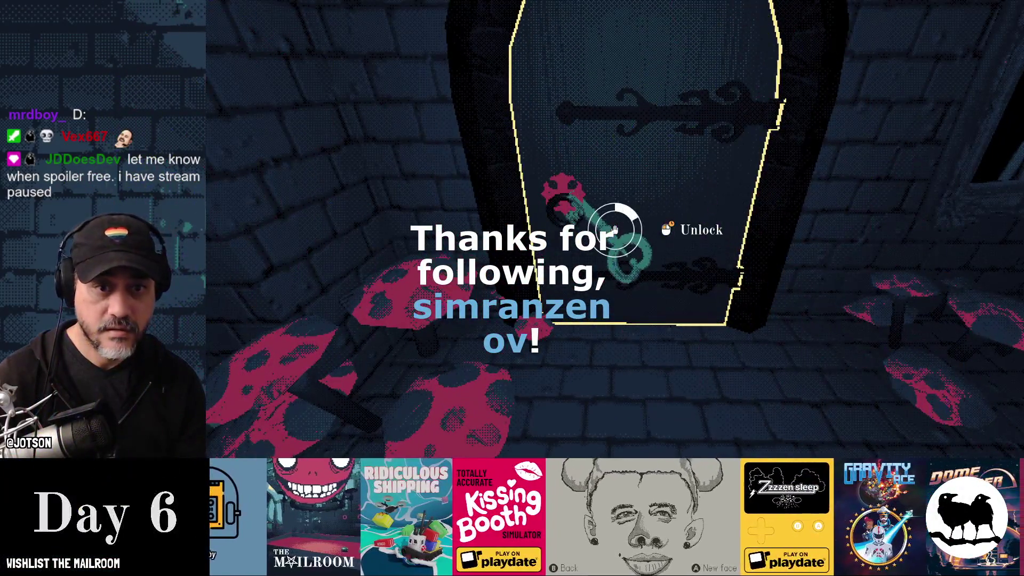
{"action": "left_click_drag", "start_coordinate": [614, 229], "coordinate": [614, 229]}
{"action": "left_click", "coordinate": [614, 230]}
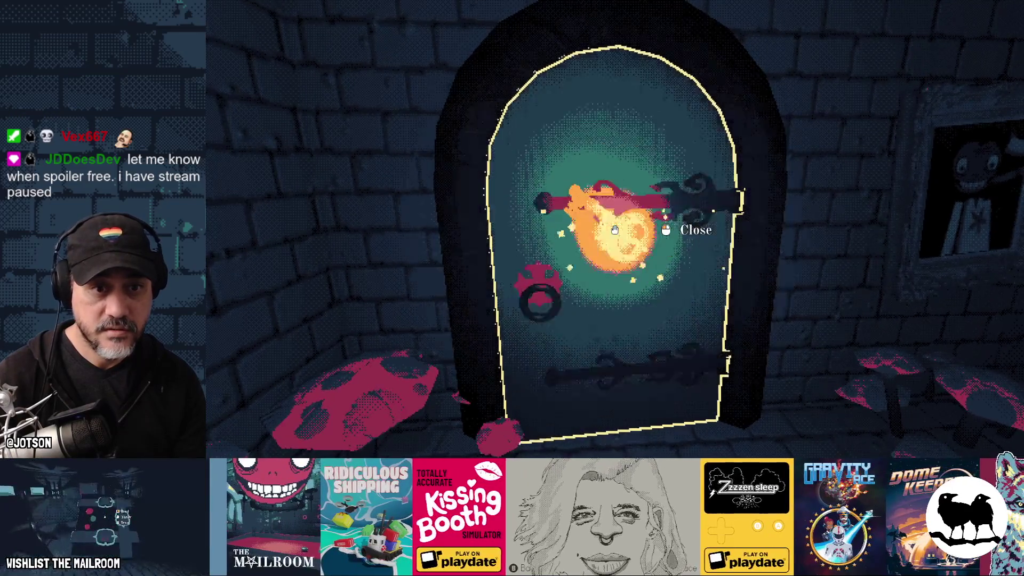
Walk to the tape shelf, play the Zooika tape in the VCR, then eject it.
{"action": "key", "text": "w"}
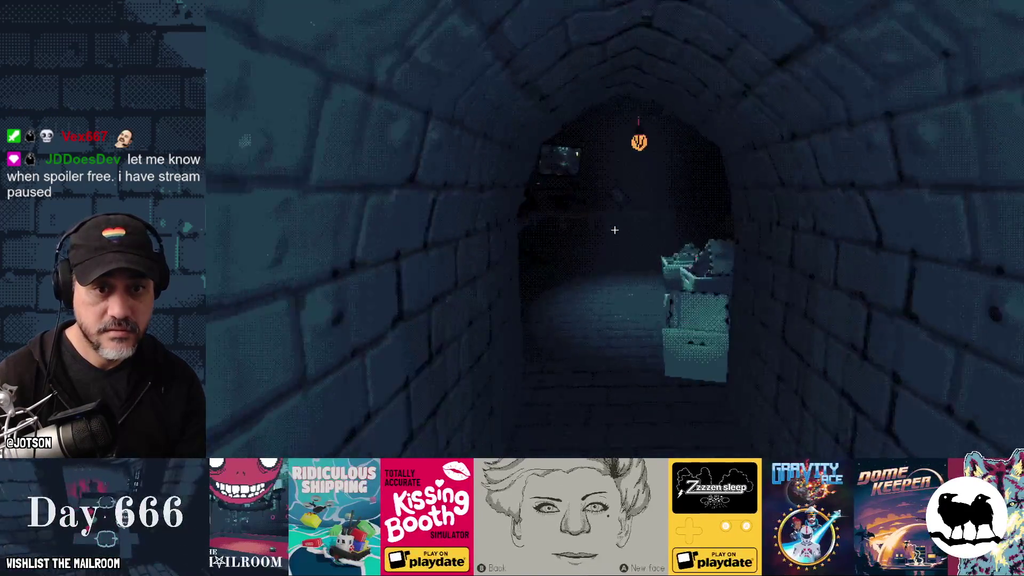
{"action": "key", "text": "w"}
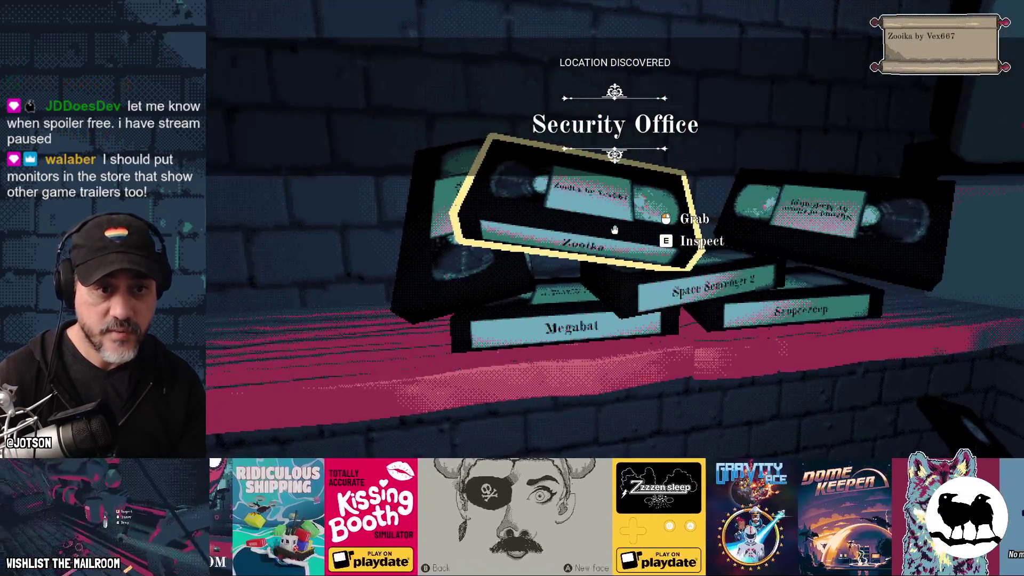
{"action": "left_click", "coordinate": [614, 229]}
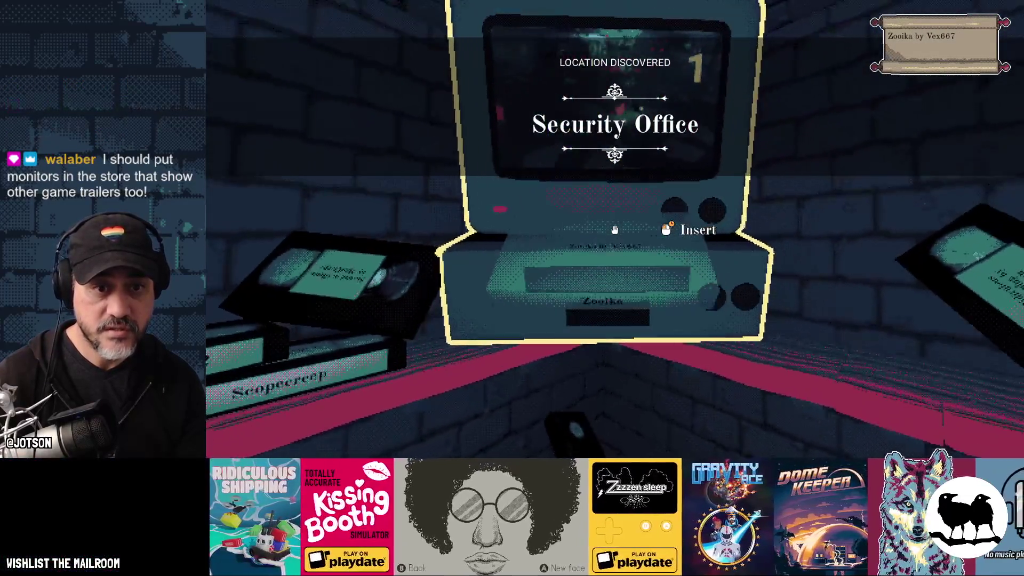
{"action": "left_click", "coordinate": [614, 229]}
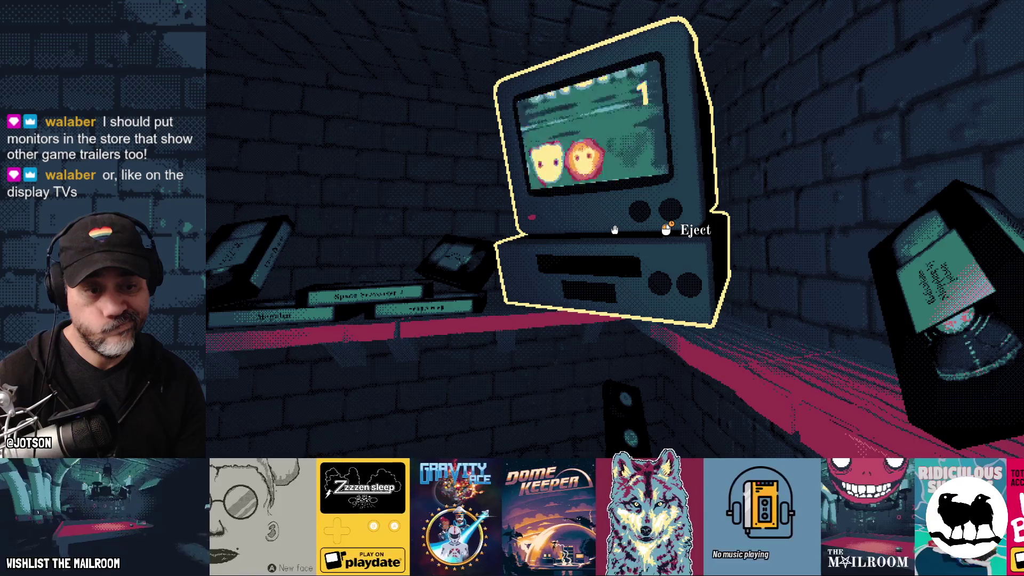
{"action": "key", "text": "w"}
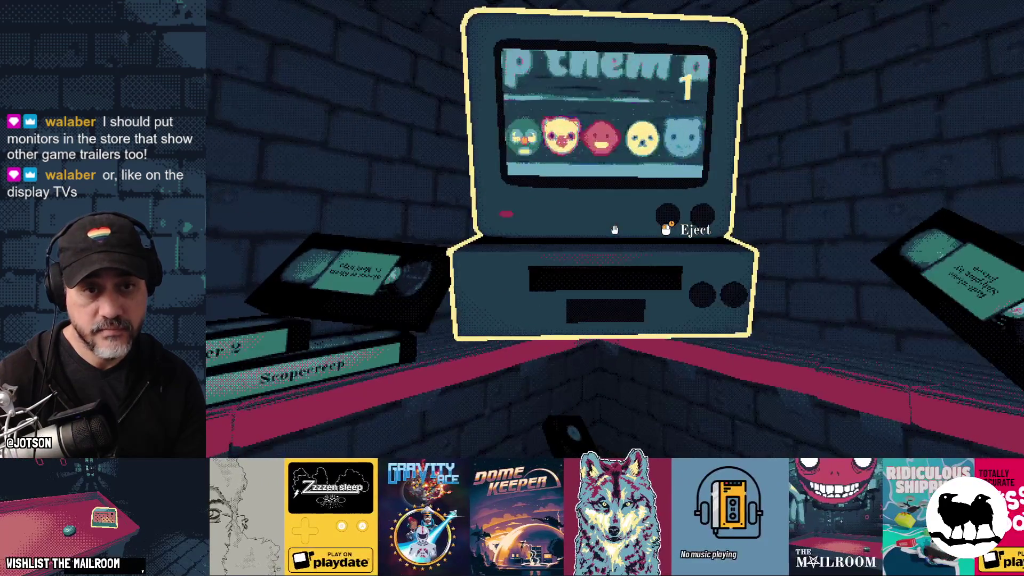
{"action": "key", "text": "s"}
{"action": "key", "text": "w"}
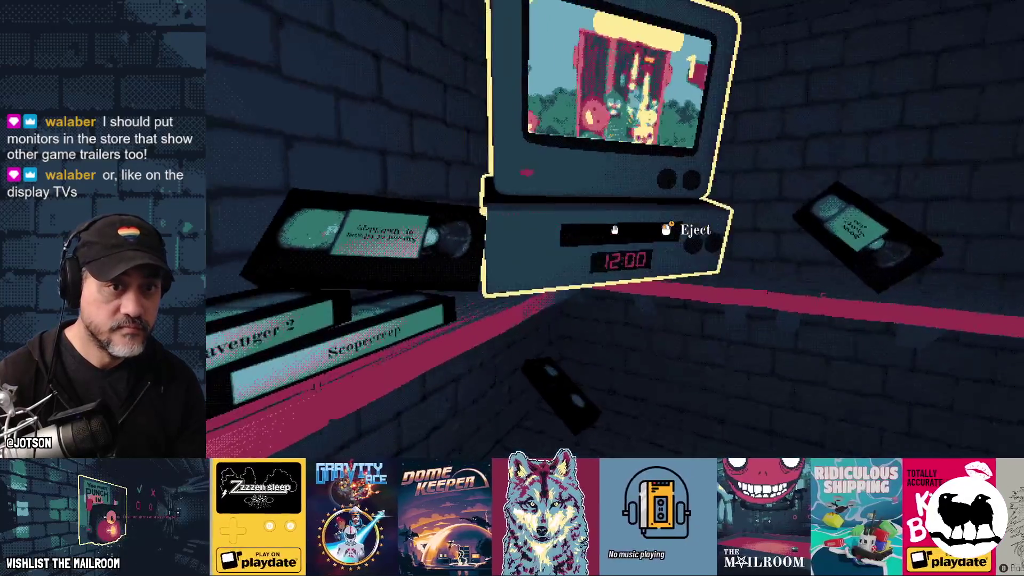
{"action": "left_click", "coordinate": [614, 229]}
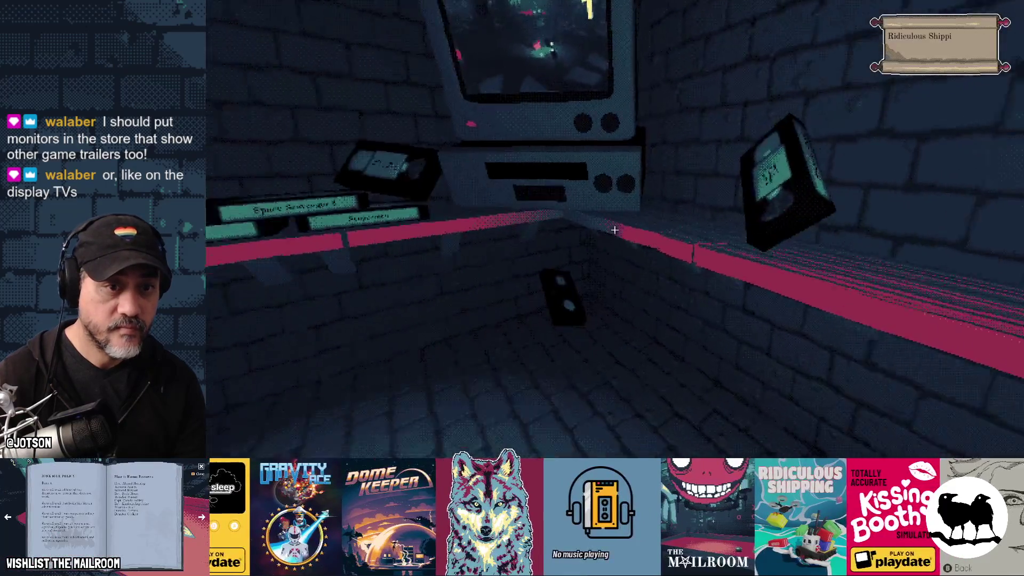
Insert and eject the frog in the VCR twice, then drop it on the floor.
{"action": "key", "text": "grave"}
{"action": "type", "text": "a fr"}
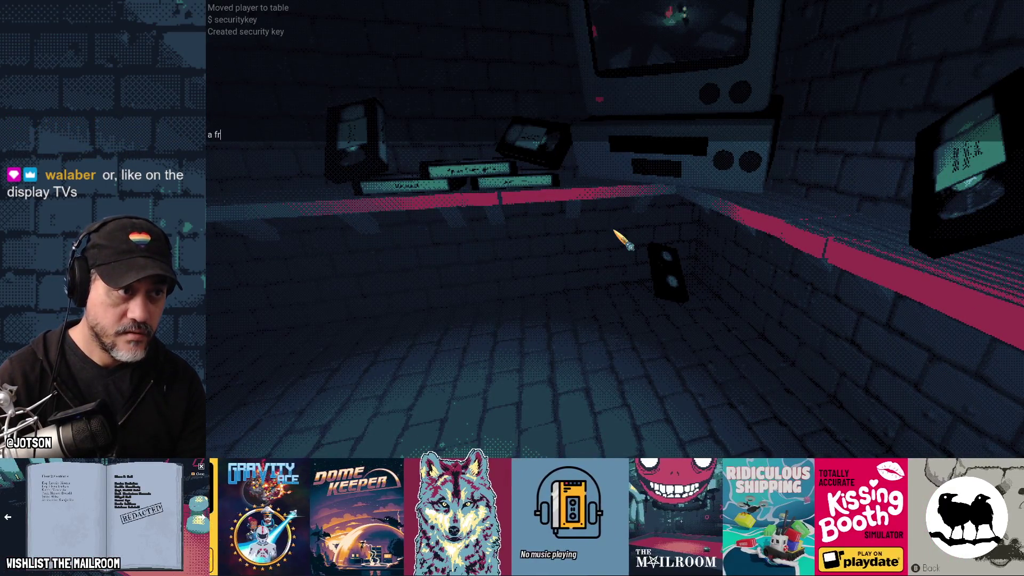
{"action": "key", "text": "grave"}
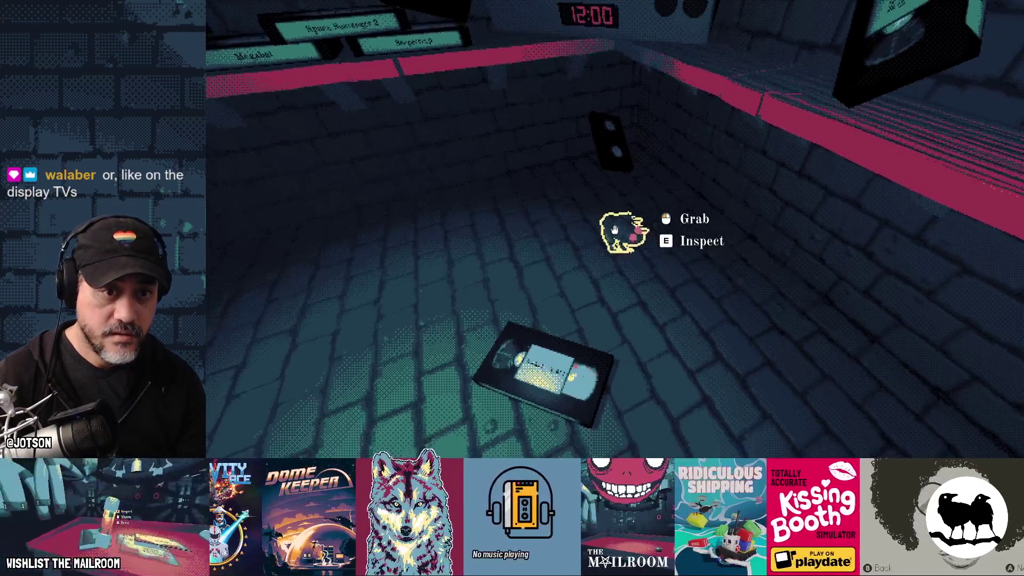
{"action": "left_click", "coordinate": [614, 229]}
{"action": "left_click_drag", "start_coordinate": [615, 229], "coordinate": [614, 229]}
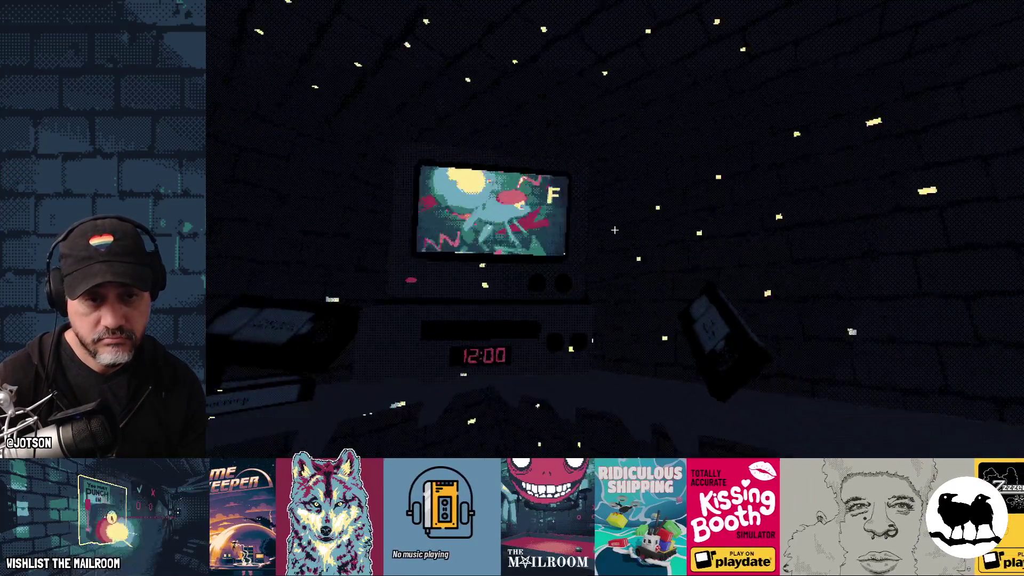
{"action": "left_click_drag", "start_coordinate": [614, 229], "coordinate": [614, 230]}
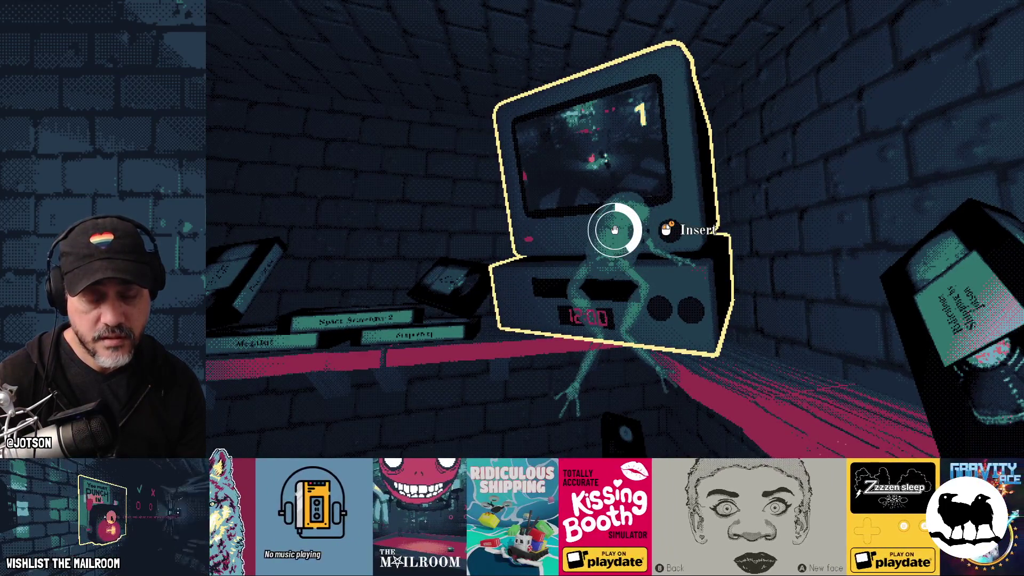
{"action": "left_click_drag", "start_coordinate": [614, 229], "coordinate": [614, 229]}
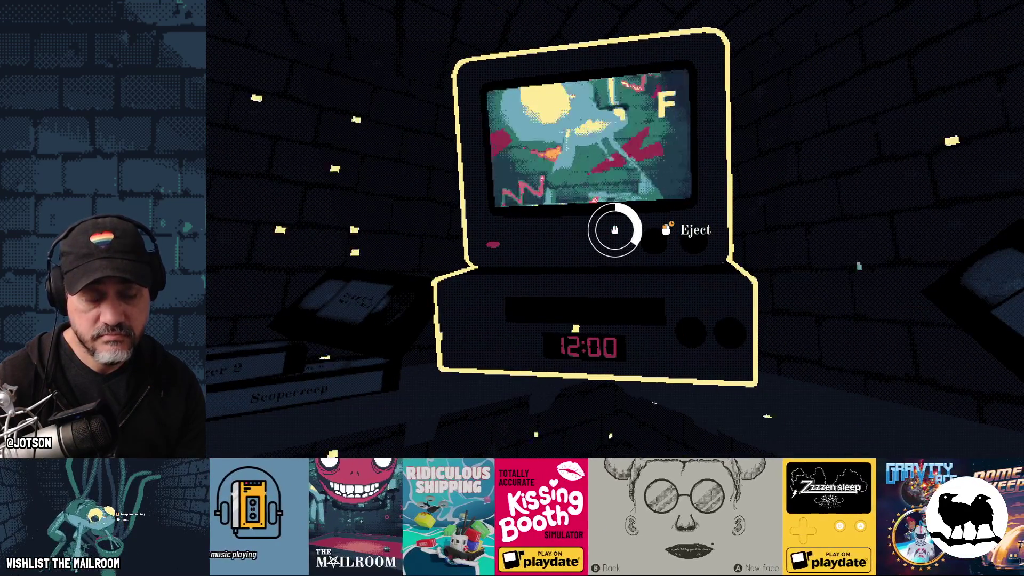
{"action": "left_click_drag", "start_coordinate": [614, 229], "coordinate": [614, 230]}
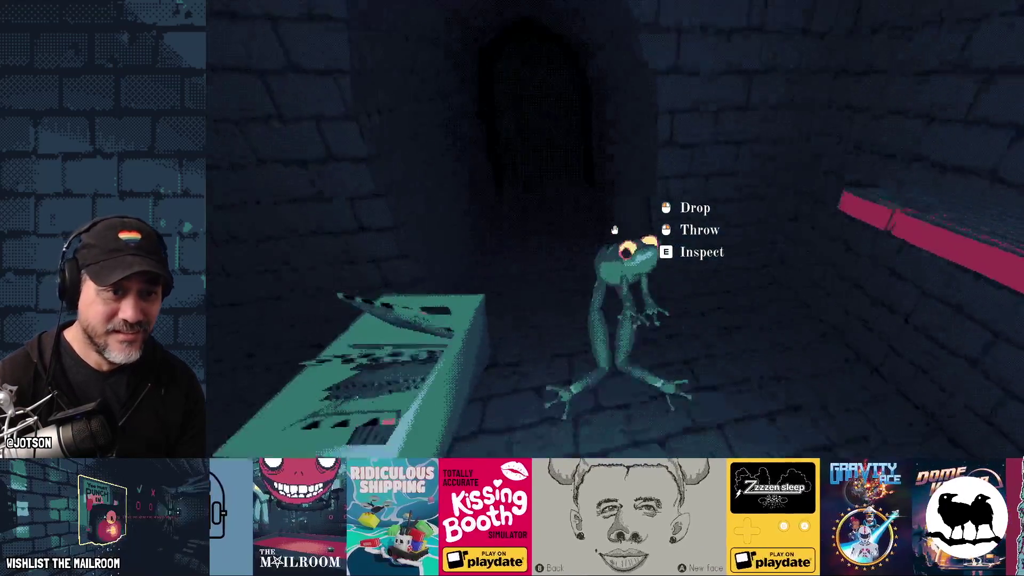
{"action": "left_click", "coordinate": [614, 229]}
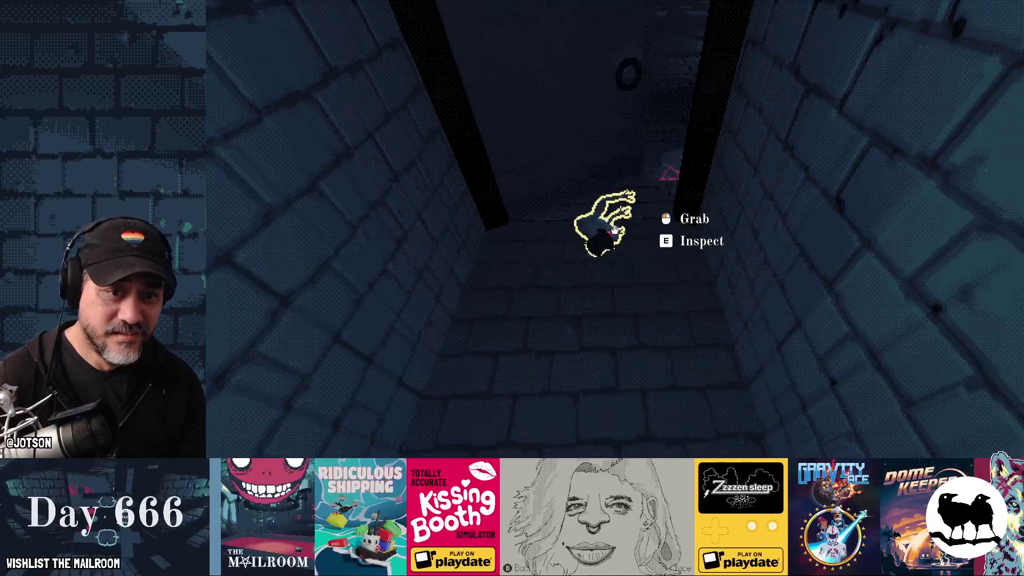
Carry the frog from the corridor back to the red table and set it down by the knife.
{"action": "left_click", "coordinate": [614, 229]}
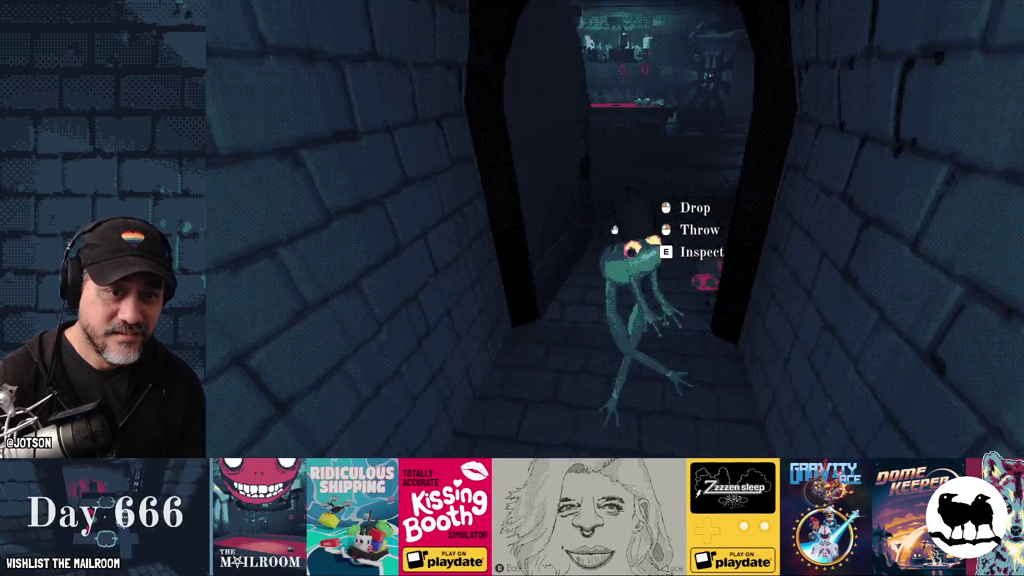
{"action": "key", "text": "w"}
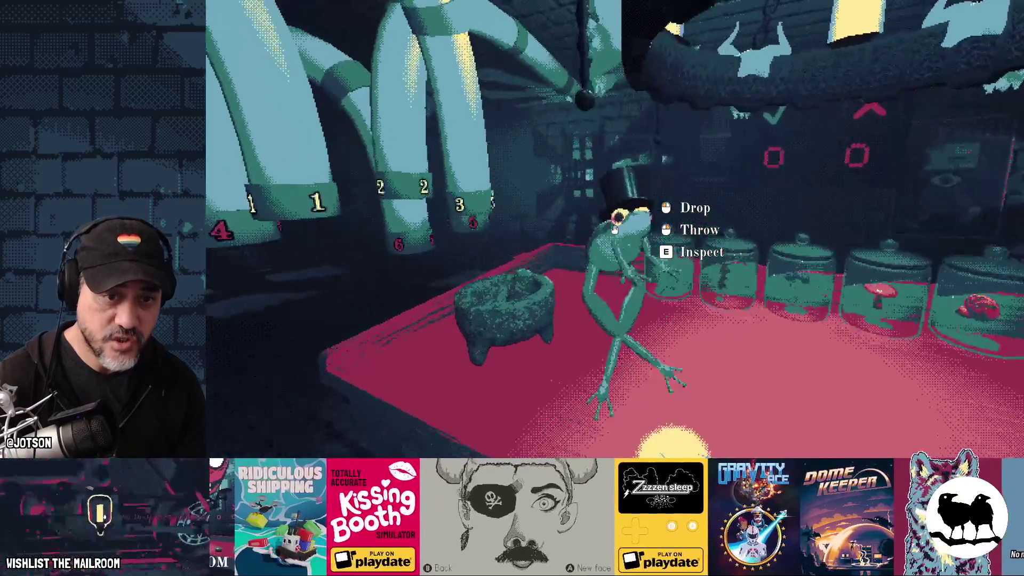
{"action": "left_click", "coordinate": [614, 229]}
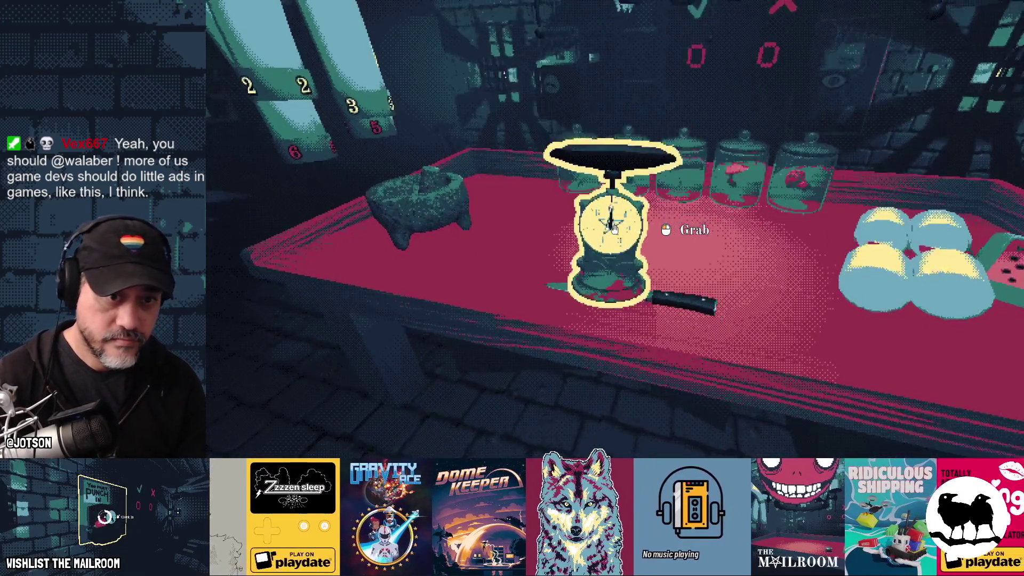
Lift the scale, set it back down on the table, and step back.
{"action": "left_click", "coordinate": [614, 230]}
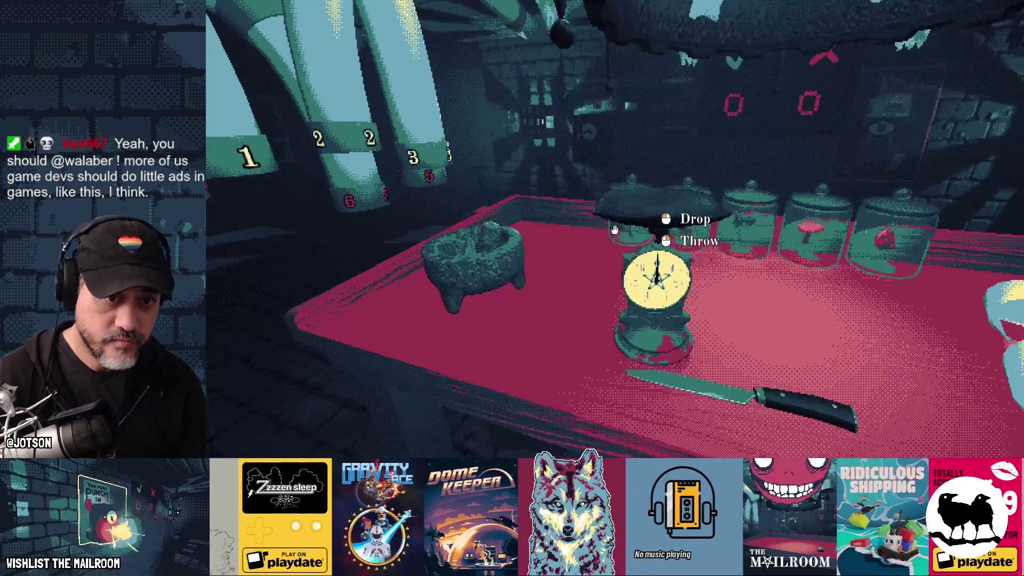
{"action": "left_click", "coordinate": [614, 229]}
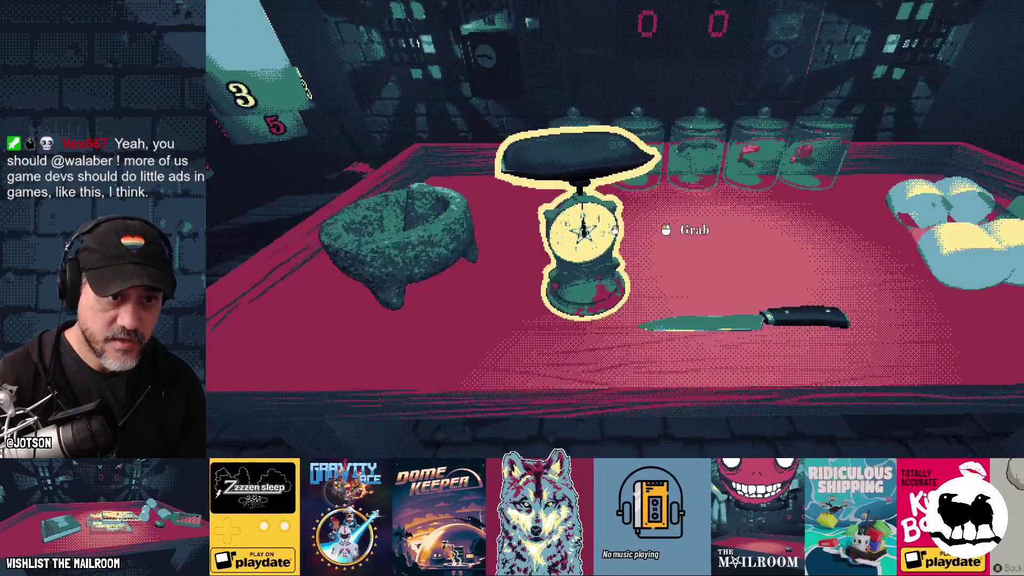
{"action": "key", "text": "s"}
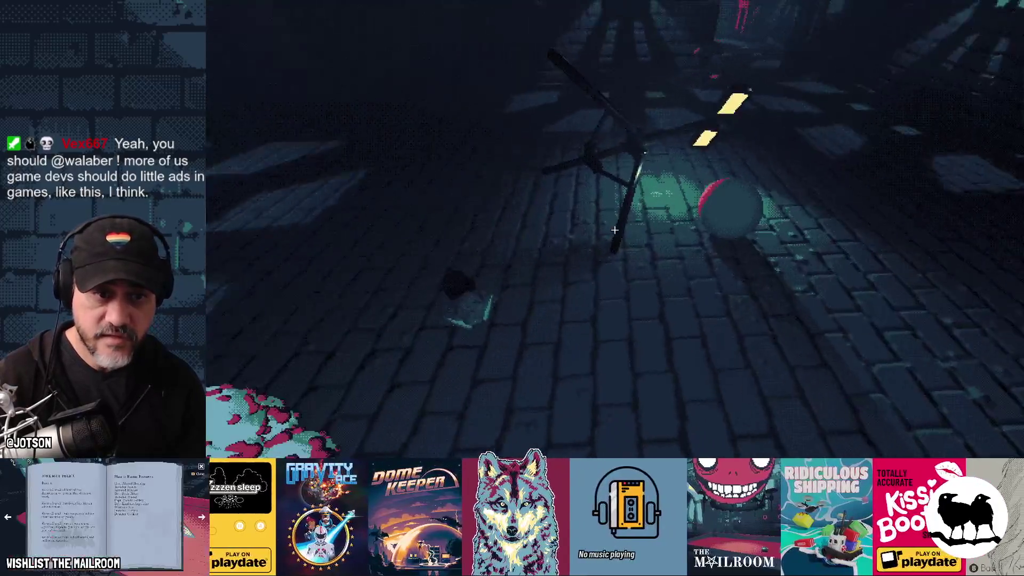
Drop the frog onto the scale, move in to read the dial, then quit the game.
{"action": "left_click", "coordinate": [614, 229]}
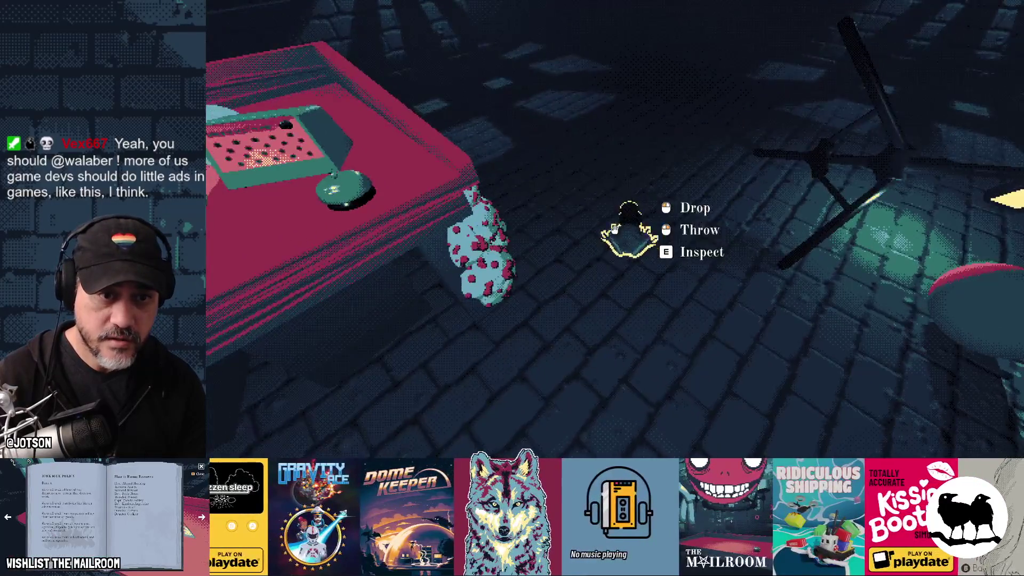
{"action": "key", "text": "w"}
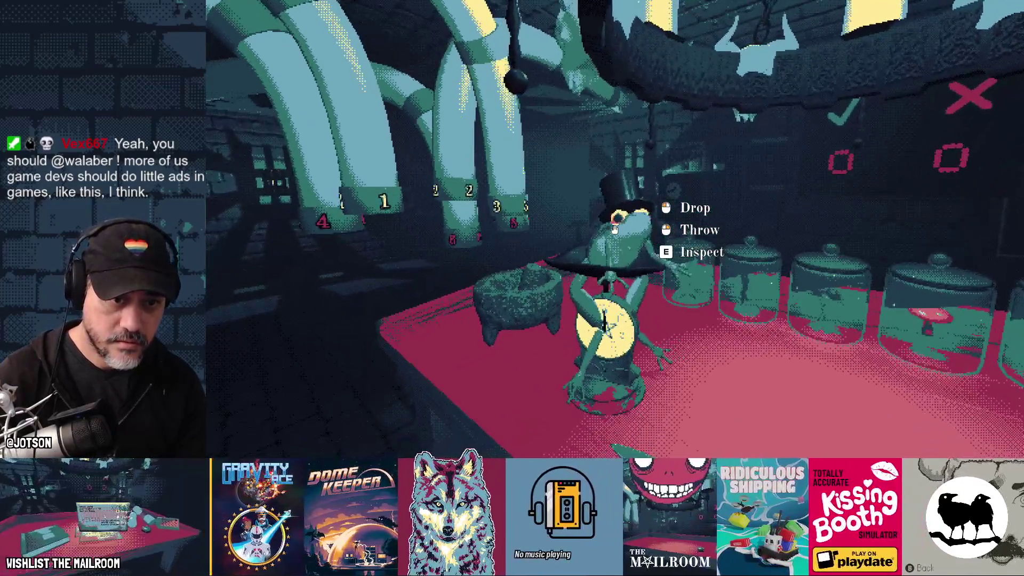
{"action": "left_click", "coordinate": [614, 229]}
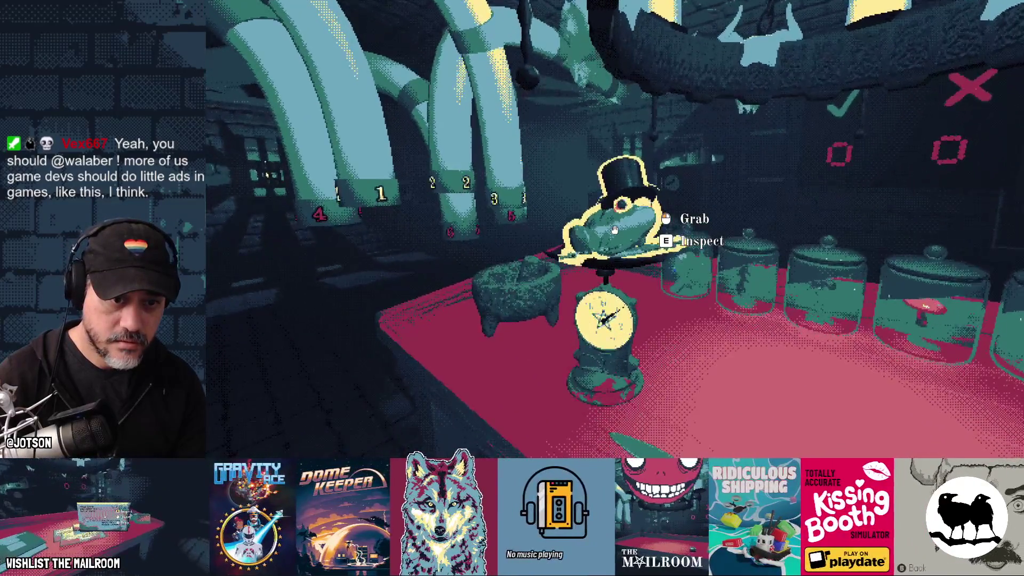
{"action": "key", "text": "w"}
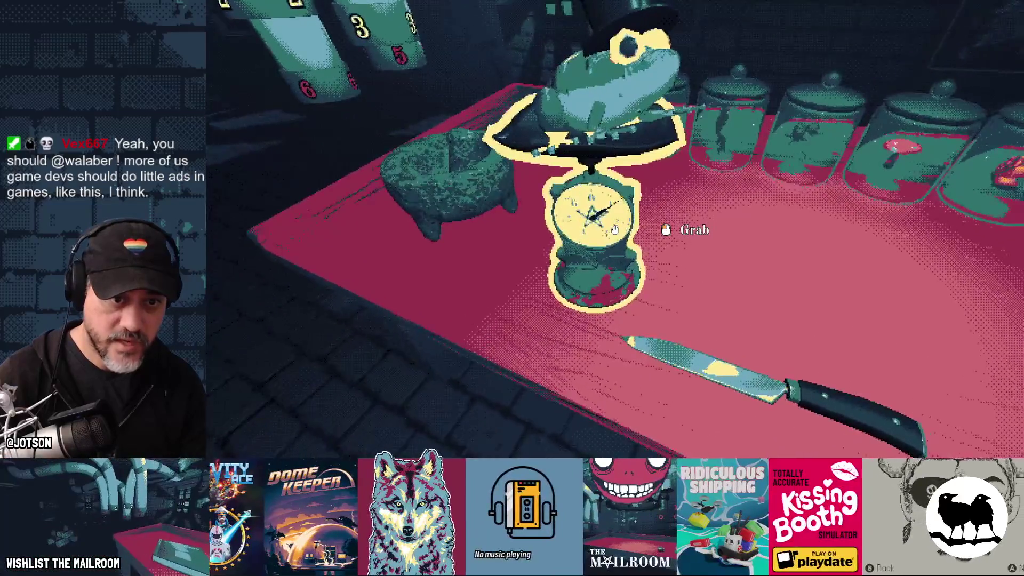
{"action": "key", "text": "w"}
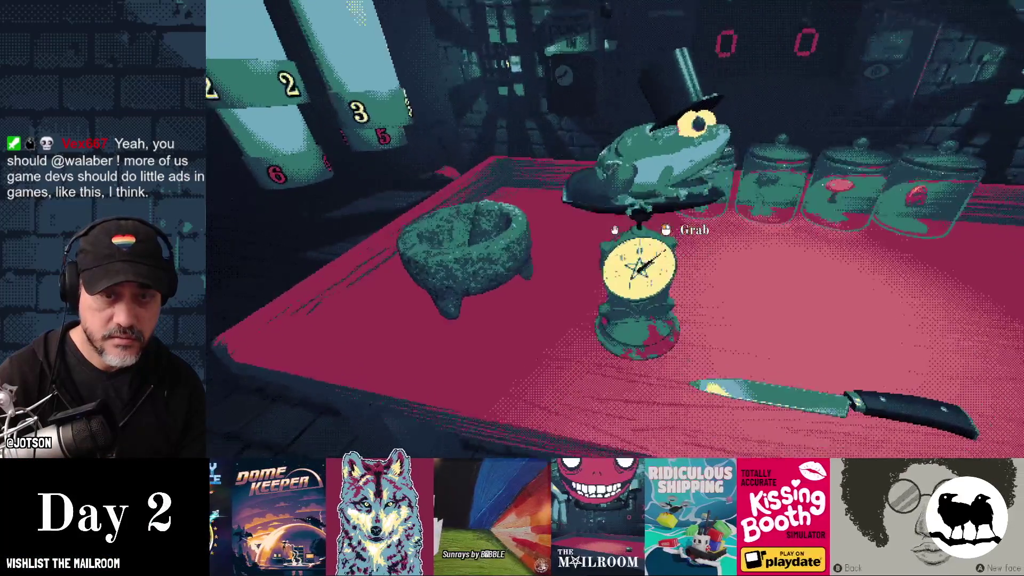
{"action": "key", "text": "F8"}
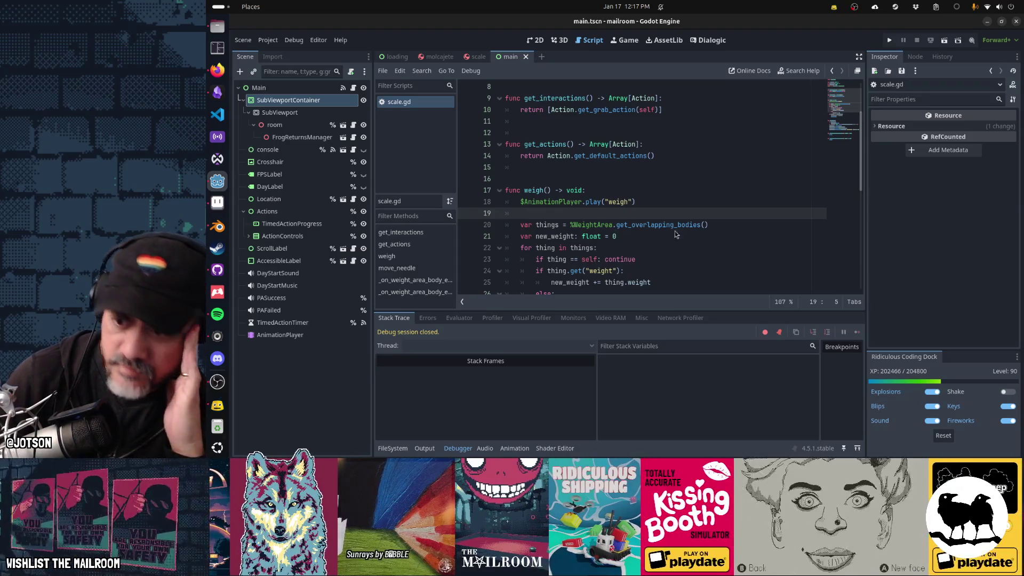
Switch from the Godot editor to another open application.
{"action": "key", "text": "alt+Tab"}
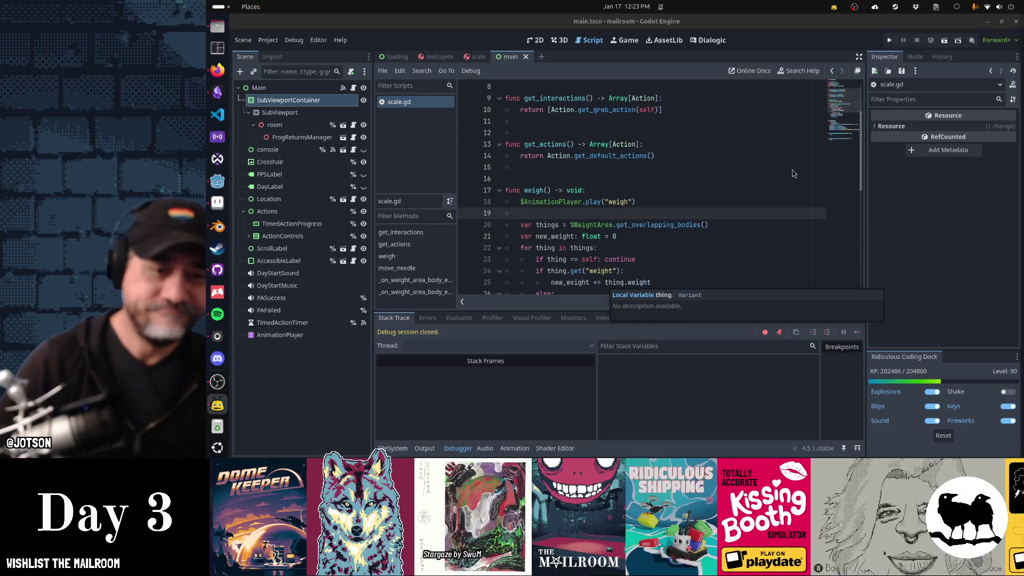
Collapse the Debugger panel so scale.gd fills the editor, then bring Blender to the front.
{"action": "left_click", "coordinate": [633, 203]}
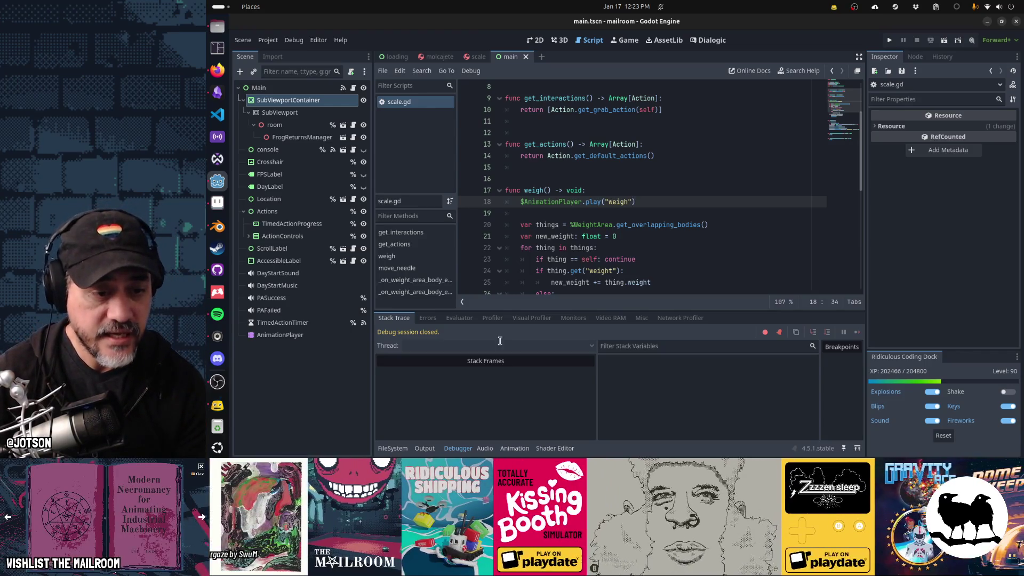
{"action": "left_click", "coordinate": [458, 448]}
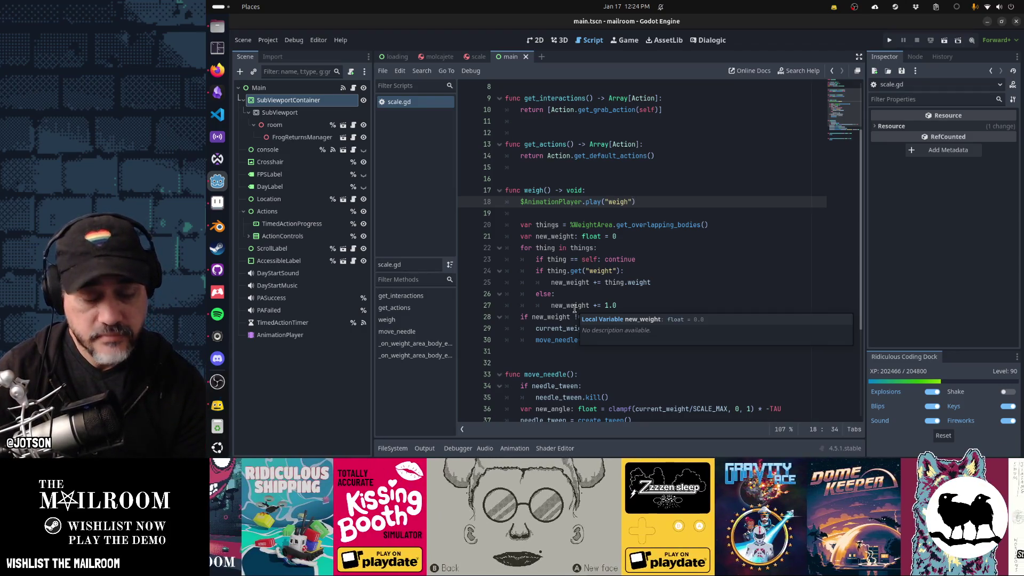
{"action": "left_click", "coordinate": [575, 306]}
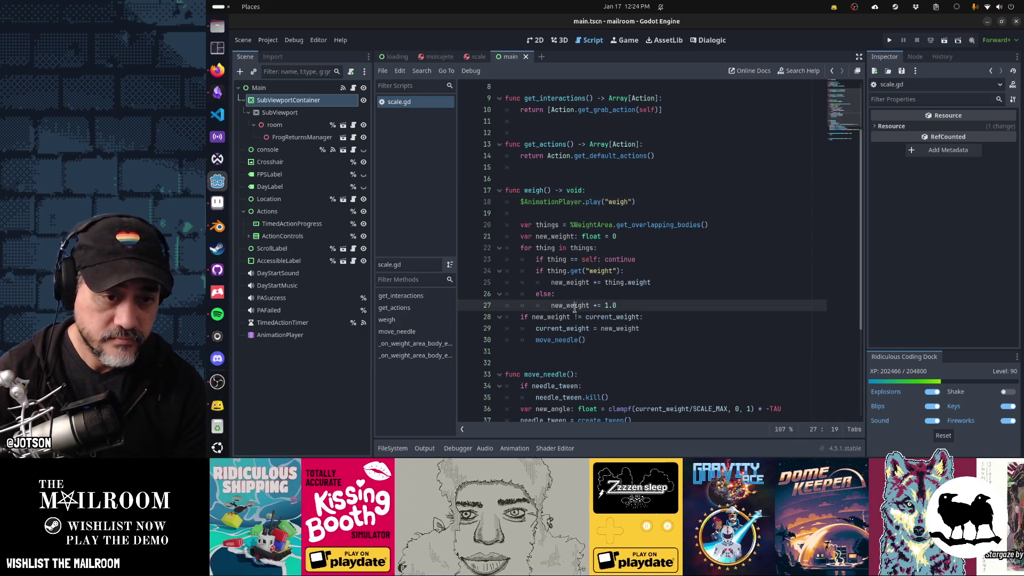
{"action": "left_click", "coordinate": [755, 306]}
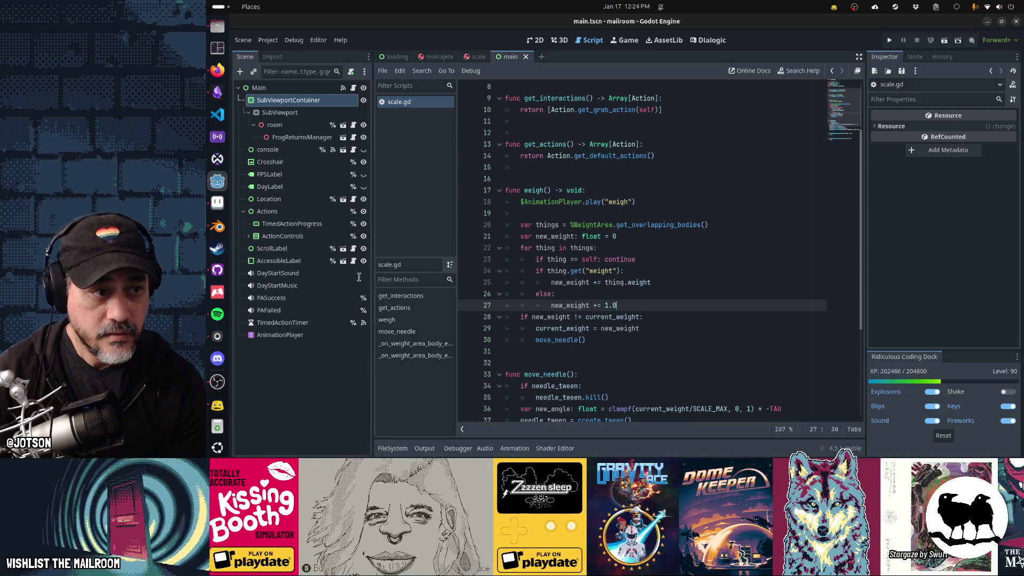
{"action": "left_click", "coordinate": [219, 232]}
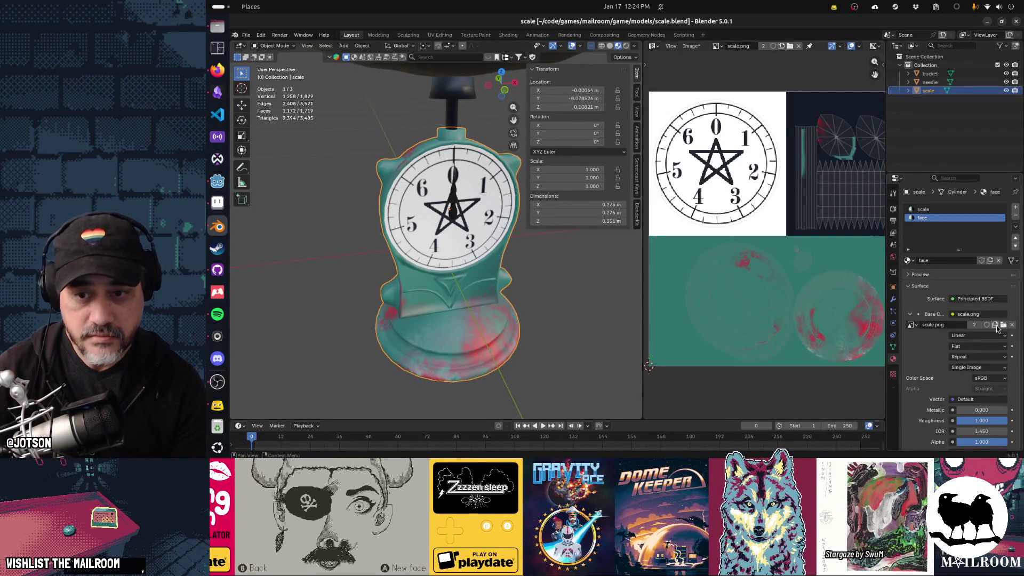
Remove the 'face' material slot so the scale object keeps only its scale material.
{"action": "left_click", "coordinate": [1015, 216]}
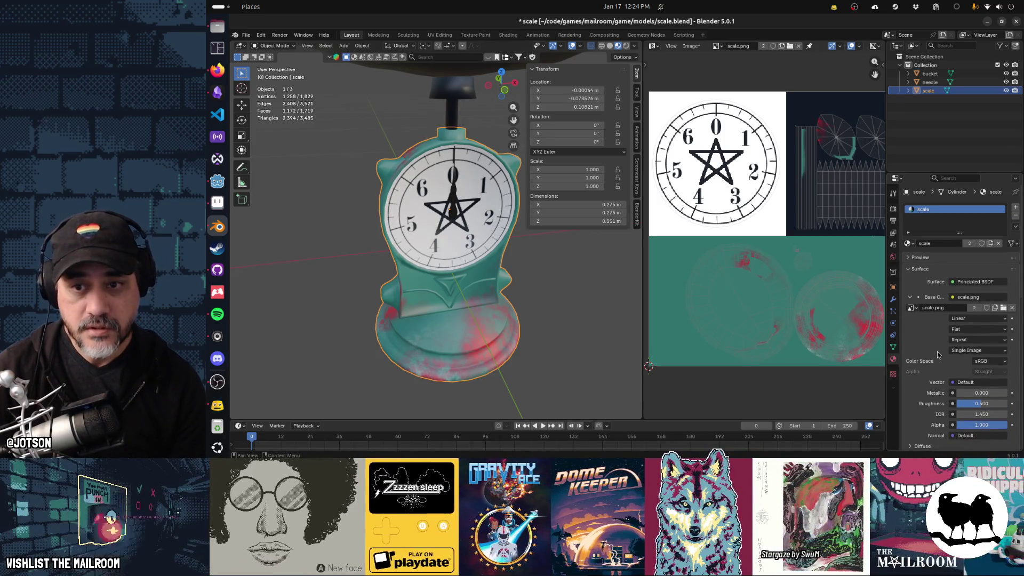
{"action": "scroll", "coordinate": [938, 354], "scroll_direction": "down", "scroll_amount": 5}
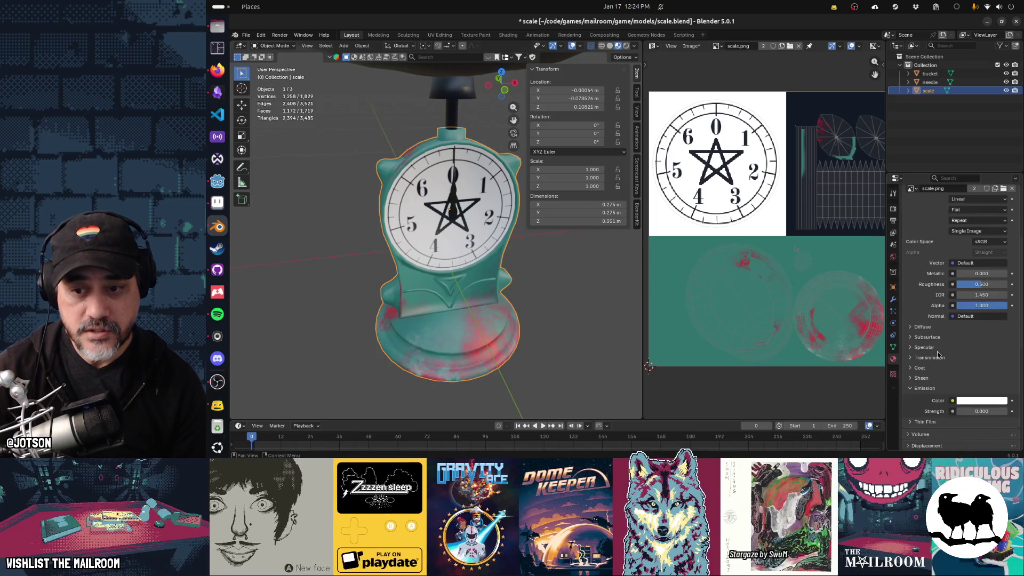
{"action": "left_click", "coordinate": [925, 388]}
Save scale.blend and return to Godot so it reimports scale.png and the scene.
{"action": "key", "text": "ctrl+s"}
{"action": "key", "text": "alt+Tab"}
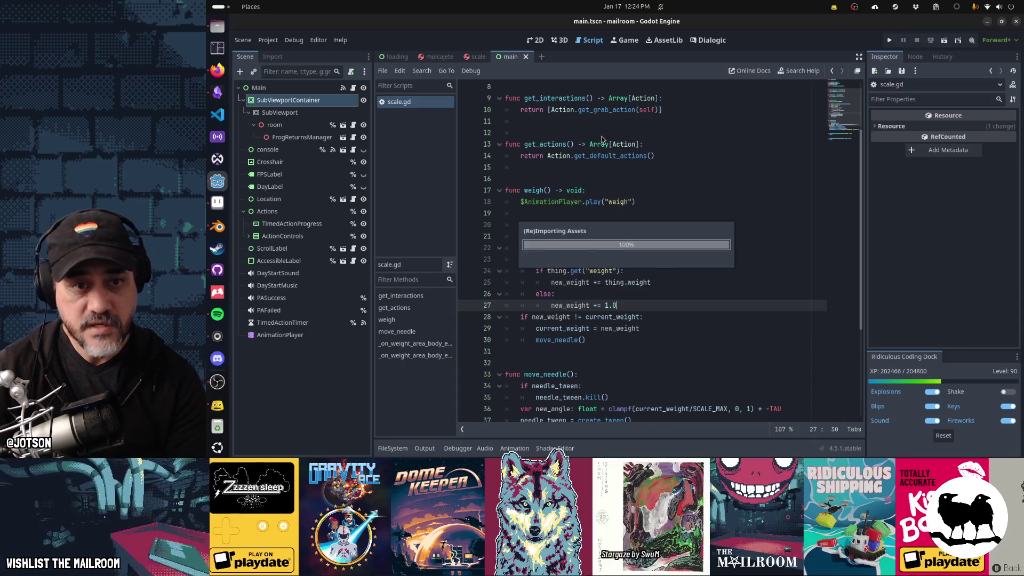
{"action": "left_click", "coordinate": [603, 155]}
Run The Mailroom with F5 and start playing from the main menu.
{"action": "key", "text": "F5"}
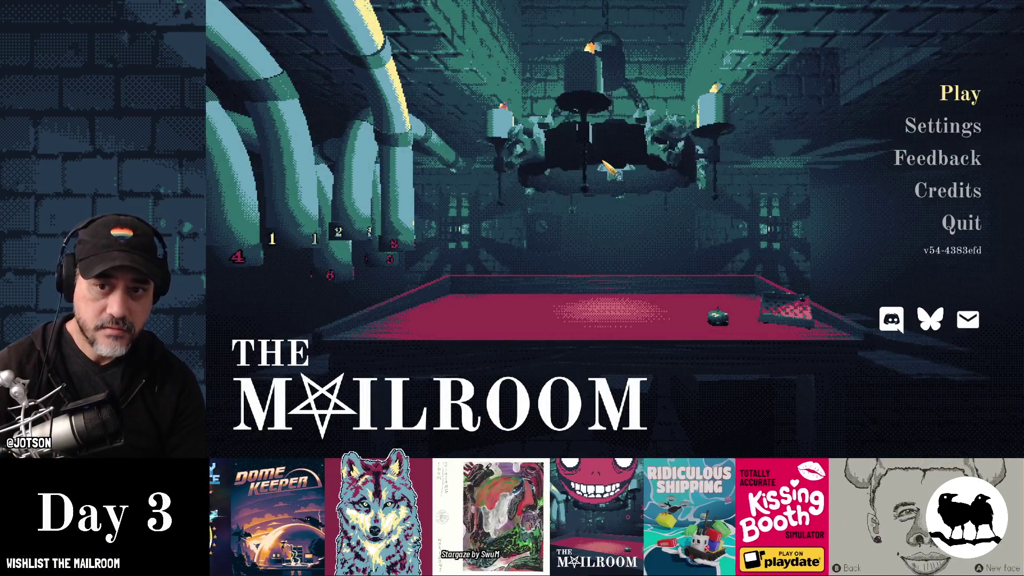
{"action": "key", "text": "Return"}
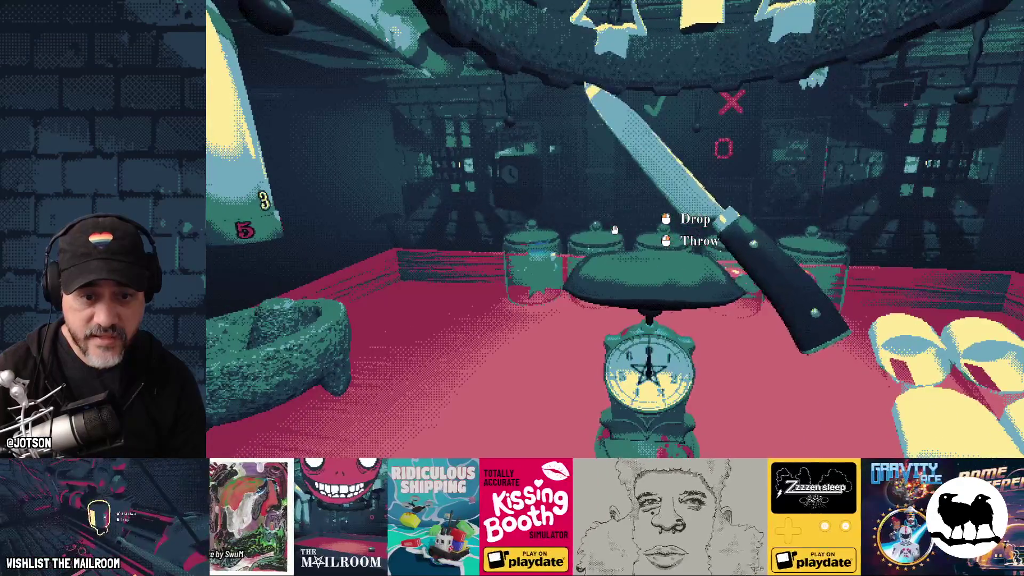
Set the knife on the table, put the blue fish into the mortar and grind it.
{"action": "left_click", "coordinate": [615, 230]}
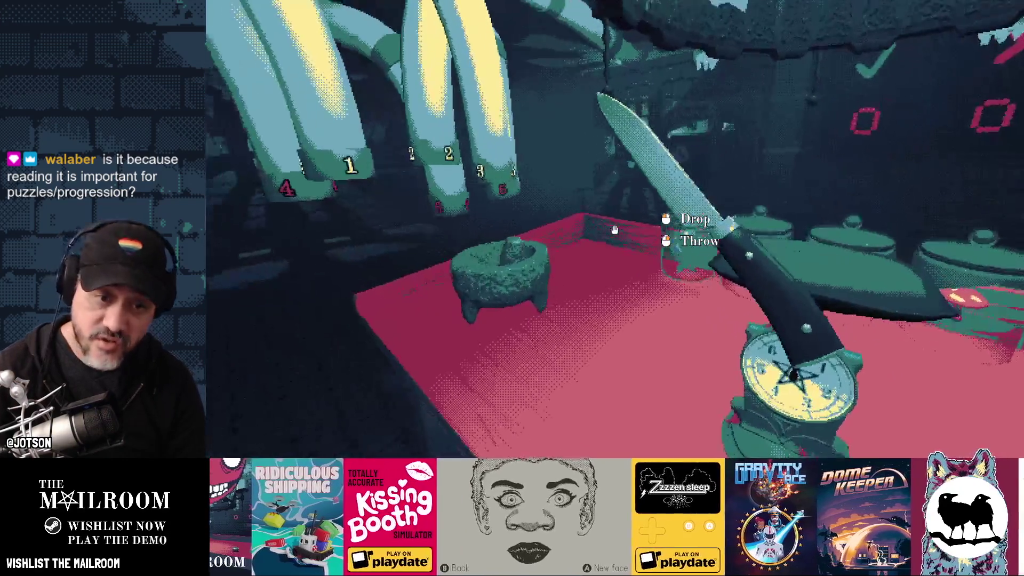
{"action": "left_click", "coordinate": [614, 229]}
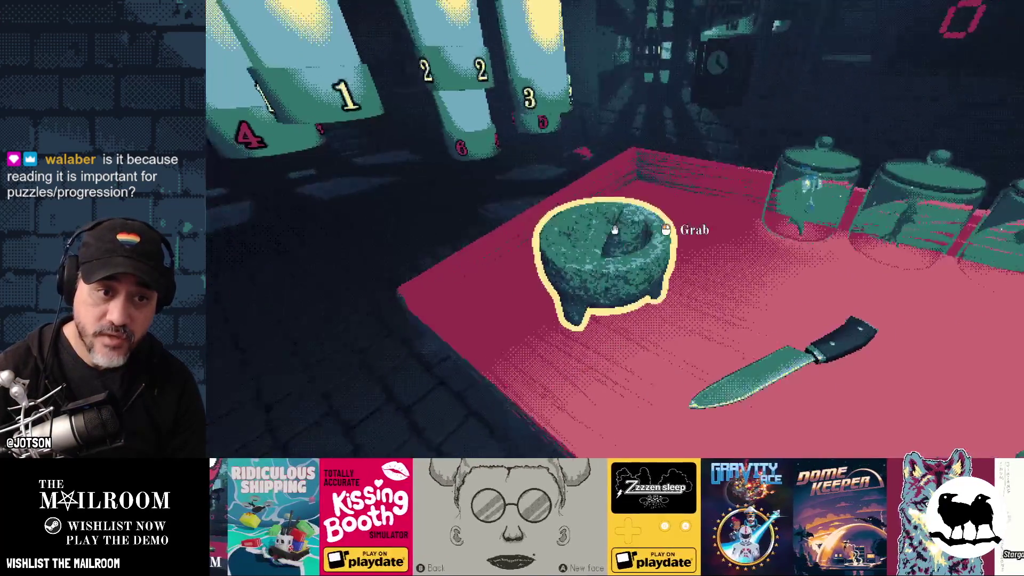
{"action": "left_click", "coordinate": [614, 230]}
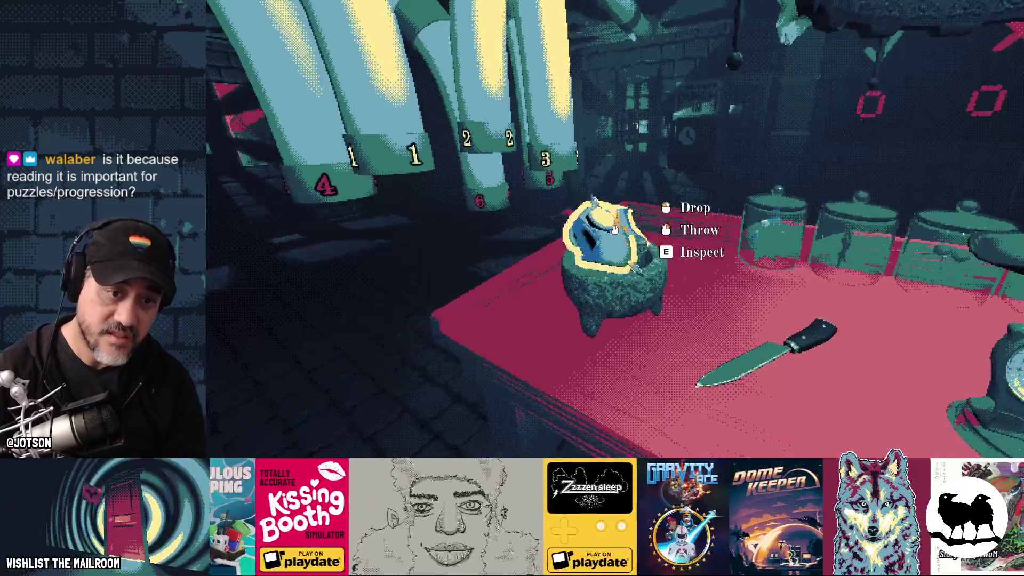
{"action": "left_click", "coordinate": [614, 229]}
{"action": "right_click", "coordinate": [614, 229]}
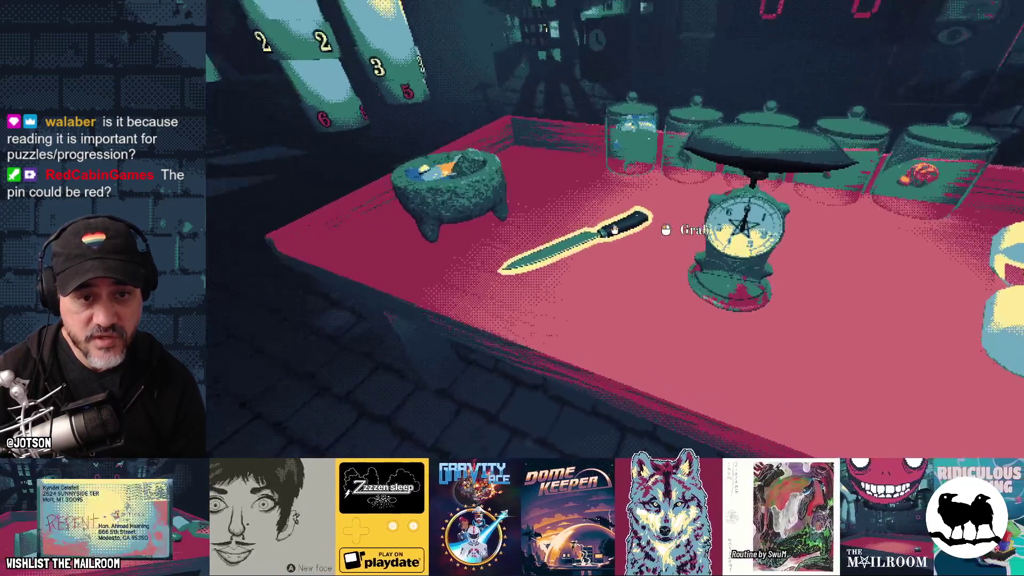
Weigh the knife on the scale pan, then set it back on the table.
{"action": "left_click", "coordinate": [614, 229]}
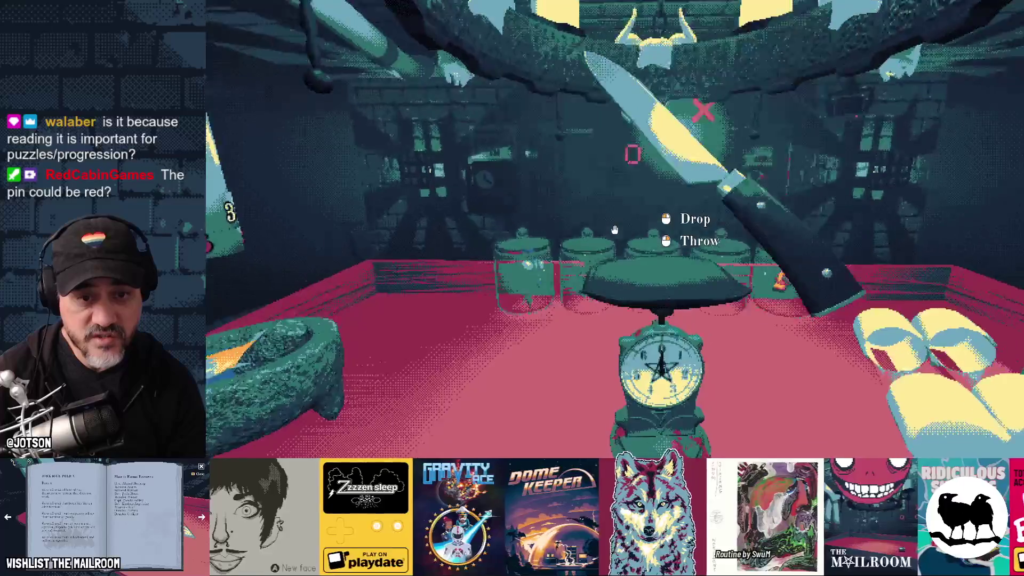
{"action": "left_click", "coordinate": [614, 229]}
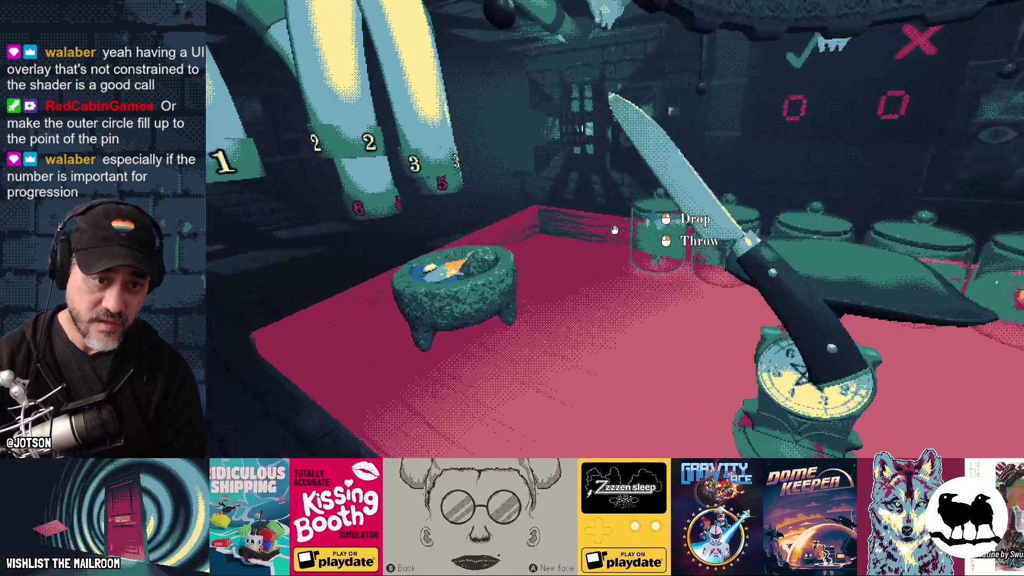
{"action": "left_click", "coordinate": [614, 230]}
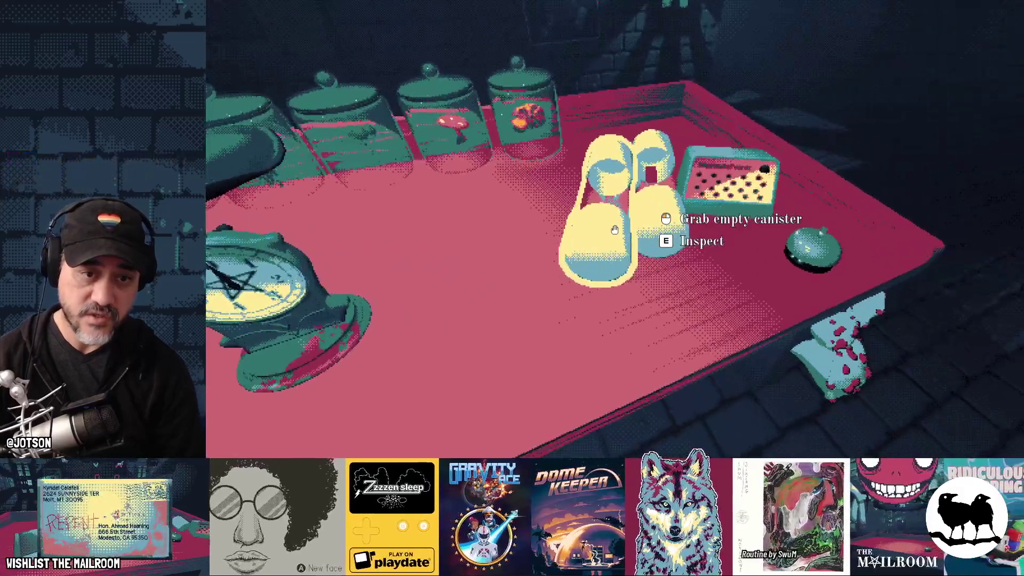
Pick up the canister, the scale, then the mortar holding 260 mL of ground fish.
{"action": "left_click", "coordinate": [614, 229]}
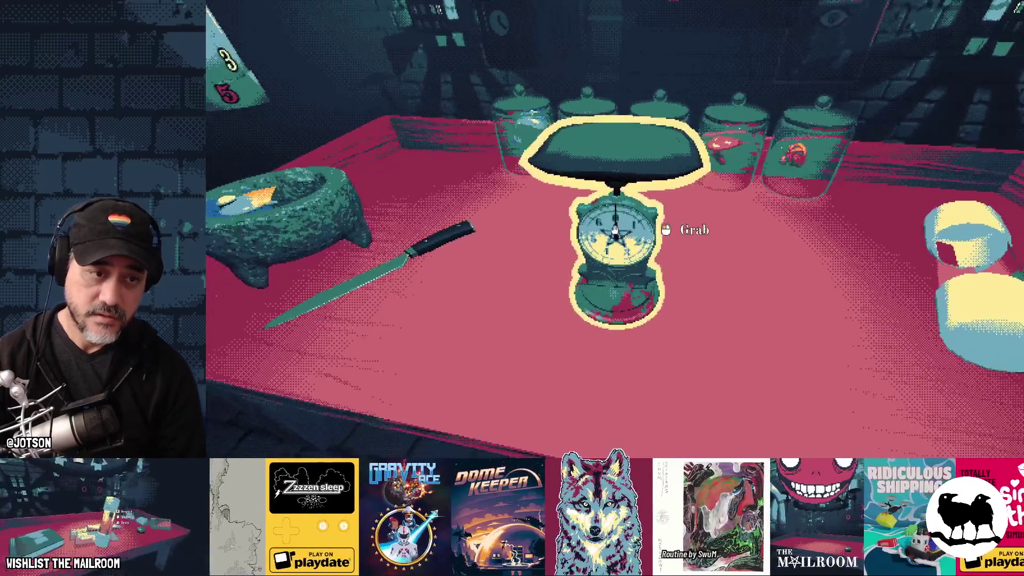
{"action": "left_click", "coordinate": [614, 229]}
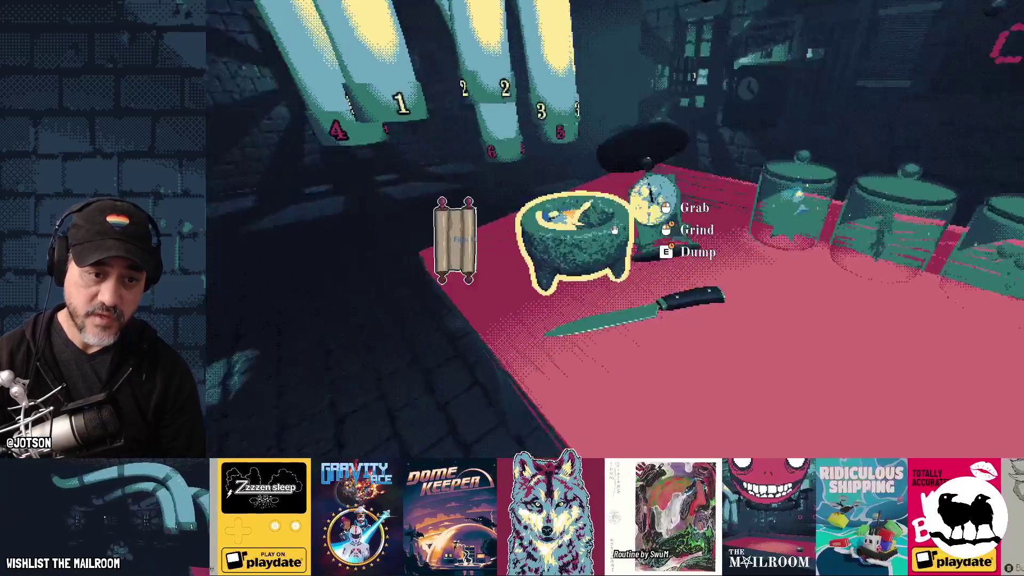
{"action": "left_click", "coordinate": [614, 230]}
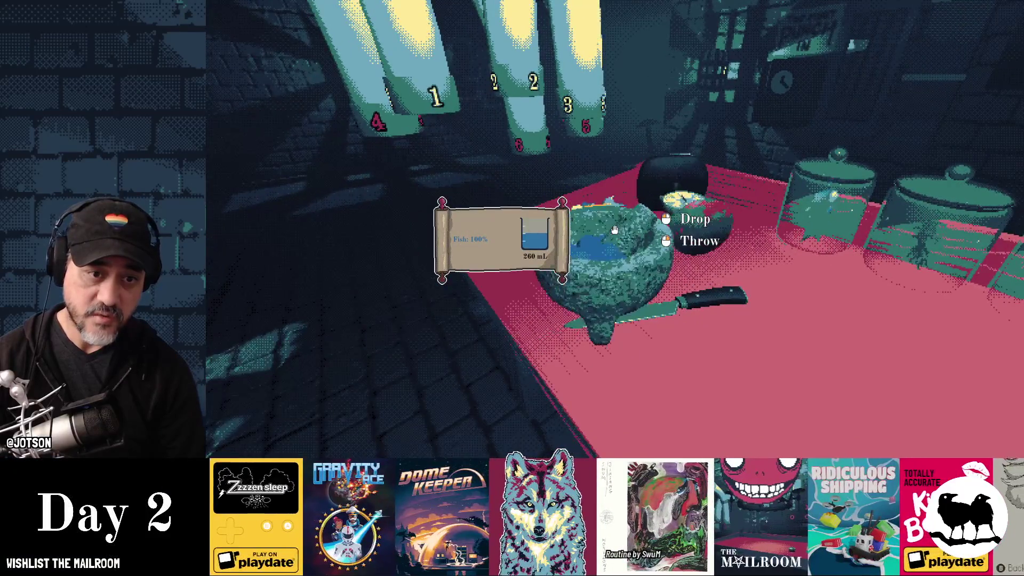